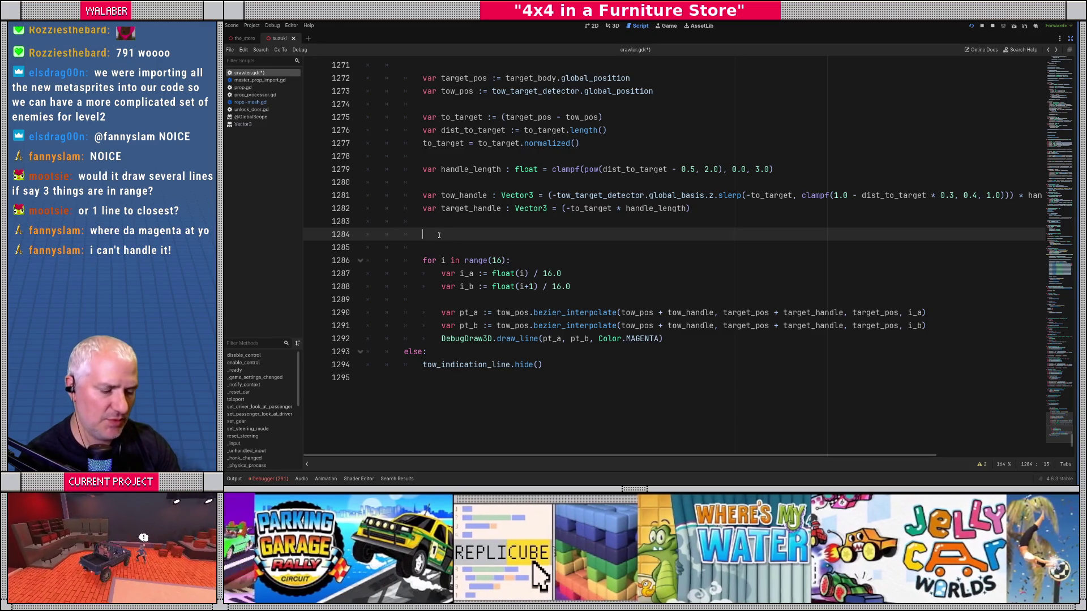
Add _tow_line_mesh.clear_surfaces() on line 1284
{"action": "type", "text": "_tow"}
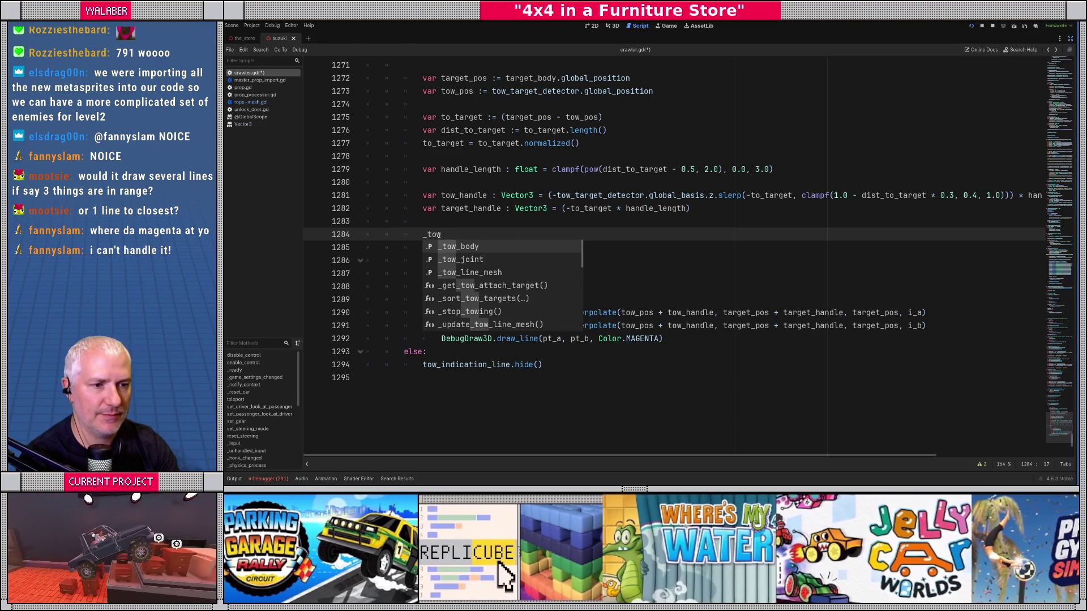
{"action": "key", "text": "Down"}
{"action": "key", "text": "Down"}
{"action": "key", "text": "Return"}
{"action": "type", "text": ".cl"}
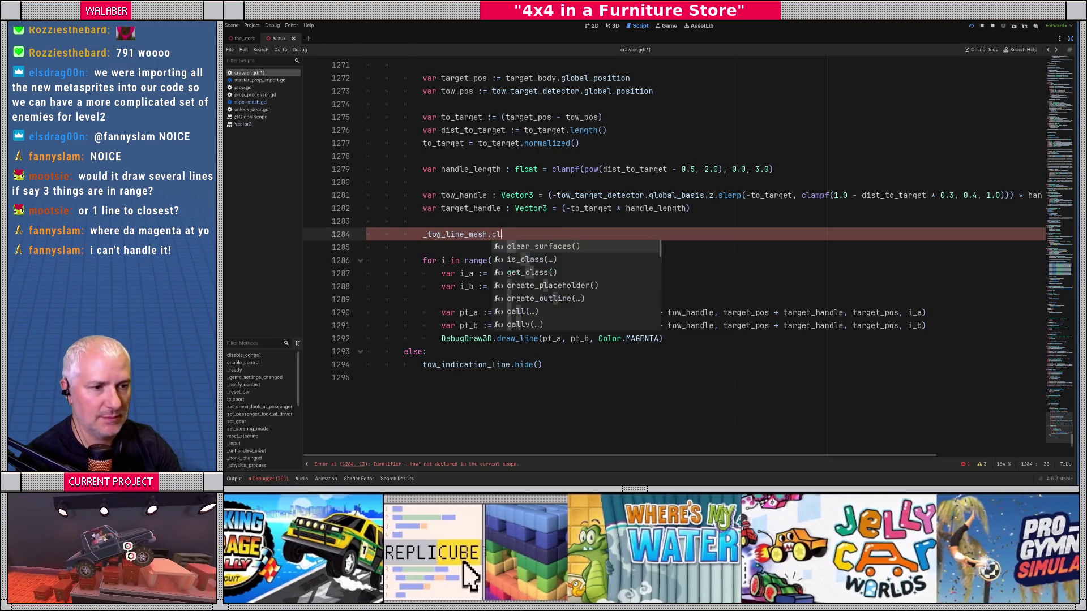
{"action": "key", "text": "Return"}
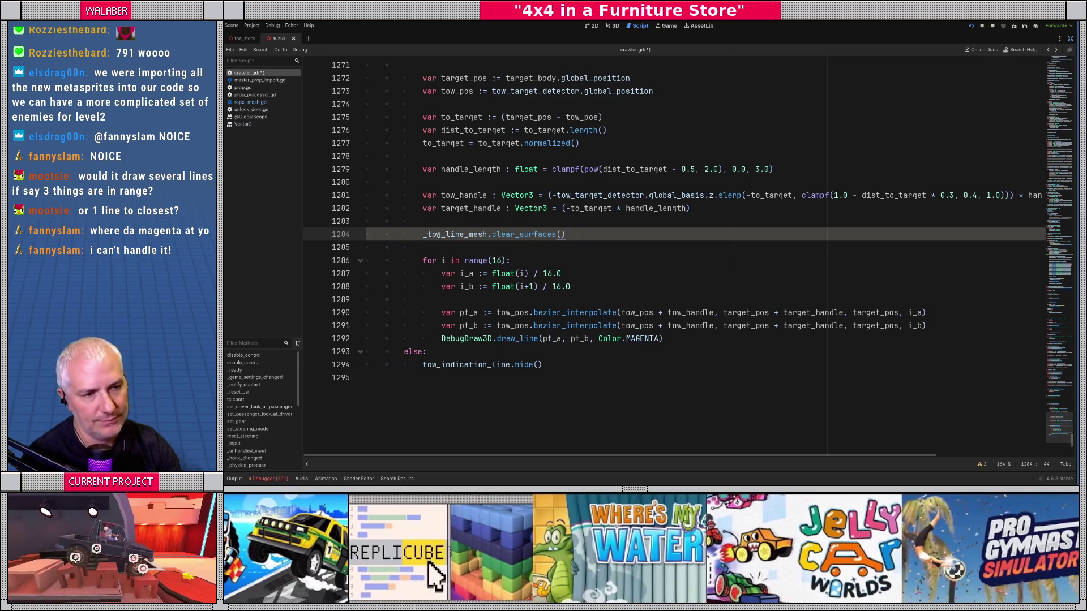
Below it, add _tow_line_mesh.surface_begin(Mesh.PRIMITIVE_LINE_STRIP) before the Bezier loop
{"action": "key", "text": "Return"}
{"action": "type", "text": "_tow_line_"}
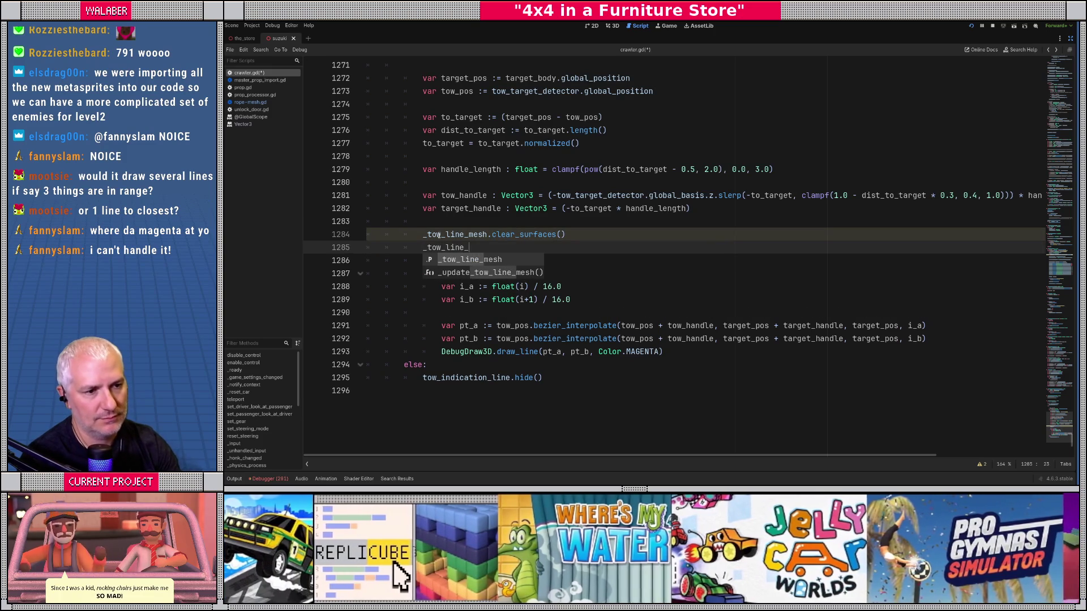
{"action": "type", "text": "mesh.beg"}
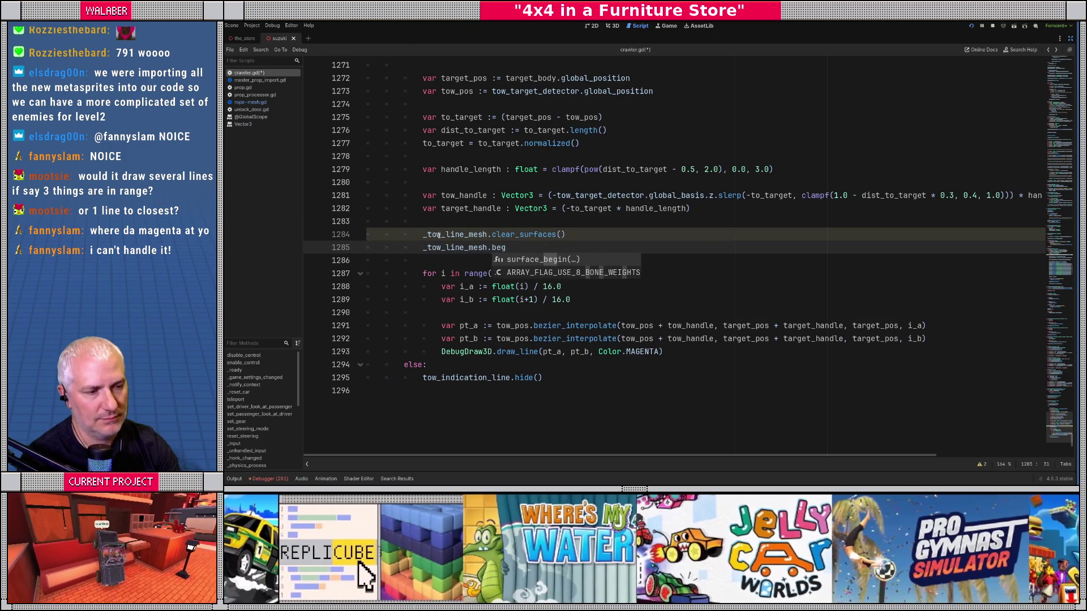
{"action": "key", "text": "Return"}
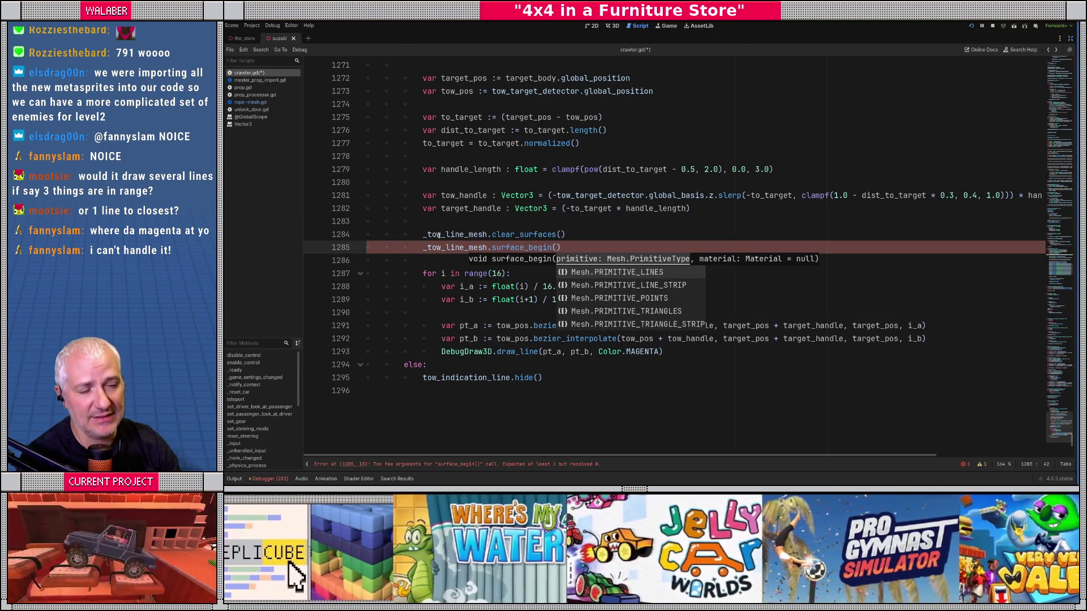
{"action": "key", "text": "Down"}
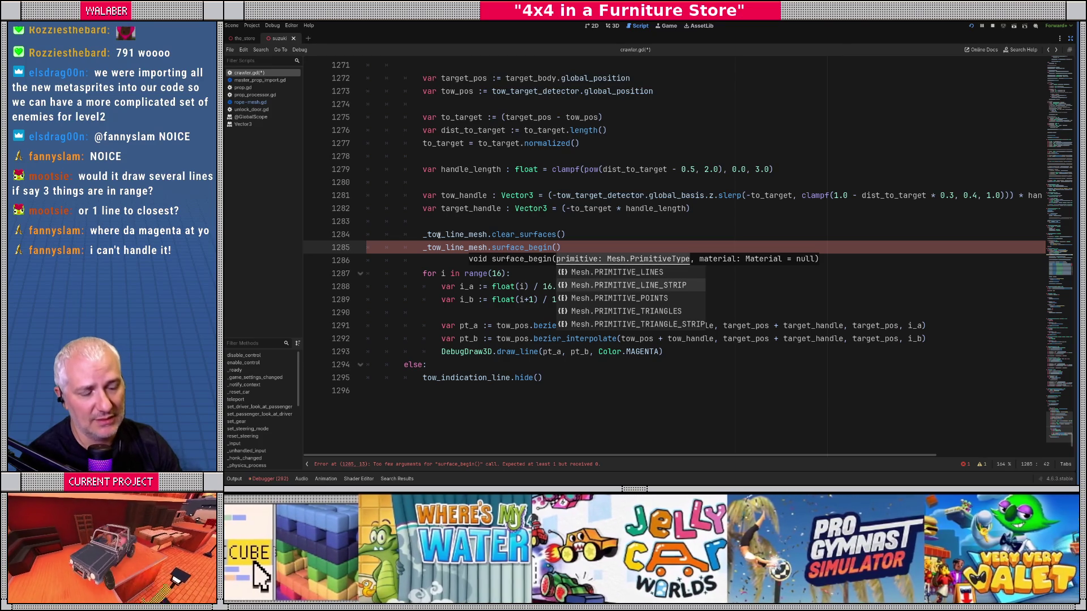
{"action": "key", "text": "Return"}
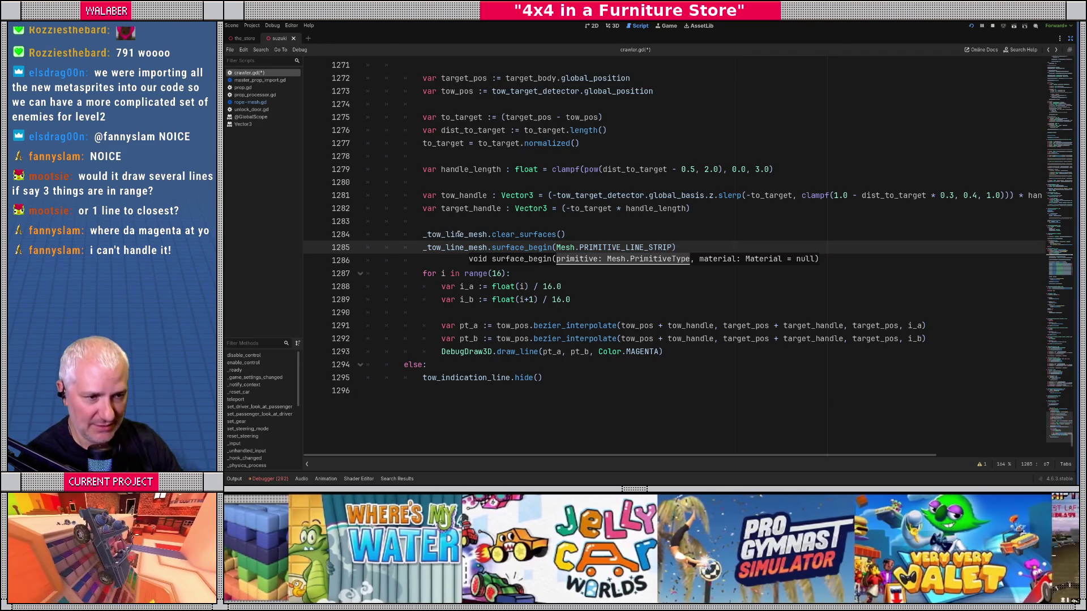
{"action": "left_click", "coordinate": [458, 234]}
{"action": "scroll", "coordinate": [459, 235], "scroll_direction": "down", "scroll_amount": 1}
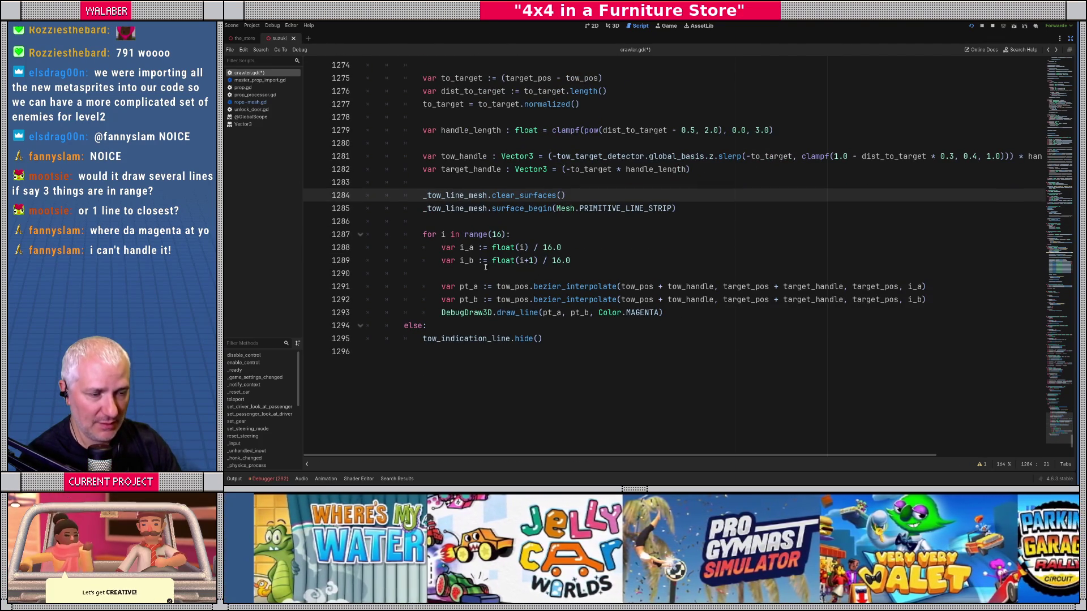
{"action": "left_click", "coordinate": [523, 234]}
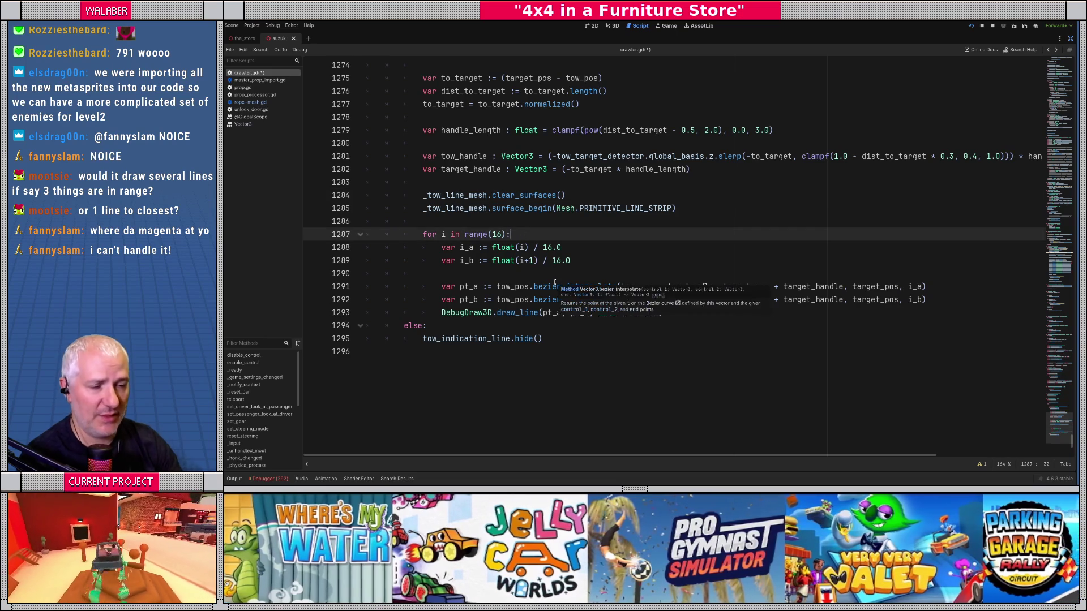
Declare var pt_prev := tow_pos just above the for loop
{"action": "key", "text": "Return"}
{"action": "type", "text": "var i_"}
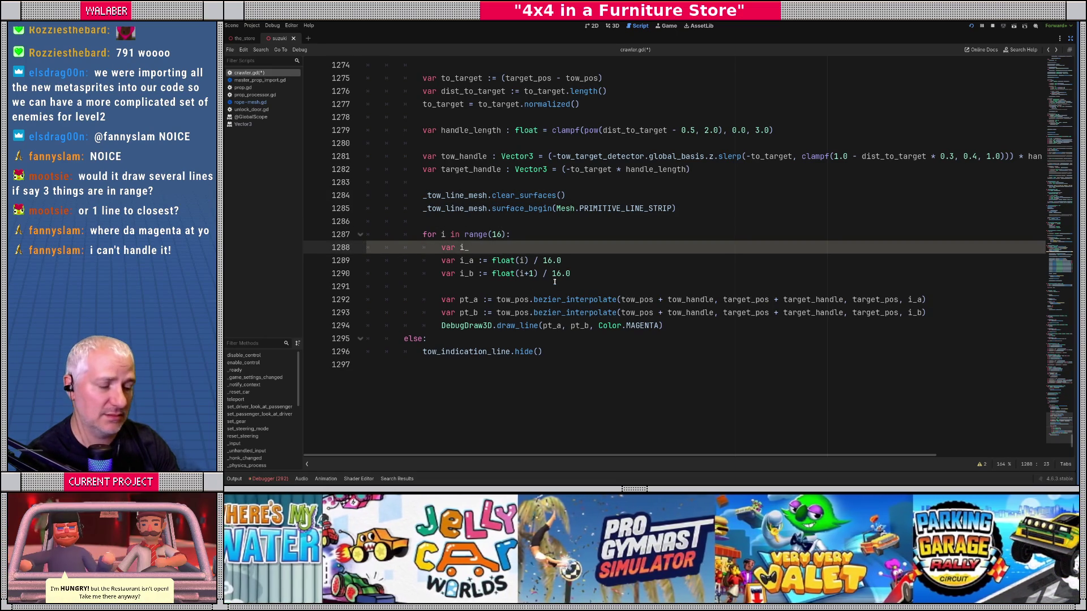
{"action": "key", "text": "shift+Home"}
{"action": "key", "text": "BackSpace"}
{"action": "key", "text": "Up"}
{"action": "key", "text": "Up"}
{"action": "key", "text": "Return"}
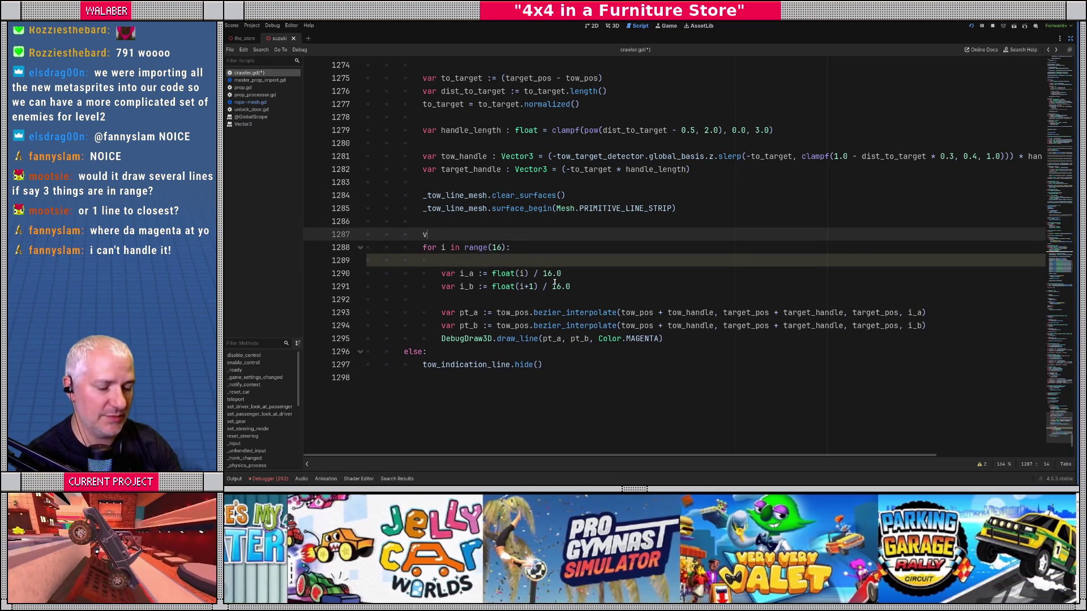
{"action": "type", "text": "var pt_prev :="}
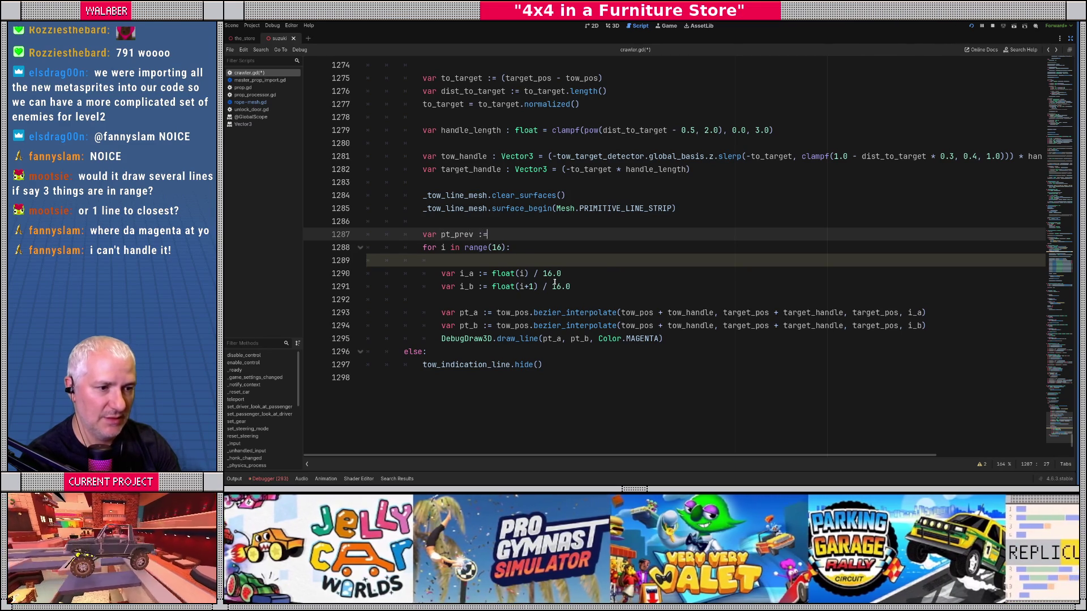
{"action": "type", "text": " tow_pos"}
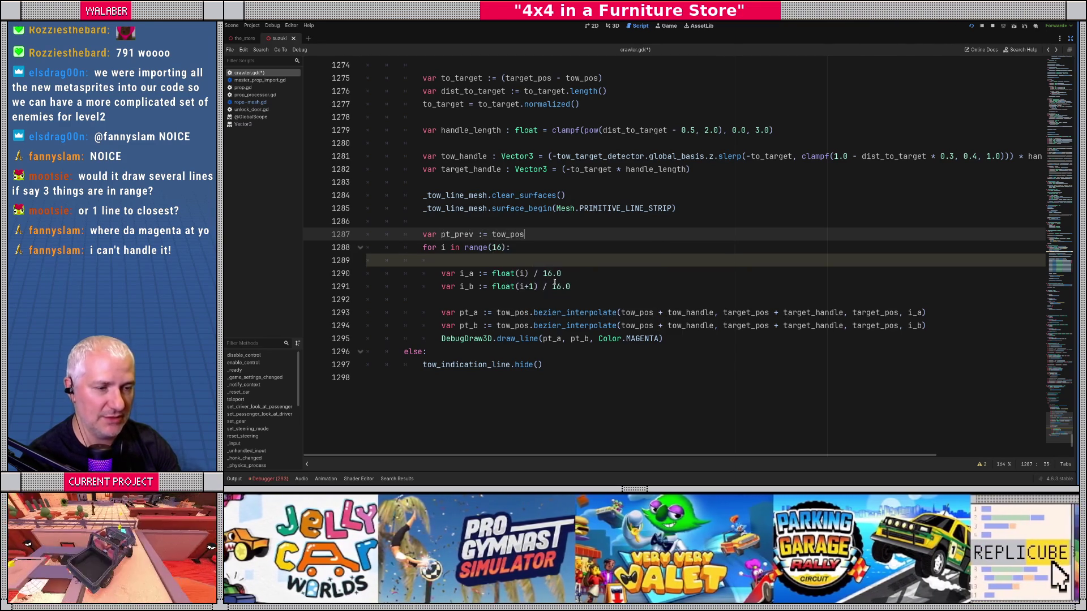
Add pt_prev = pt_a as the last line of the loop body
{"action": "key", "text": "Down"}
{"action": "key", "text": "Down"}
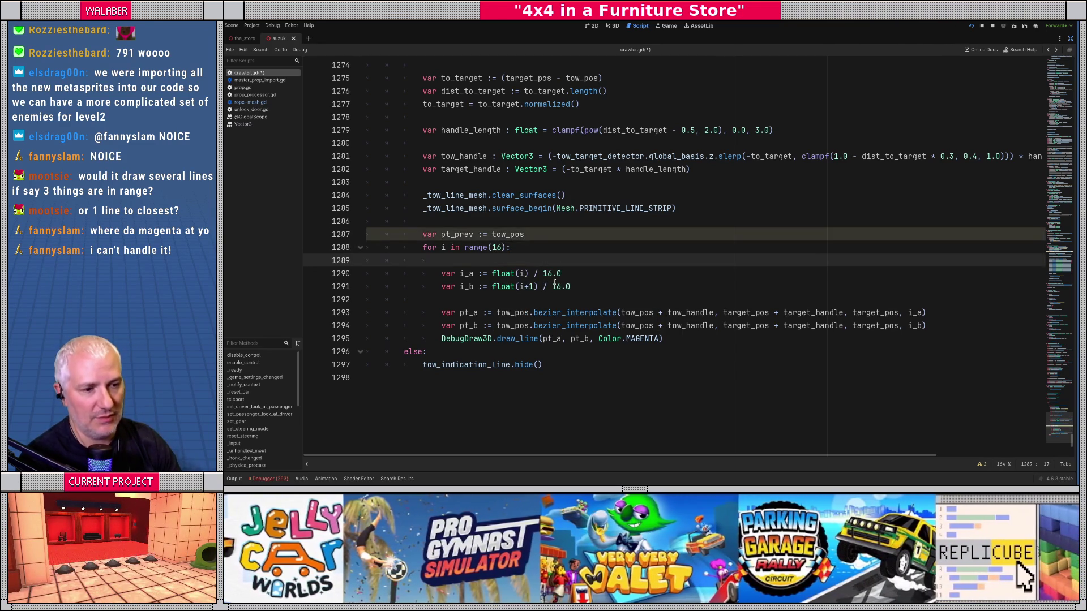
{"action": "key", "text": "Down"}
{"action": "key", "text": "Down"}
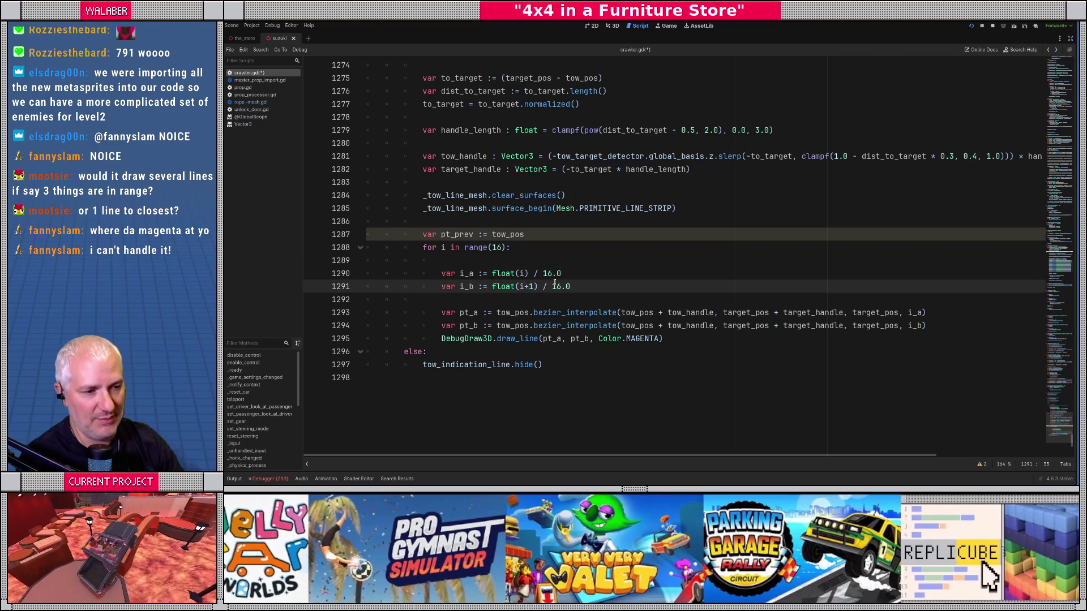
{"action": "key", "text": "Down"}
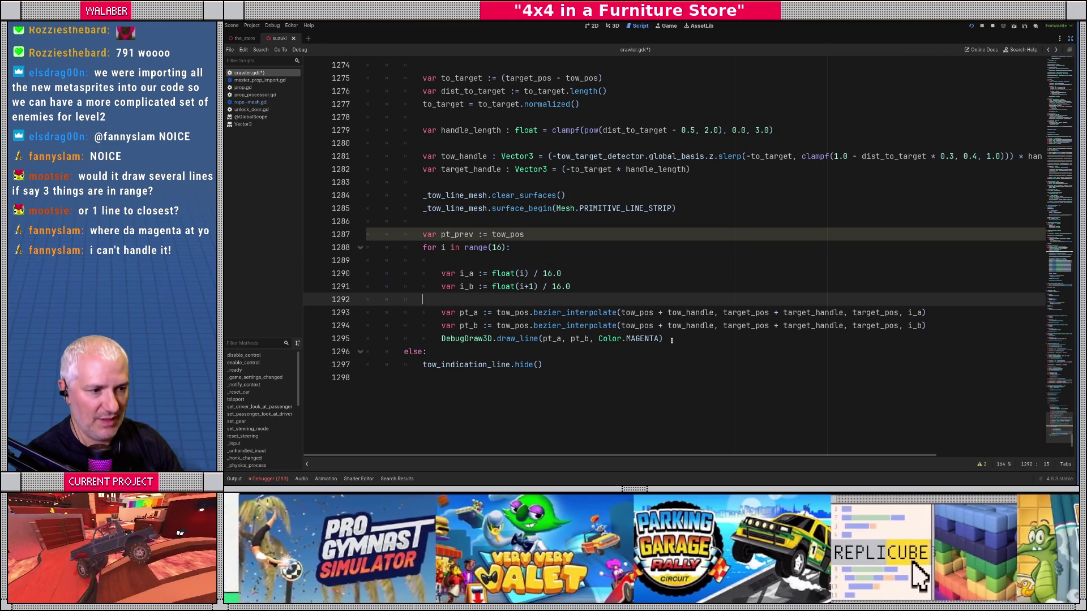
{"action": "left_click", "coordinate": [672, 340]}
{"action": "key", "text": "Return"}
{"action": "key", "text": "Return"}
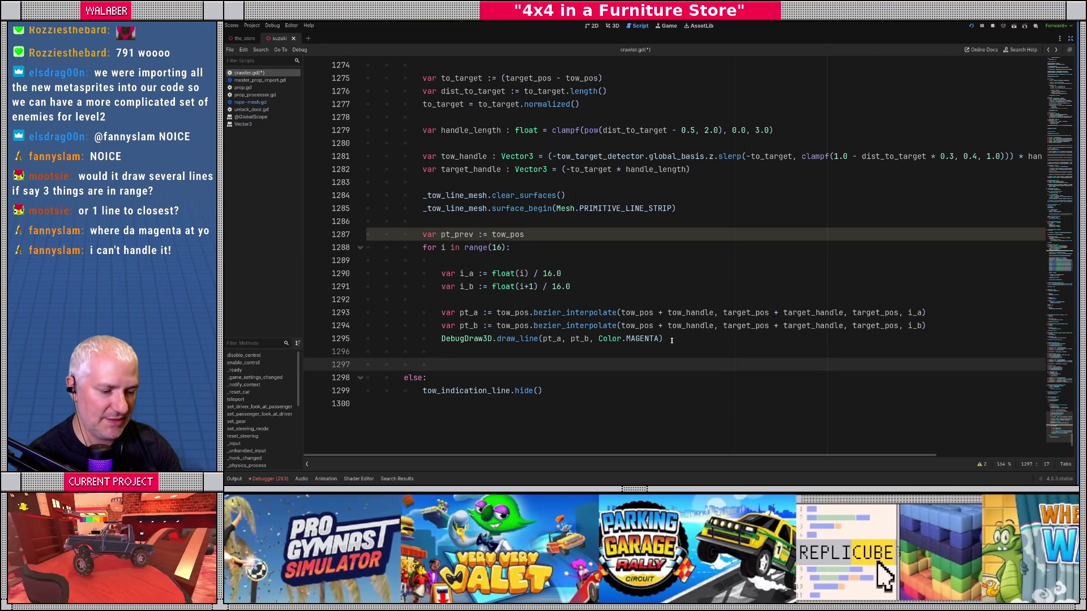
{"action": "type", "text": "pt_pre"}
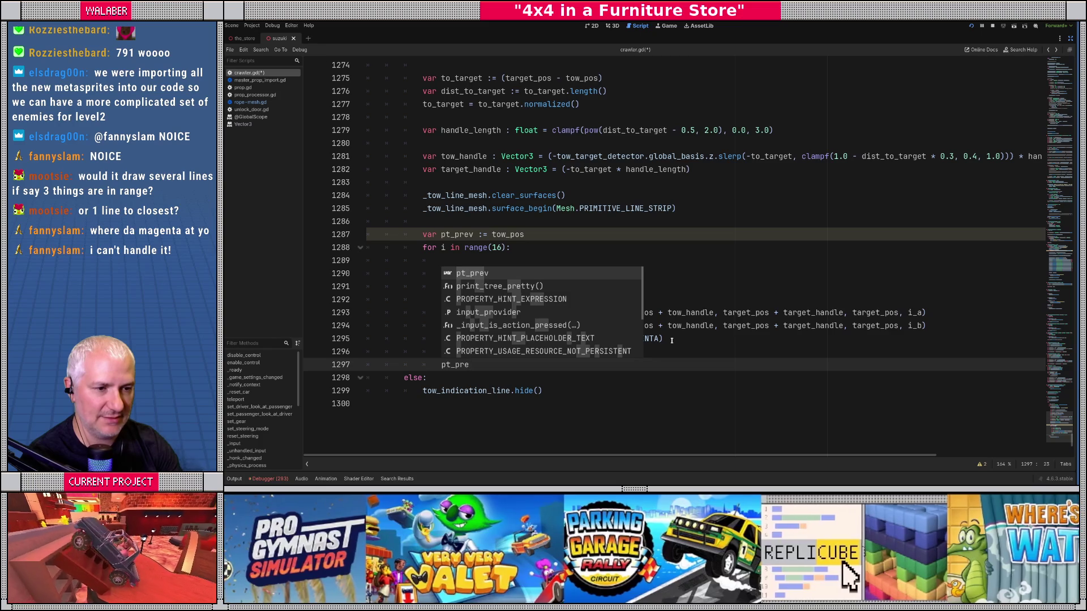
{"action": "type", "text": "v = pt_a"}
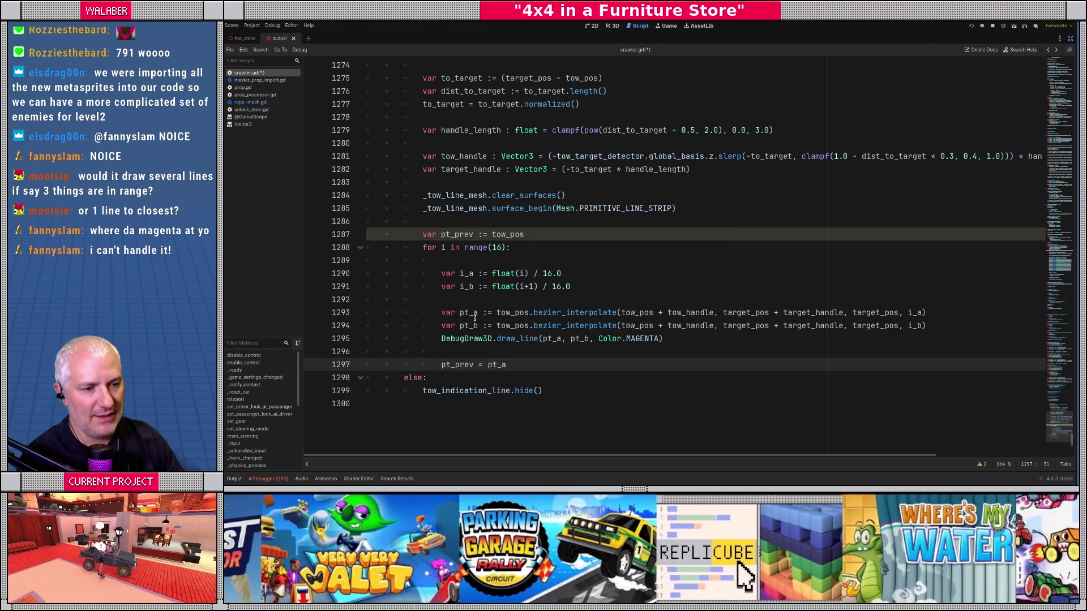
{"action": "left_click", "coordinate": [507, 300]}
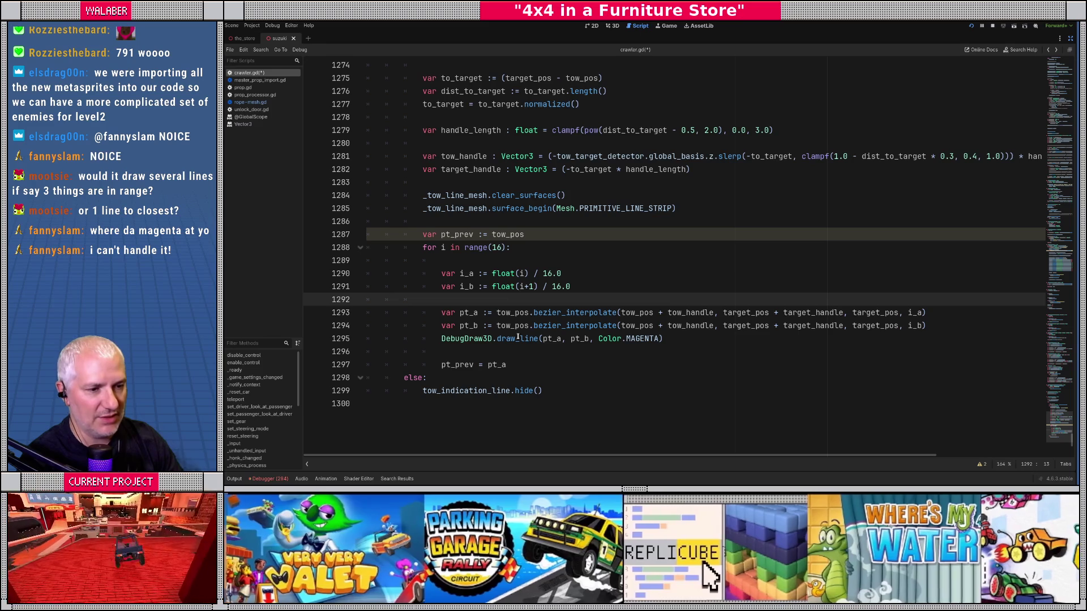
{"action": "left_click", "coordinate": [433, 338]}
Comment out the magenta DebugDraw3D.draw_line call with Ctrl+K and open a line below
{"action": "key", "text": "shift+End"}
{"action": "key", "text": "ctrl+k"}
{"action": "key", "text": "End"}
{"action": "key", "text": "Return"}
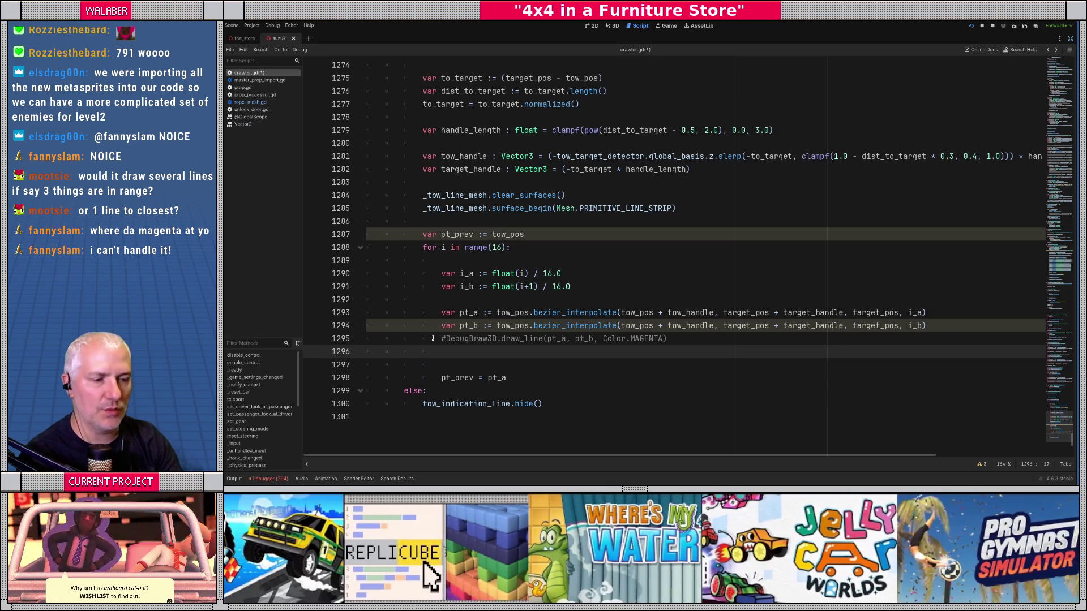
Start a new var declaration further down in the loop
{"action": "scroll", "coordinate": [512, 315], "scroll_direction": "down", "scroll_amount": 1}
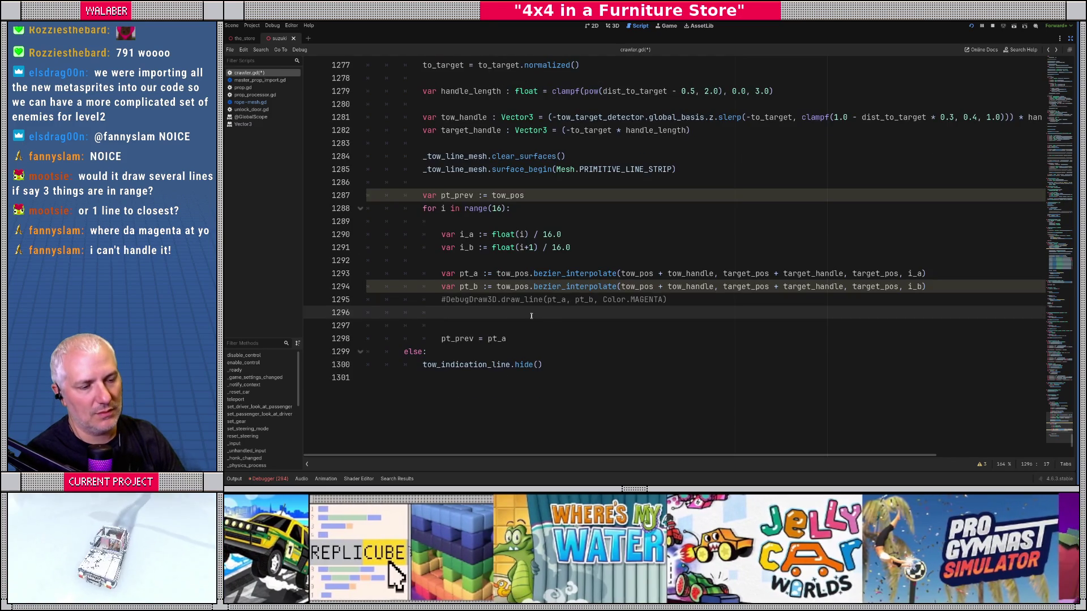
{"action": "key", "text": "Return"}
{"action": "type", "text": "var"}
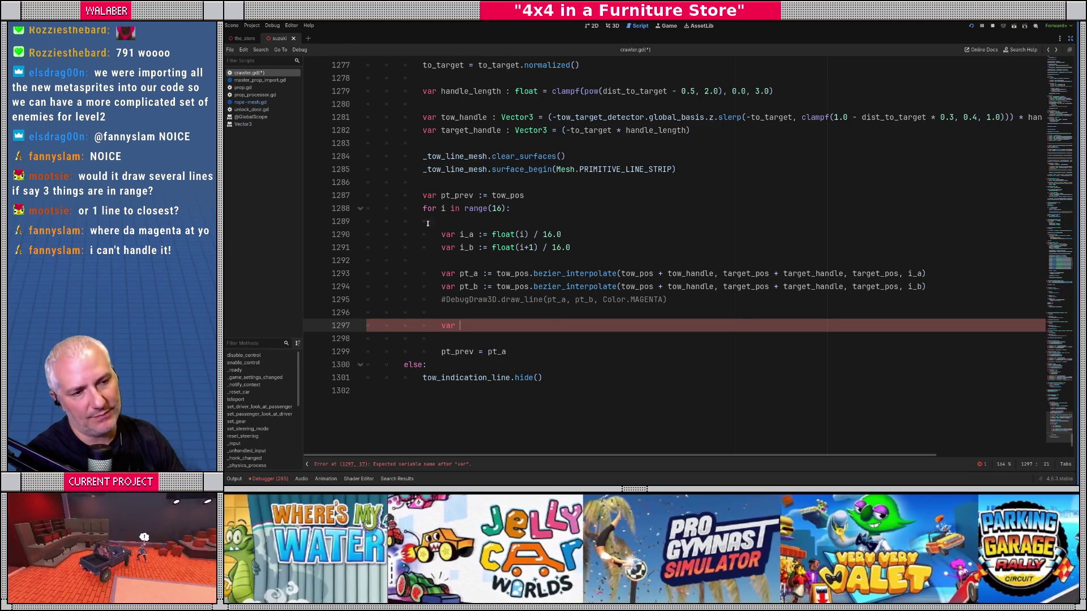
{"action": "left_click_drag", "start_coordinate": [420, 196], "coordinate": [551, 195]}
Complete line 1297 as var prev_dir := (pt_a - pt_prev)
{"action": "left_click", "coordinate": [480, 327]}
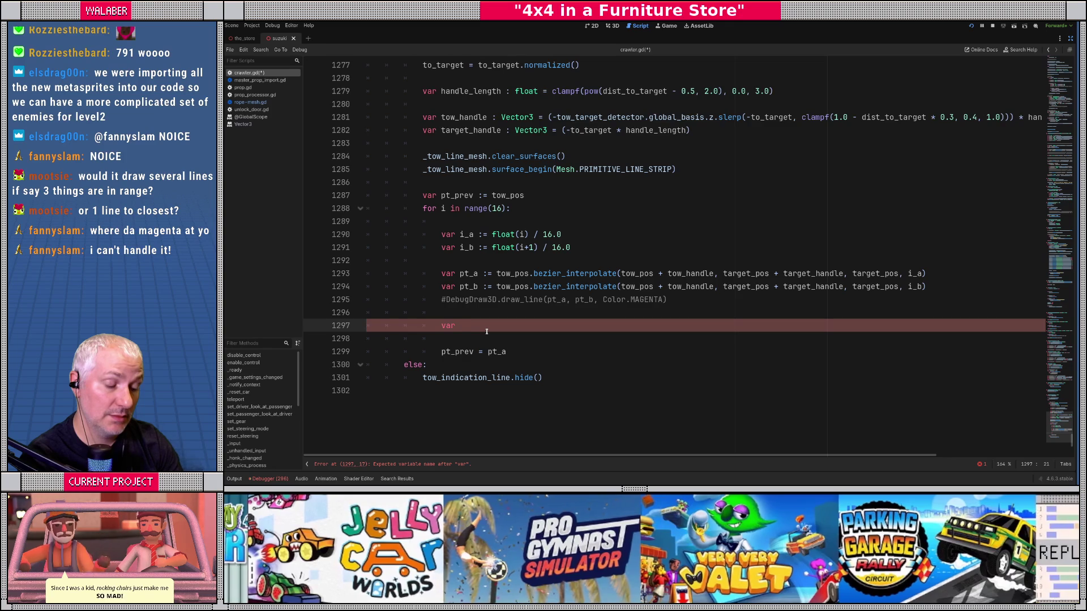
{"action": "type", "text": "prev_d"}
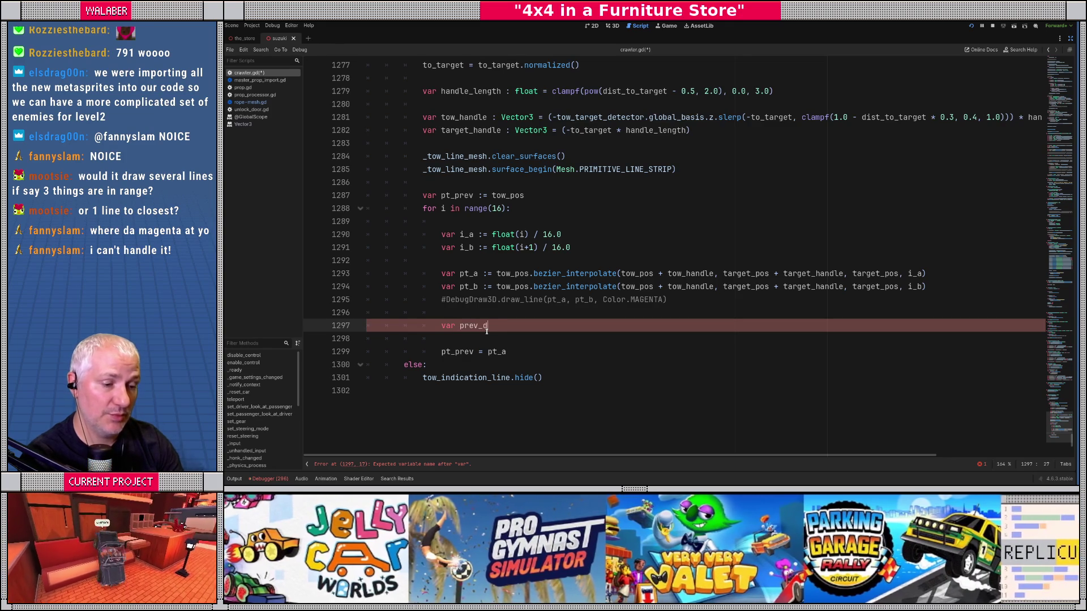
{"action": "type", "text": "ir := "}
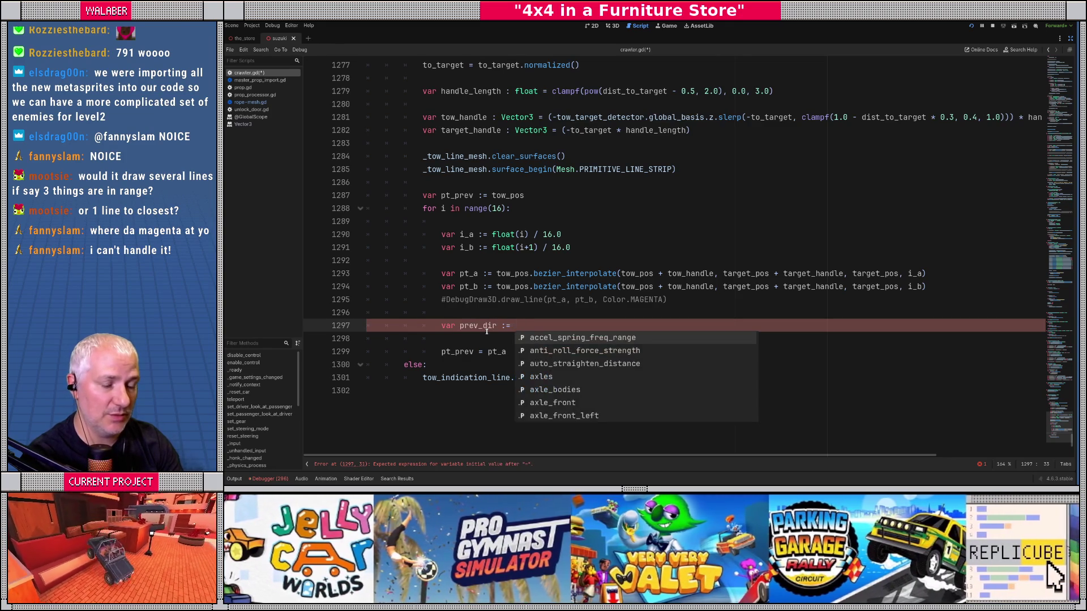
{"action": "type", "text": "pt_a - "}
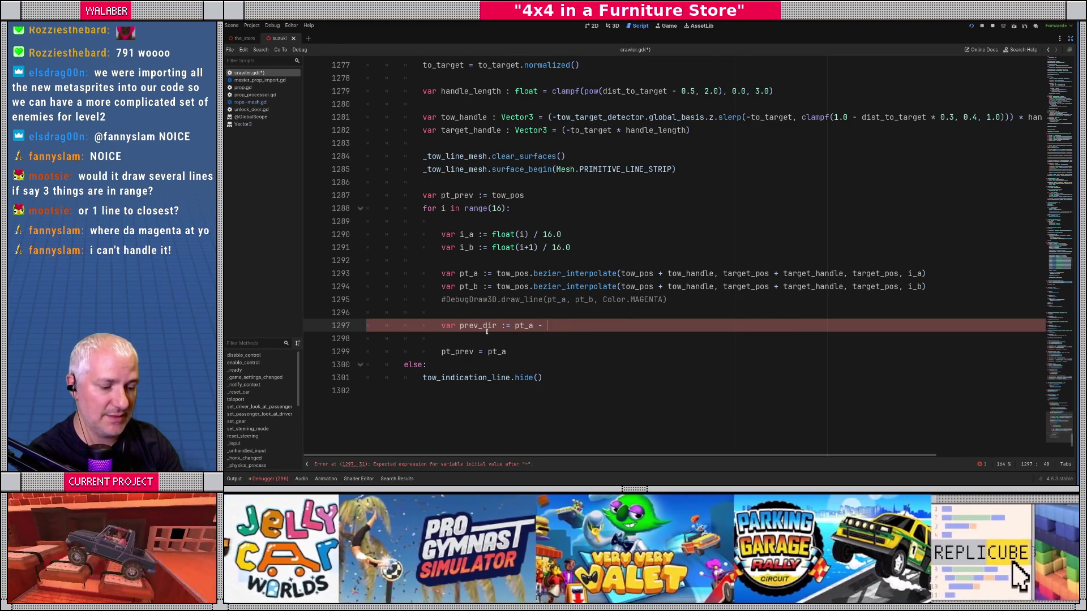
{"action": "type", "text": "pt_prev"}
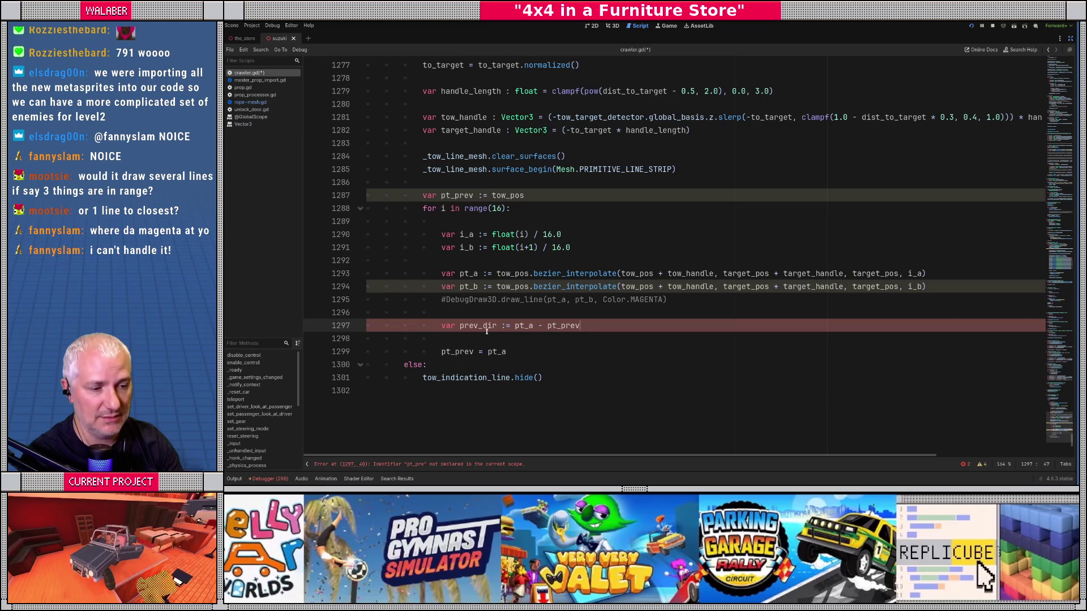
{"action": "left_click", "coordinate": [512, 325]}
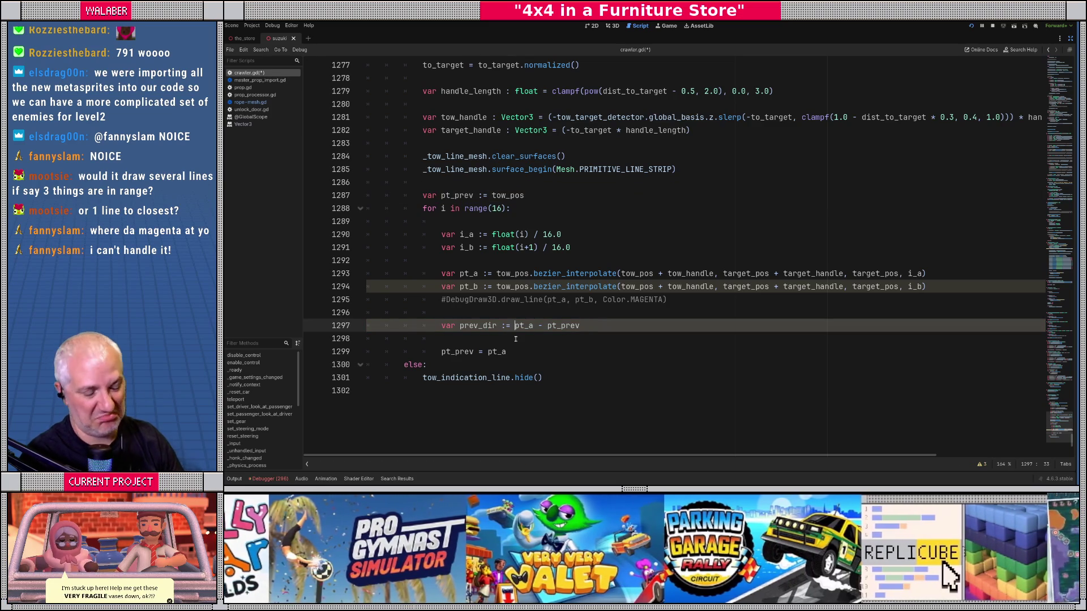
{"action": "type", "text": "("}
{"action": "key", "text": "End"}
{"action": "type", "text": ")"}
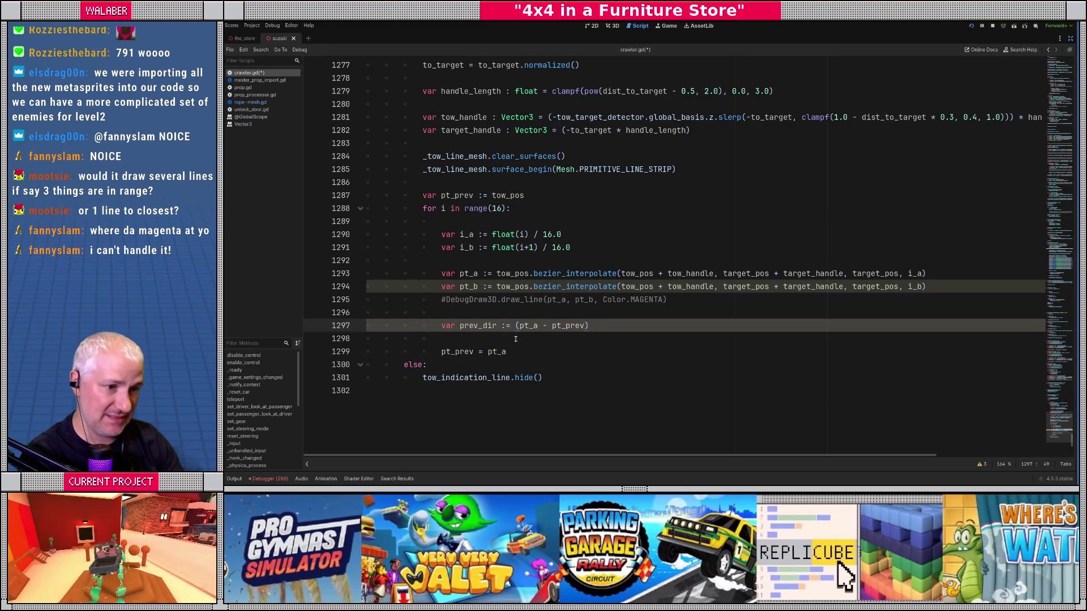
Add var next_dir := (pt_b - pt_a) below, then begin another var line
{"action": "key", "text": "Return"}
{"action": "type", "text": "var "}
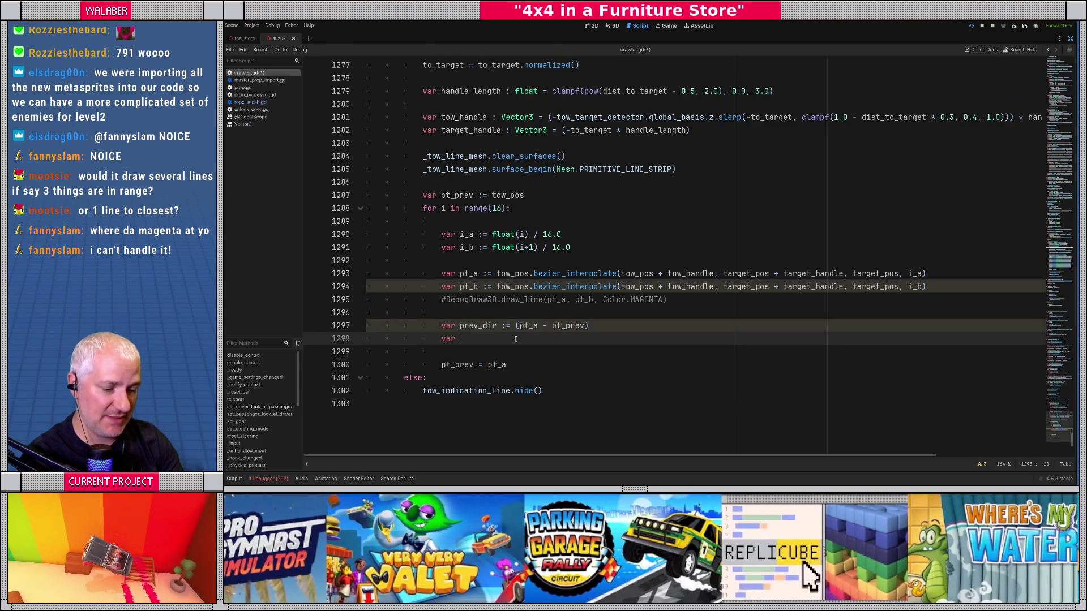
{"action": "type", "text": "next_di"}
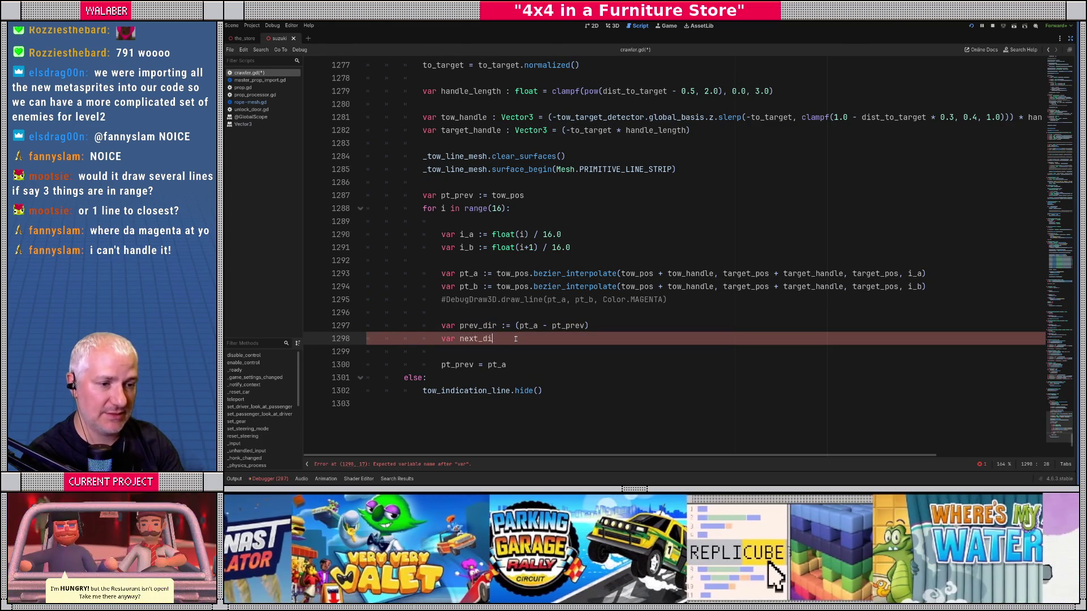
{"action": "type", "text": "r := (pt_b "}
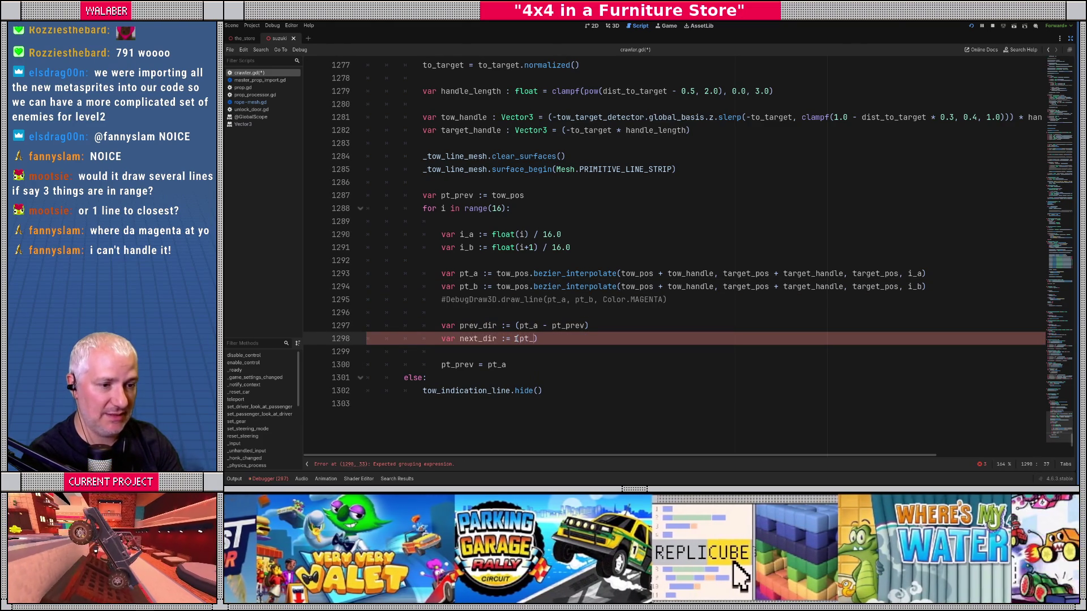
{"action": "type", "text": "- pt_a"}
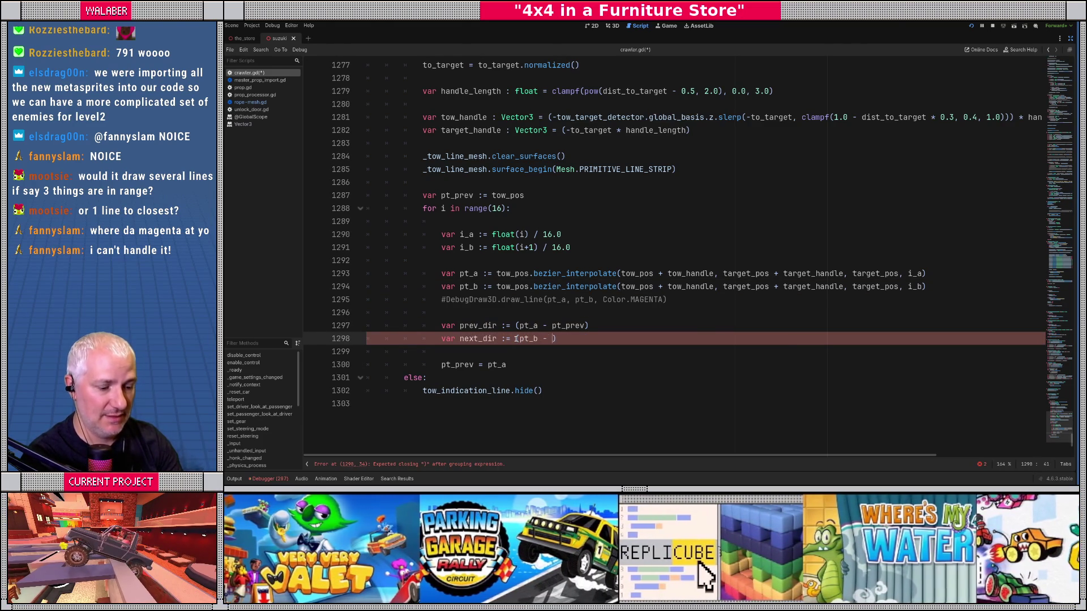
{"action": "type", "text": ")"}
{"action": "key", "text": "Return"}
{"action": "key", "text": "Return"}
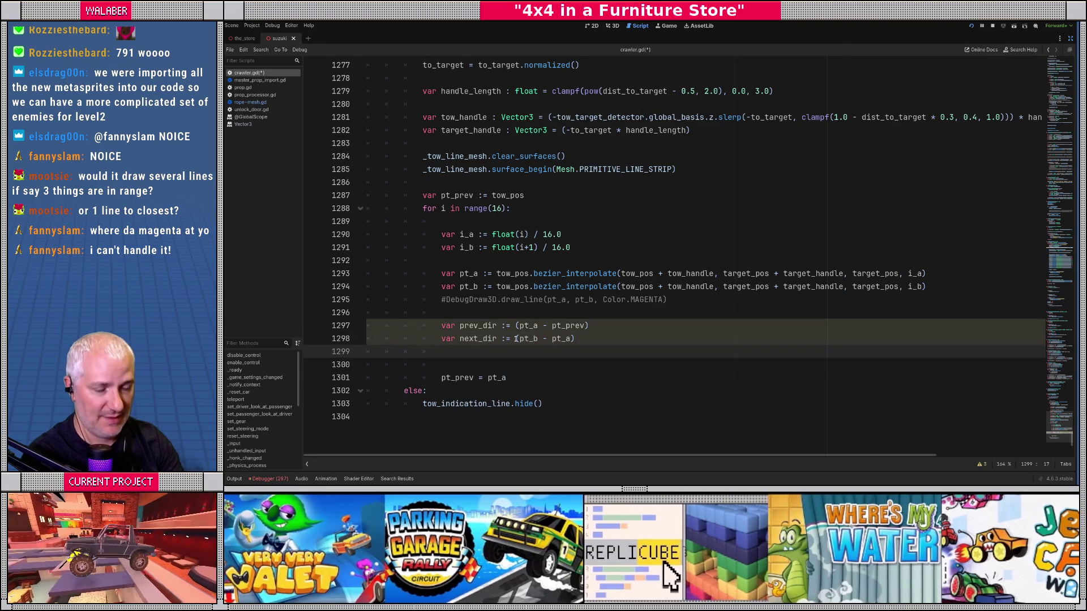
{"action": "type", "text": "var"}
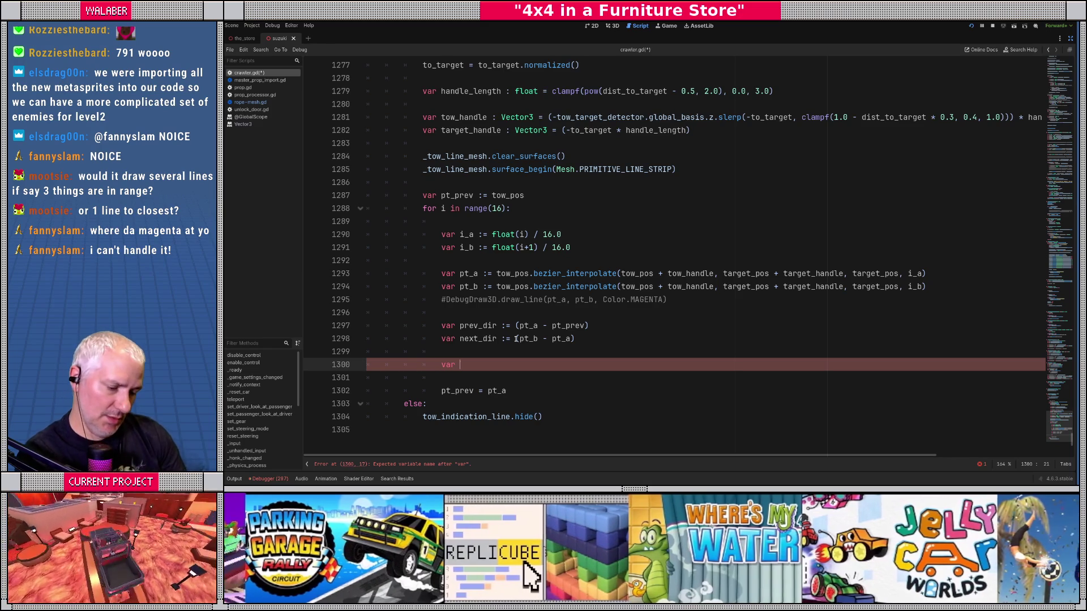
Finish line 1300 as var world_tan := (prev_dir + next_dir).normalized() with a blank line after it
{"action": "type", "text": "world_"}
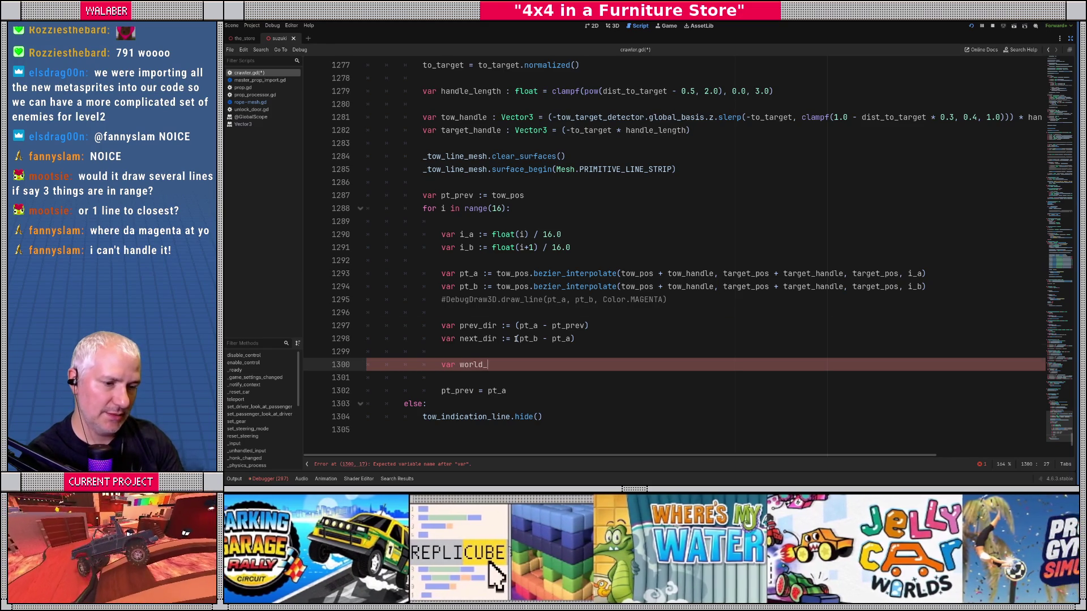
{"action": "type", "text": "normal"}
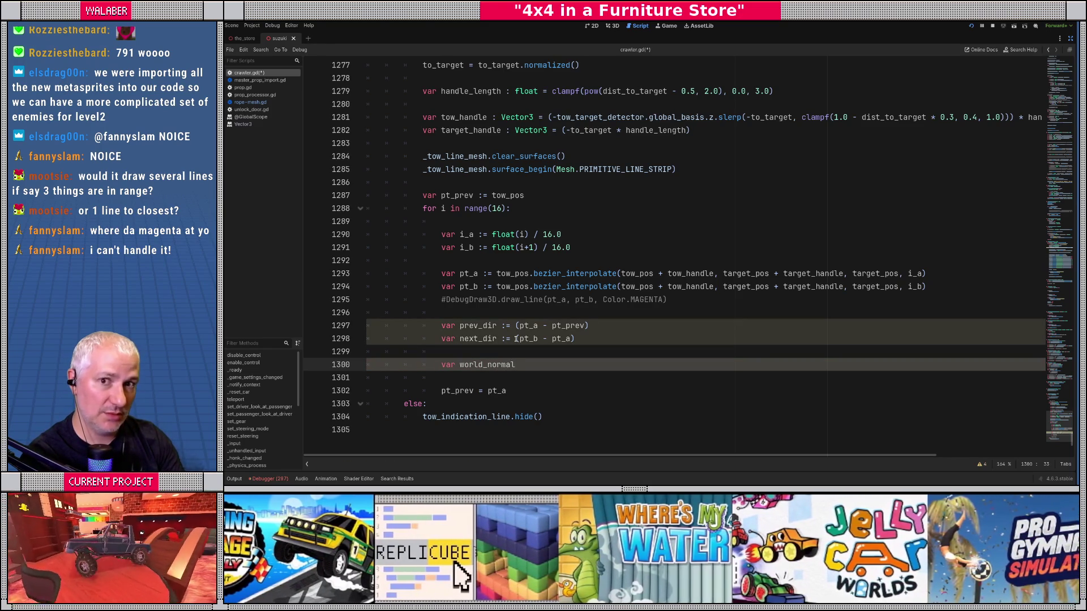
{"action": "key", "text": "BackSpace"}
{"action": "key", "text": "BackSpace"}
{"action": "key", "text": "BackSpace"}
{"action": "key", "text": "BackSpace"}
{"action": "key", "text": "BackSpace"}
{"action": "key", "text": "BackSpace"}
{"action": "type", "text": "d"}
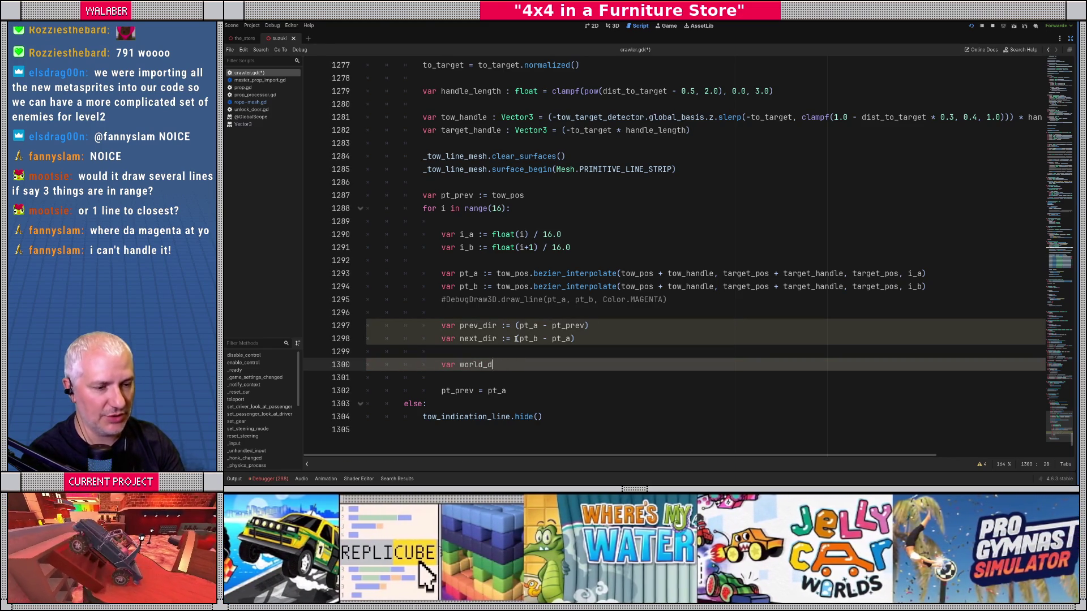
{"action": "type", "text": "ir"}
{"action": "key", "text": "BackSpace"}
{"action": "key", "text": "BackSpace"}
{"action": "type", "text": "tan "}
{"action": "type", "text": ":= "}
{"action": "type", "text": "(prev_d"}
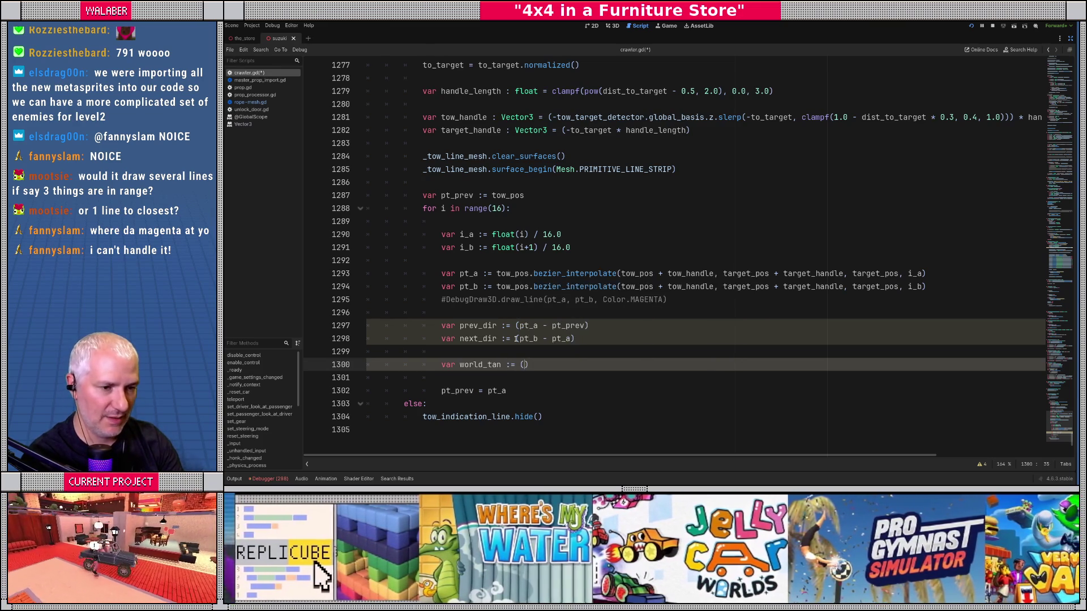
{"action": "type", "text": "ir + nex"}
{"action": "key", "text": "Return"}
{"action": "type", "text": ").nor"}
{"action": "key", "text": "Return"}
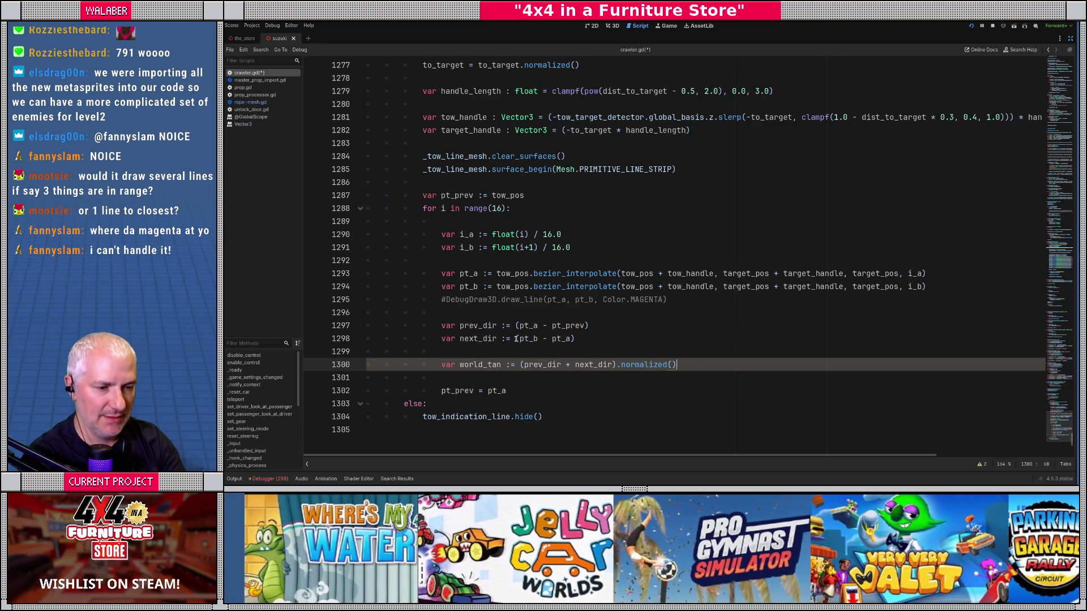
{"action": "key", "text": "Return"}
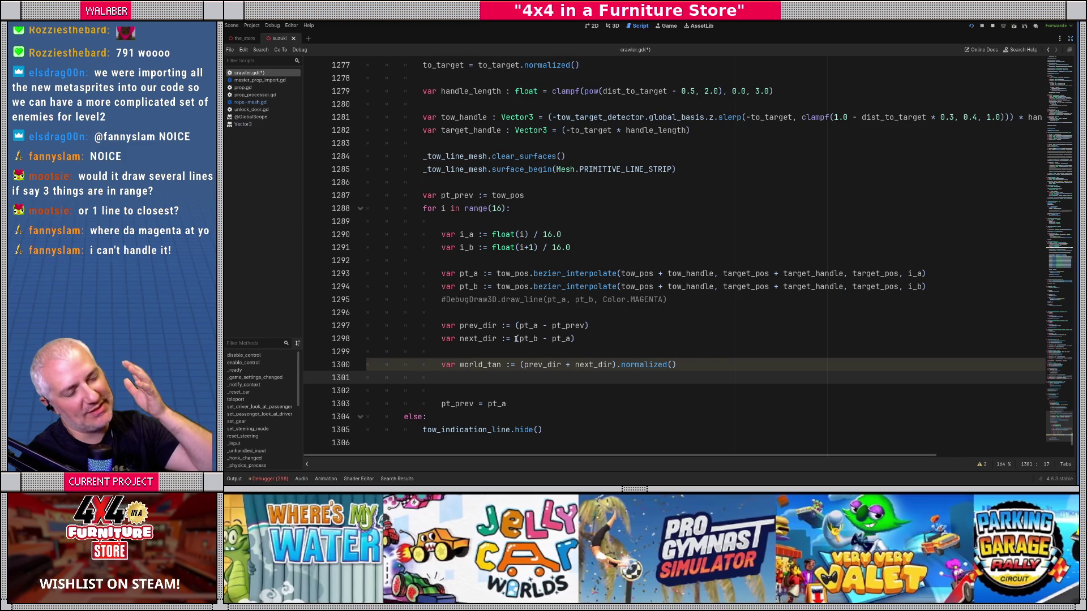
{"action": "scroll", "coordinate": [420, 186], "scroll_direction": "up", "scroll_amount": 4}
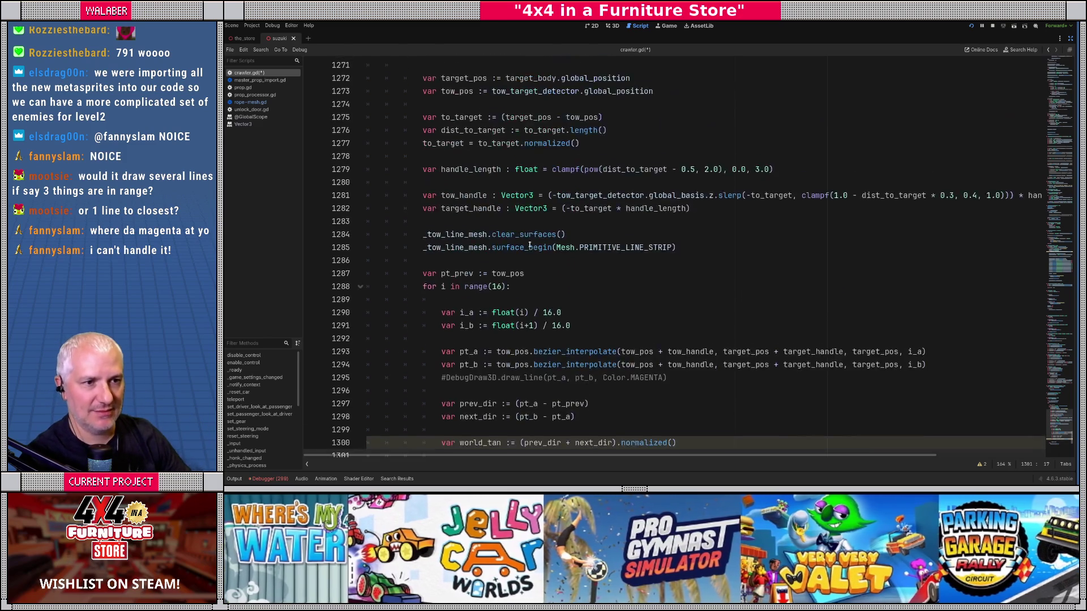
Under '# update the mesh!' add var cam := get_viewport().get_camera_3d()
{"action": "scroll", "coordinate": [420, 187], "scroll_direction": "up", "scroll_amount": 2}
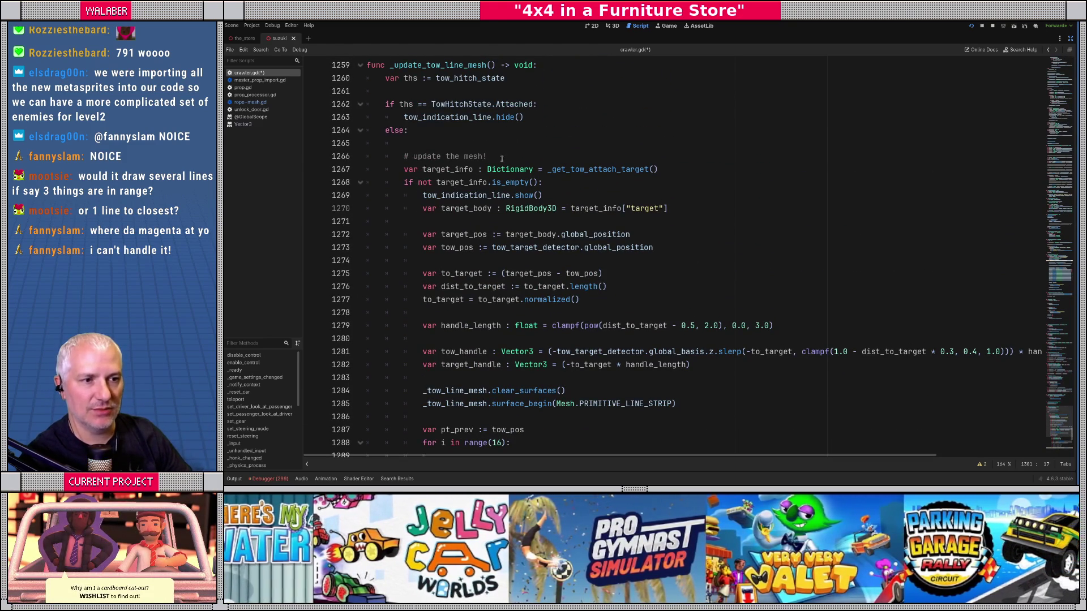
{"action": "left_click", "coordinate": [496, 157]}
{"action": "key", "text": "Return"}
{"action": "type", "text": "var cam := get_"}
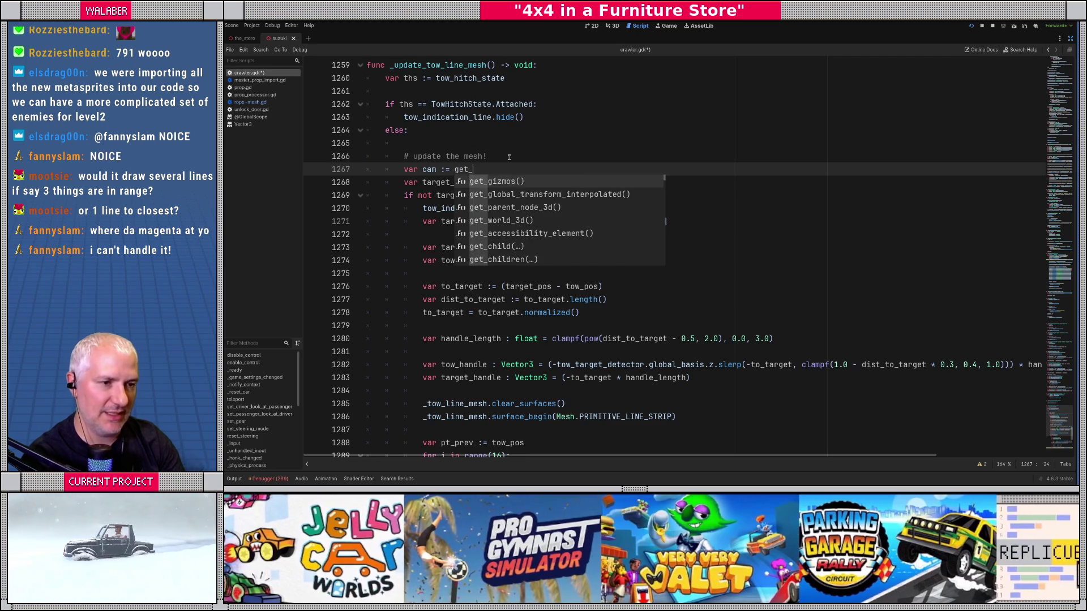
{"action": "type", "text": "viewport().ca"}
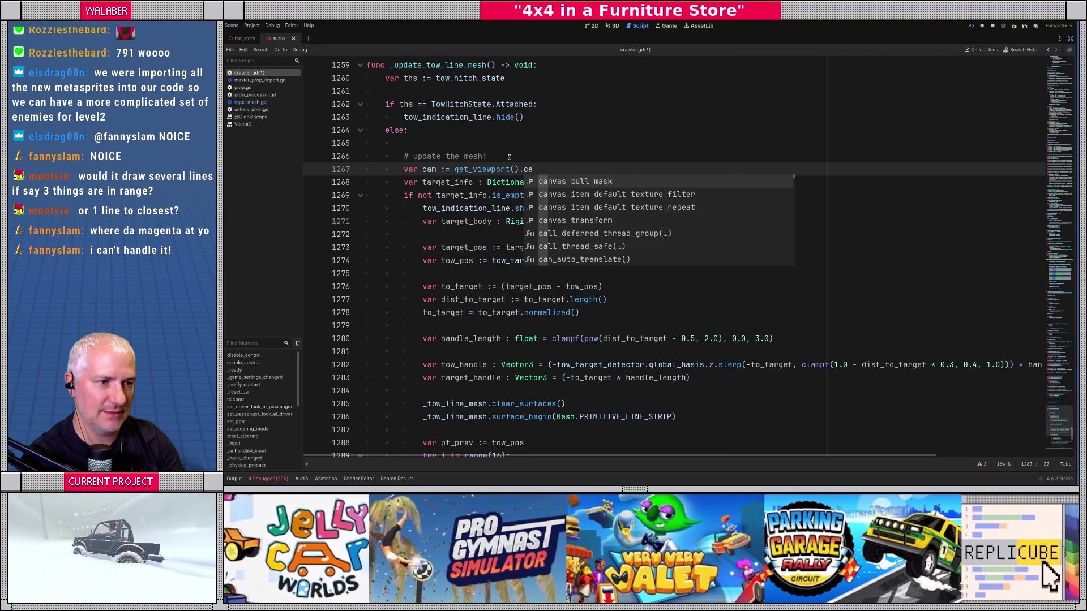
{"action": "type", "text": "mera"}
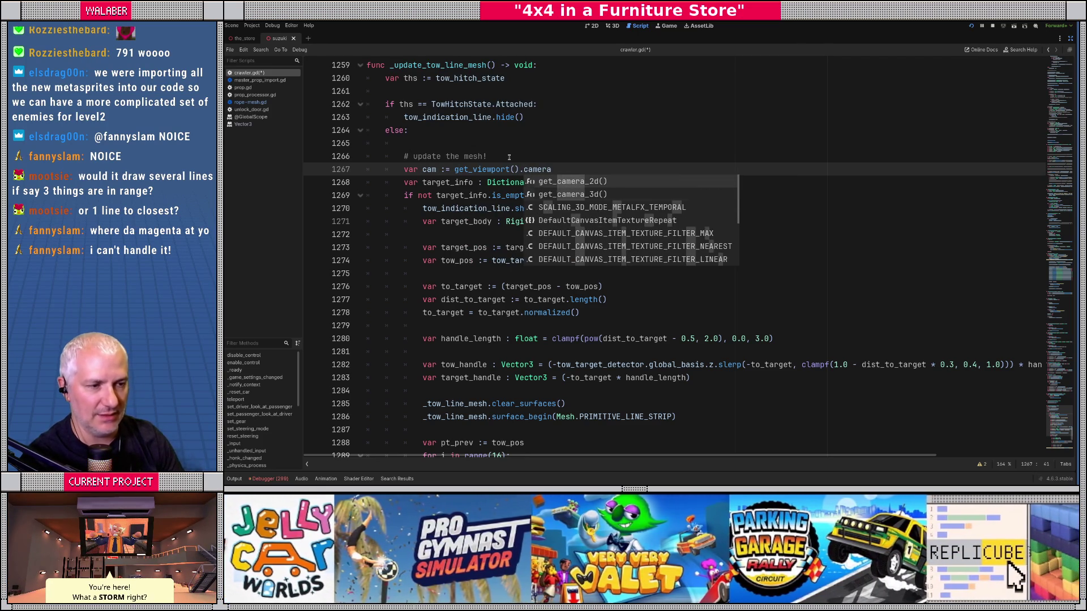
{"action": "key", "text": "Down"}
{"action": "key", "text": "Return"}
{"action": "key", "text": "Return"}
Draft cam_up and cam_left lines from cam.global_basis, then delete them
{"action": "type", "text": "var "}
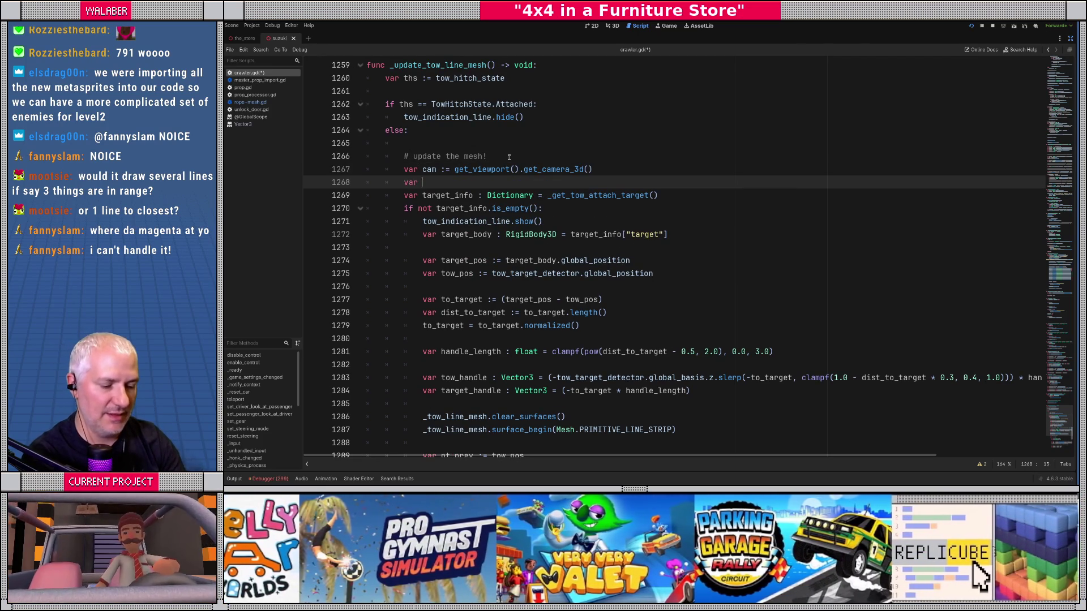
{"action": "type", "text": "cam_"}
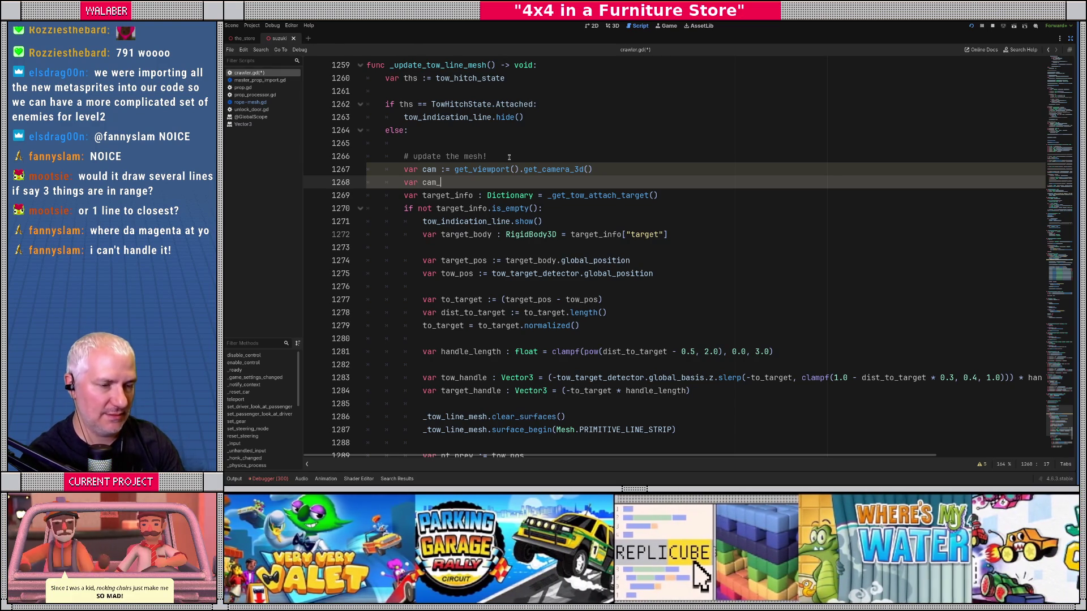
{"action": "type", "text": "up :"}
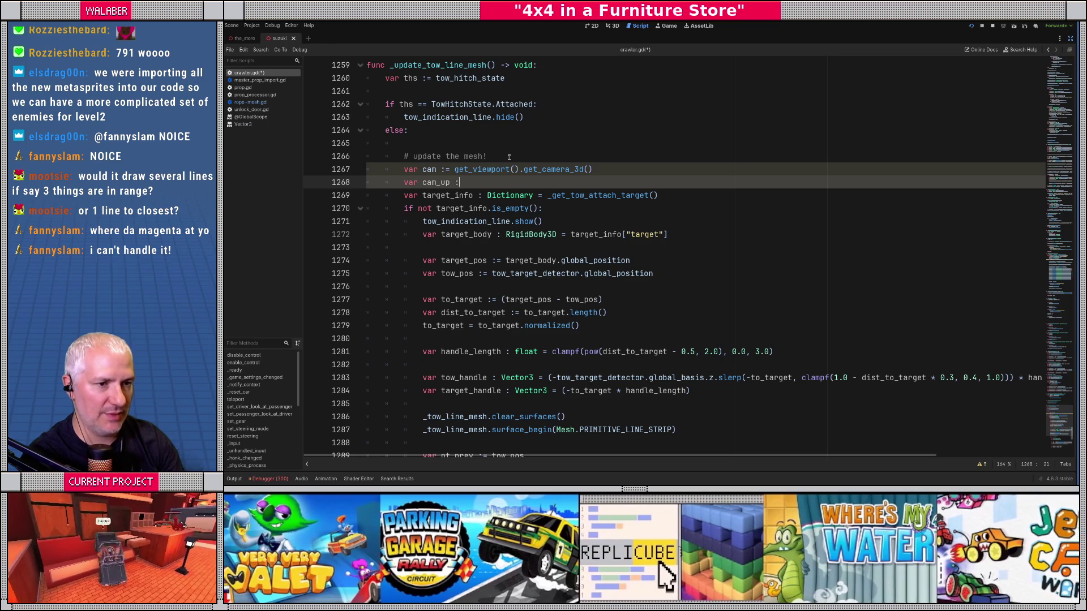
{"action": "type", "text": "= cam.global"}
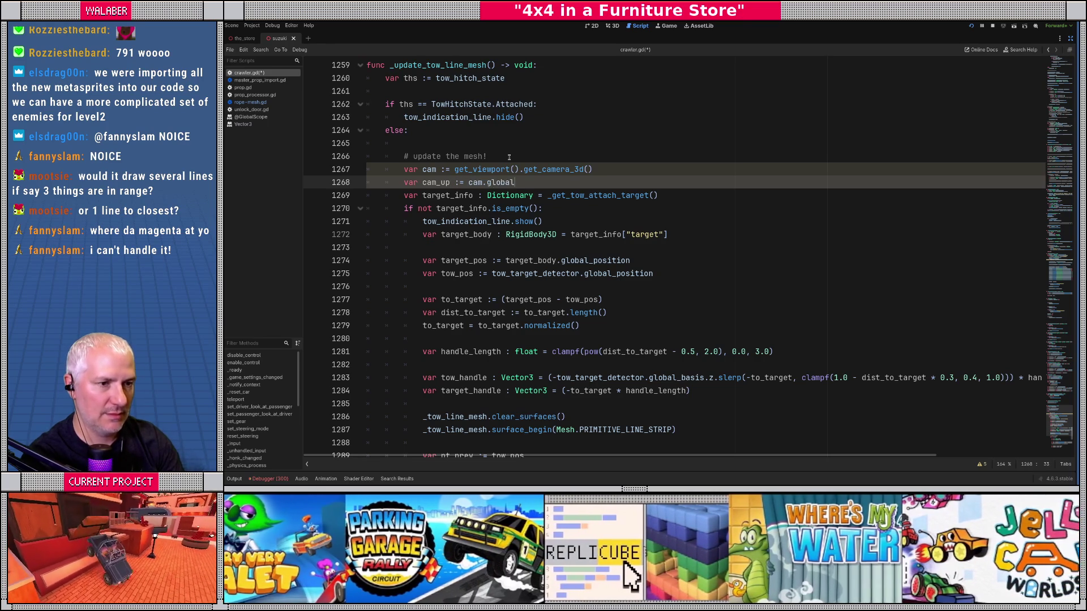
{"action": "type", "text": "_basis.y"}
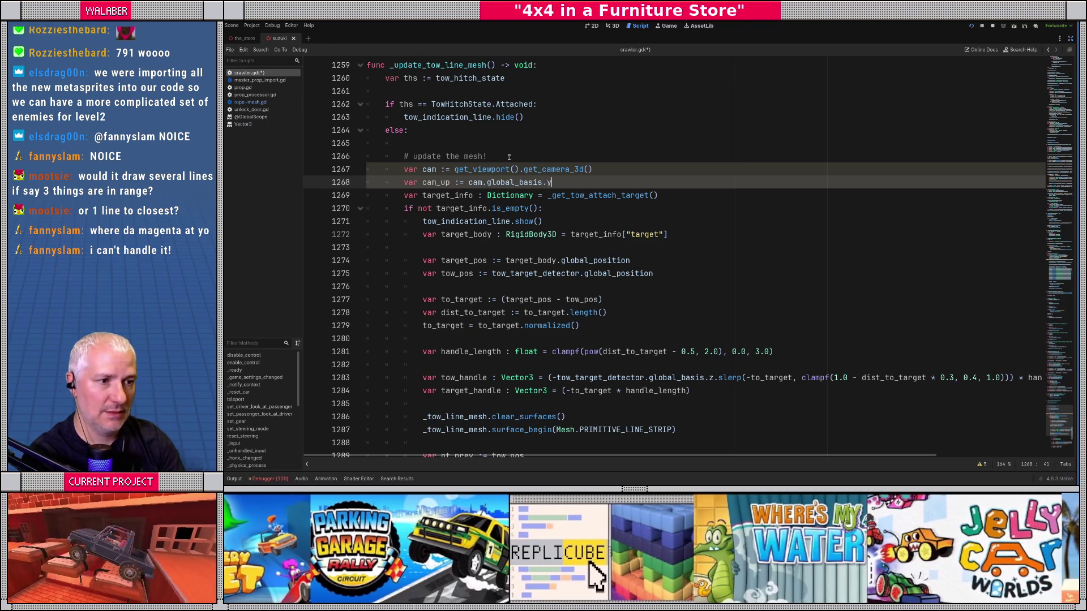
{"action": "key", "text": "Return"}
{"action": "type", "text": "ar cam_left := ca"}
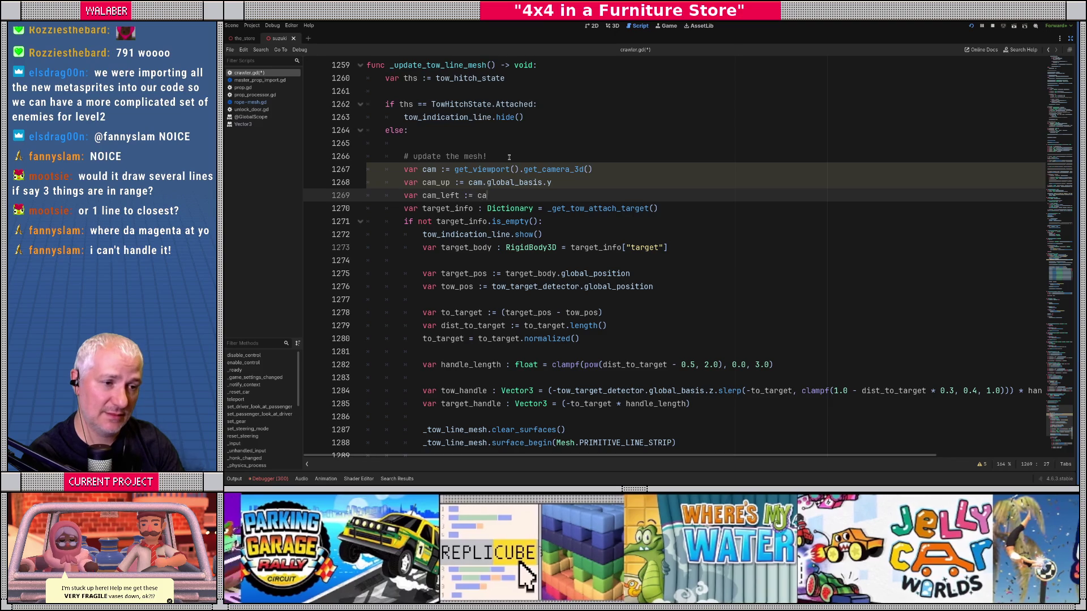
{"action": "type", "text": "m.global_basis"}
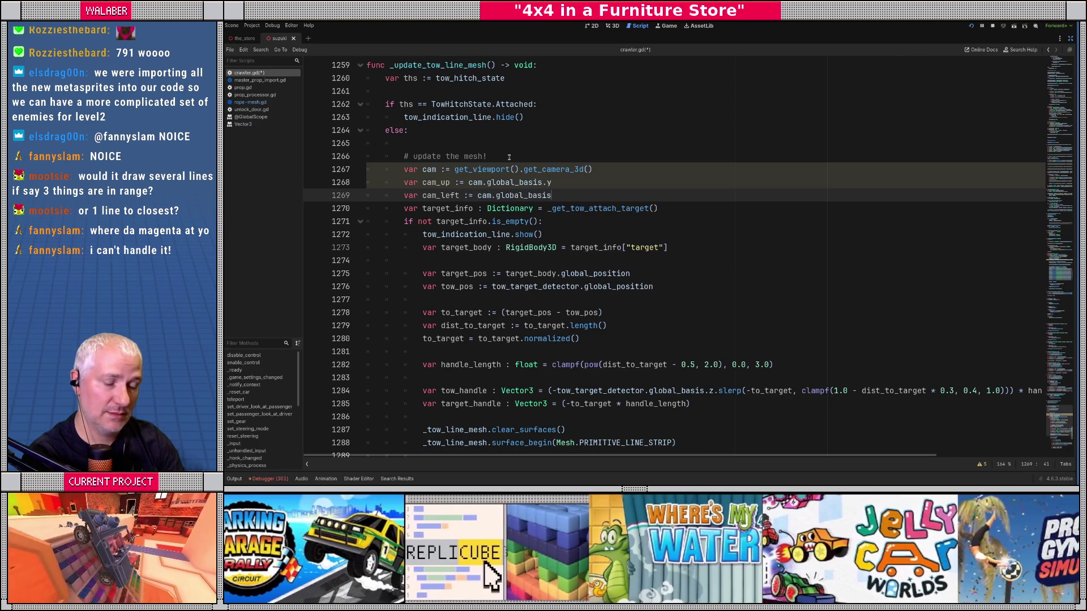
{"action": "type", "text": ".x"}
{"action": "key", "text": "Return"}
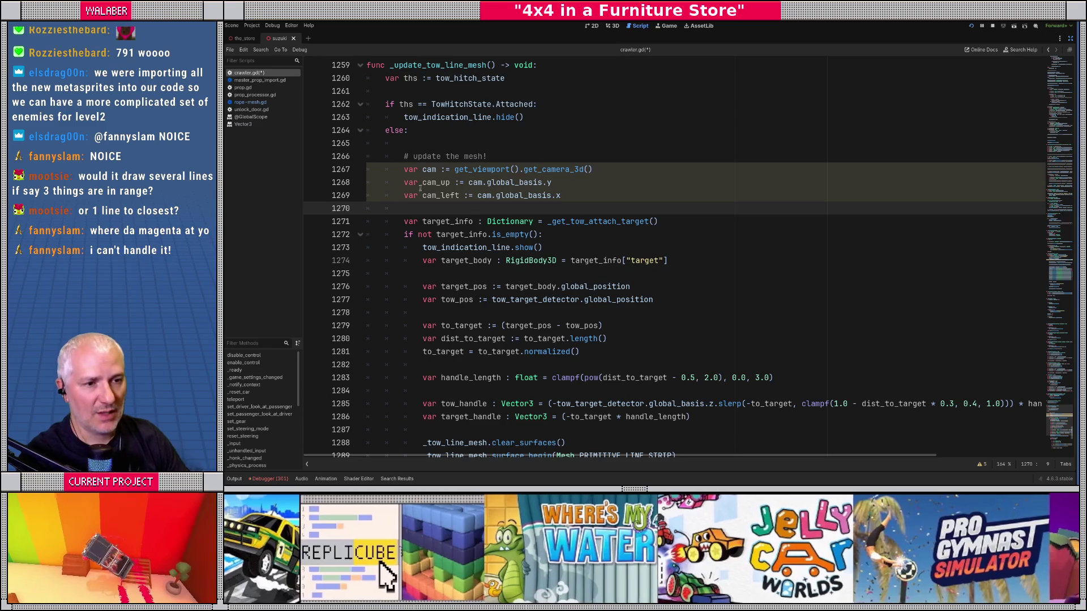
{"action": "left_click_drag", "start_coordinate": [403, 182], "coordinate": [585, 194]}
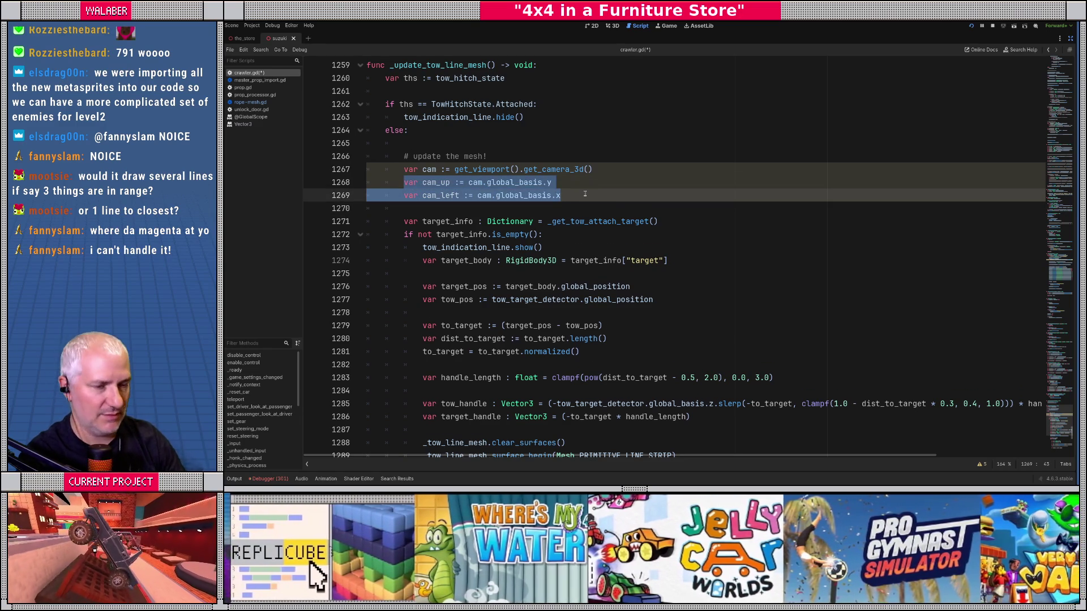
{"action": "key", "text": "BackSpace"}
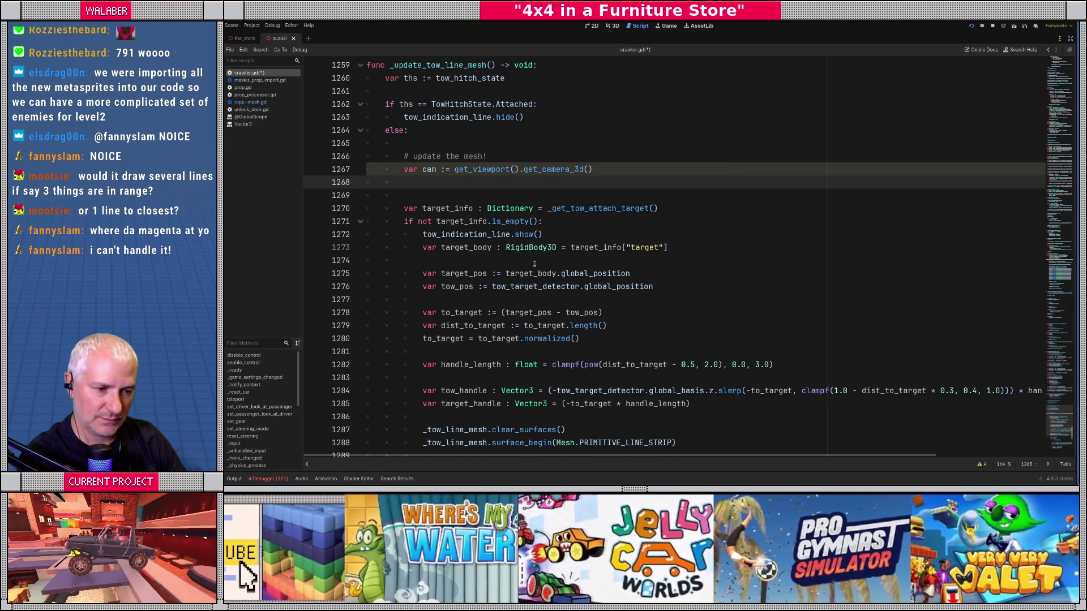
On line 1304, replace a draft world_normal declaration with an unfinished var view_tan := line
{"action": "scroll", "coordinate": [543, 249], "scroll_direction": "down", "scroll_amount": 9}
{"action": "left_click", "coordinate": [486, 299]}
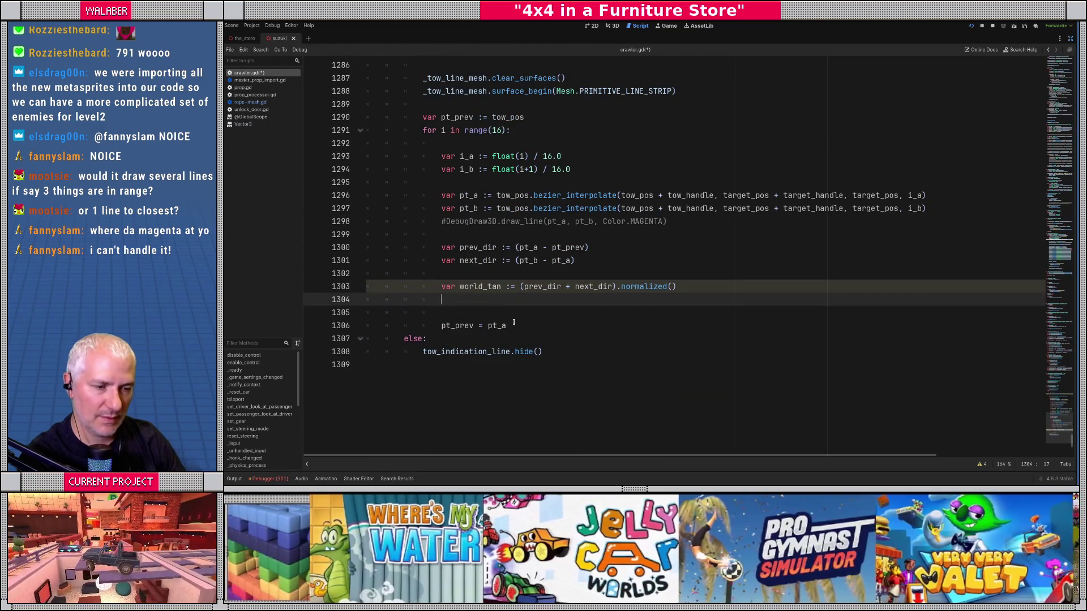
{"action": "type", "text": "var "}
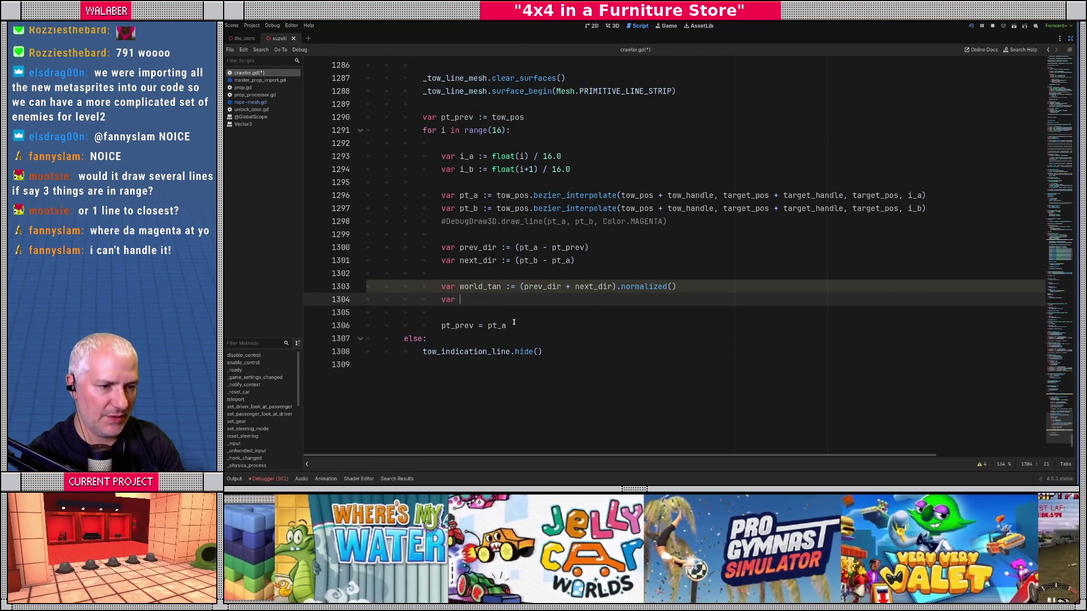
{"action": "type", "text": "world_normal"}
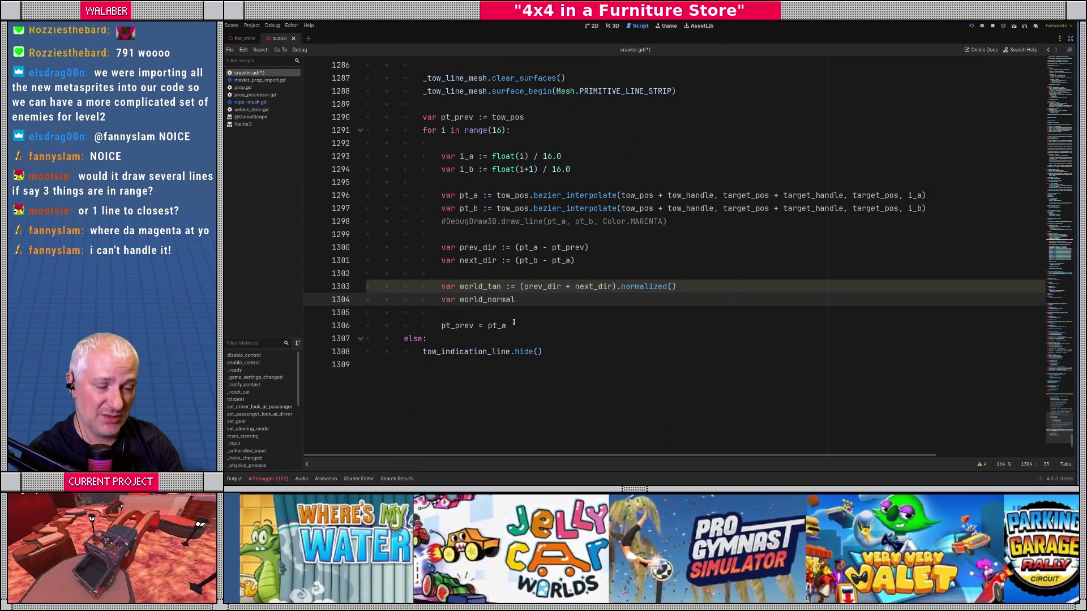
{"action": "key", "text": "ctrl+z"}
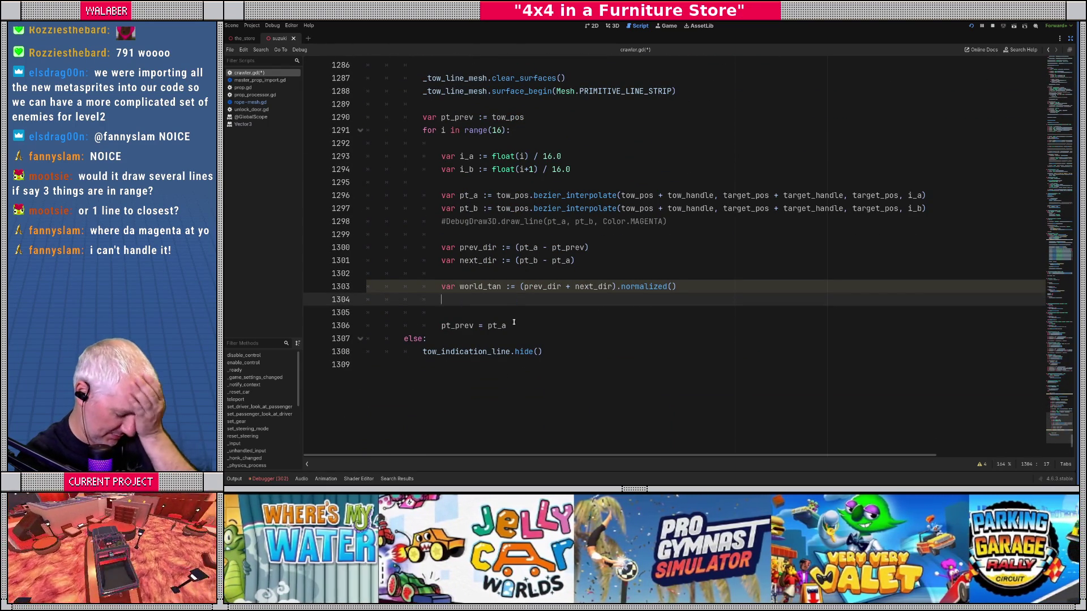
{"action": "type", "text": "var view_tan "}
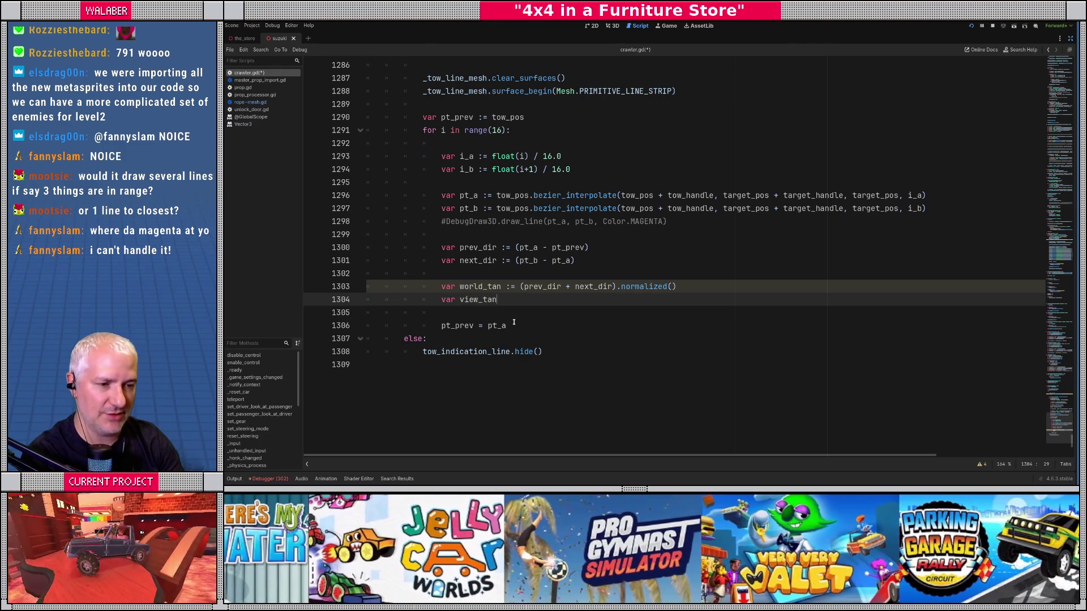
{"action": "type", "text": ":="}
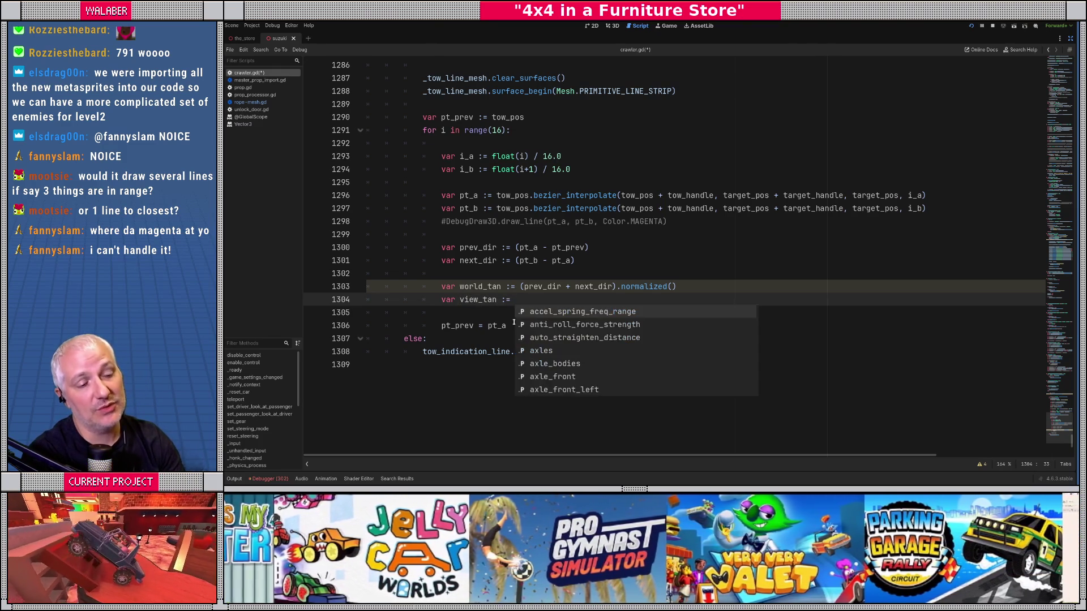
{"action": "key", "text": "Escape"}
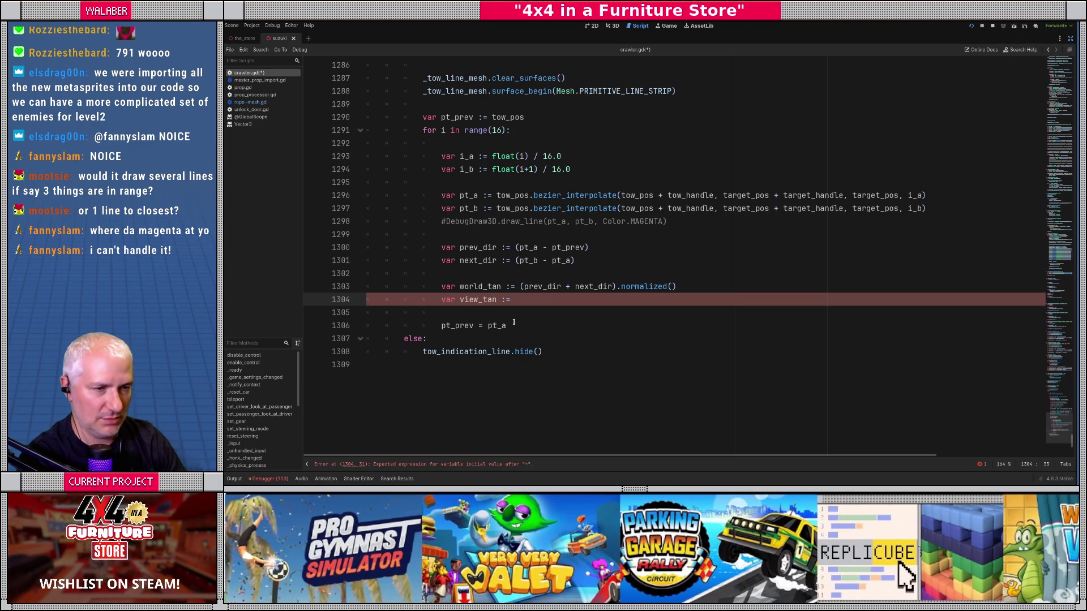
Complete view_tan as (cam.basis.inverse() * world_tan).normalized()
{"action": "scroll", "coordinate": [534, 315], "scroll_direction": "up", "scroll_amount": 7}
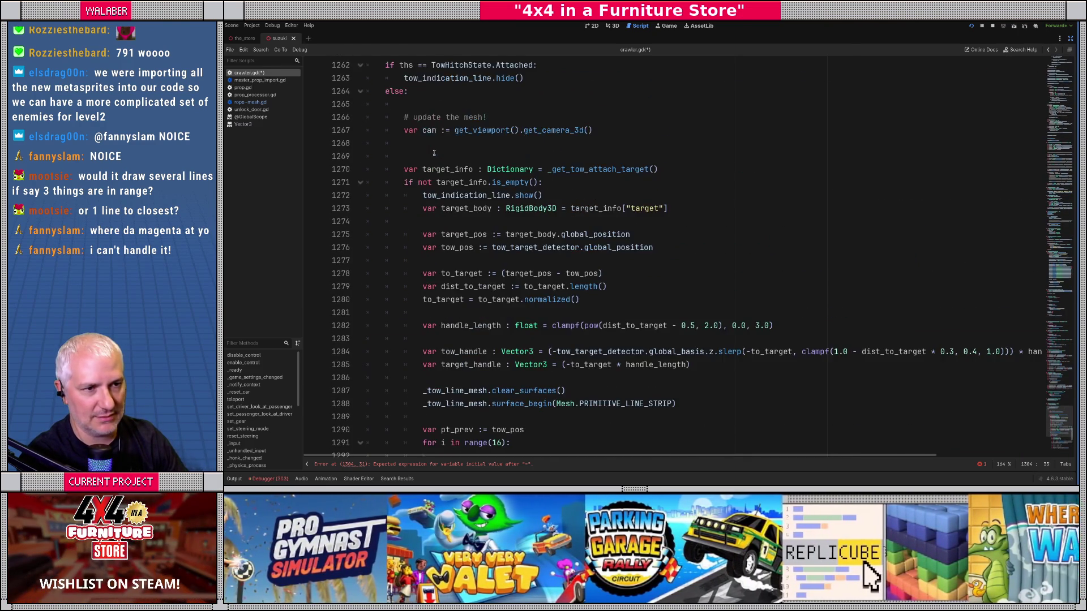
{"action": "scroll", "coordinate": [444, 168], "scroll_direction": "down", "scroll_amount": 3}
{"action": "type", "text": "cam."}
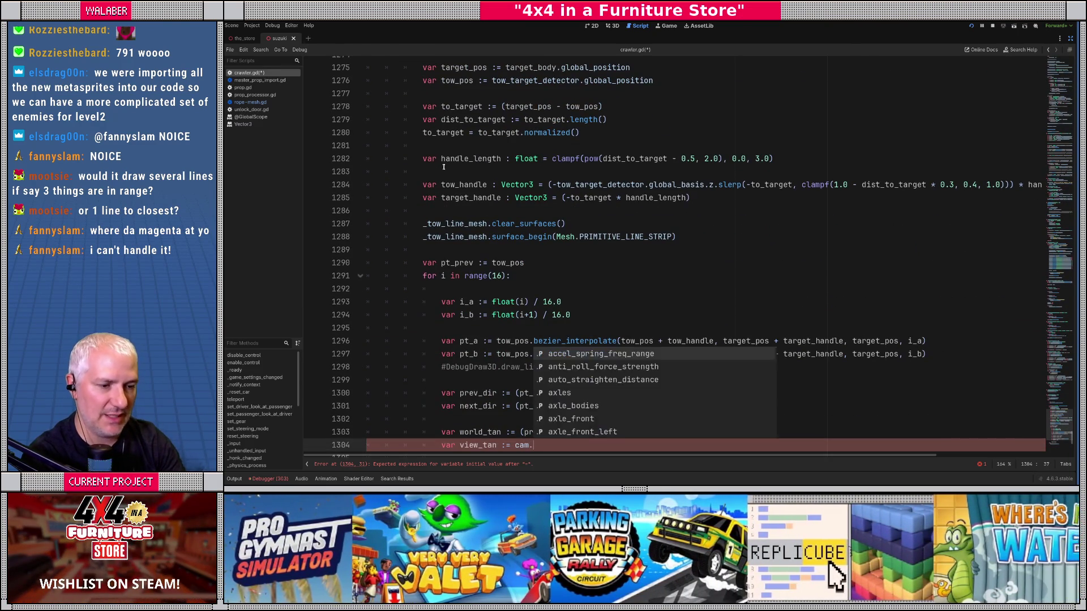
{"action": "type", "text": "basis.i"}
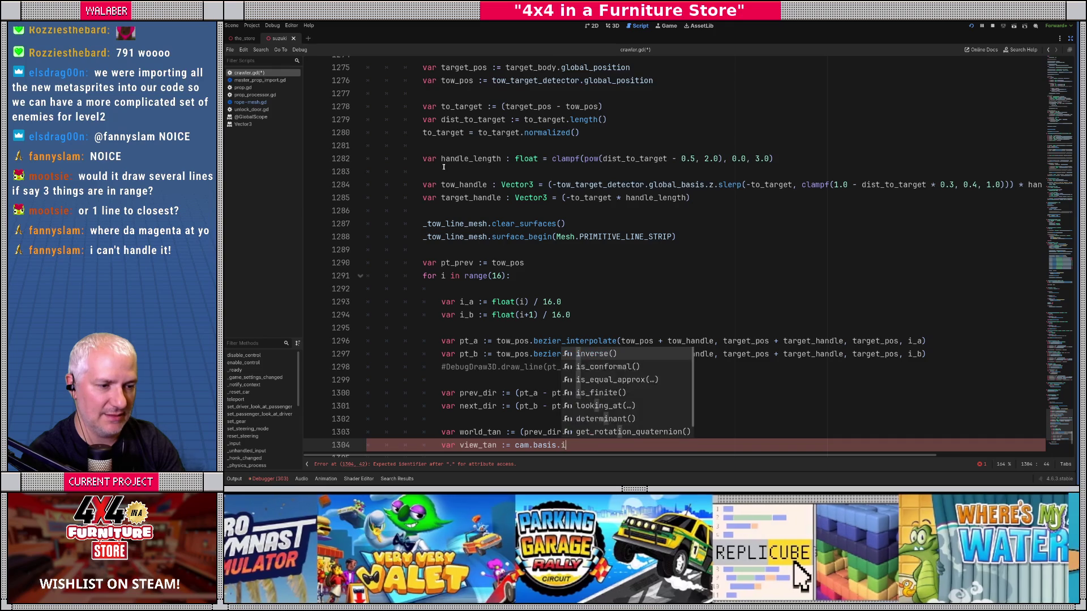
{"action": "type", "text": "nverse() * world_tan"}
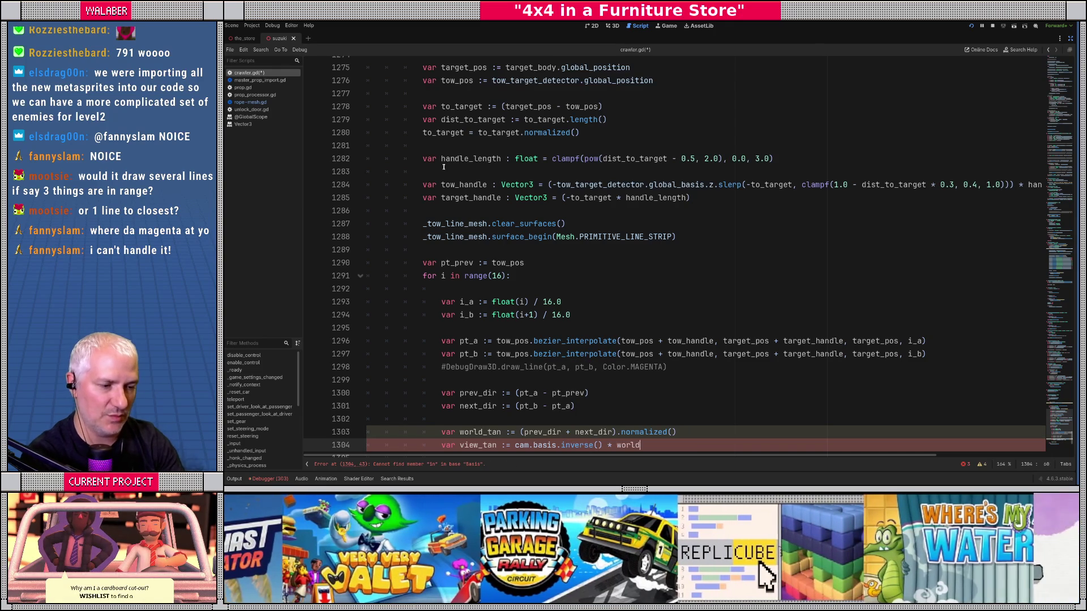
{"action": "scroll", "coordinate": [567, 141], "scroll_direction": "down", "scroll_amount": 3}
{"action": "scroll", "coordinate": [561, 164], "scroll_direction": "down", "scroll_amount": 1}
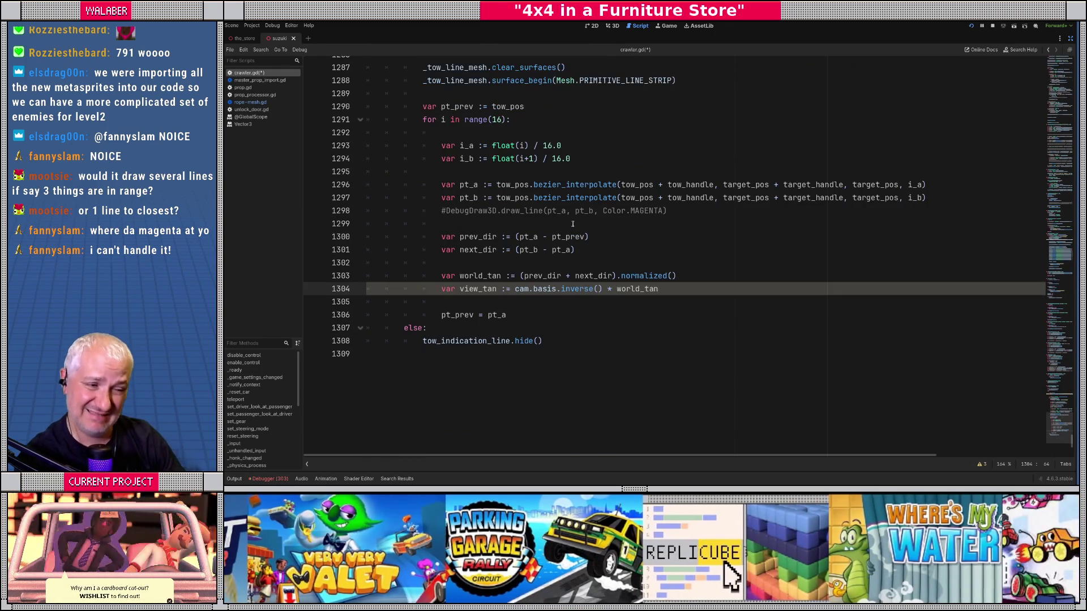
{"action": "type", "text": "("}
{"action": "key", "text": "End"}
{"action": "type", "text": ").no"}
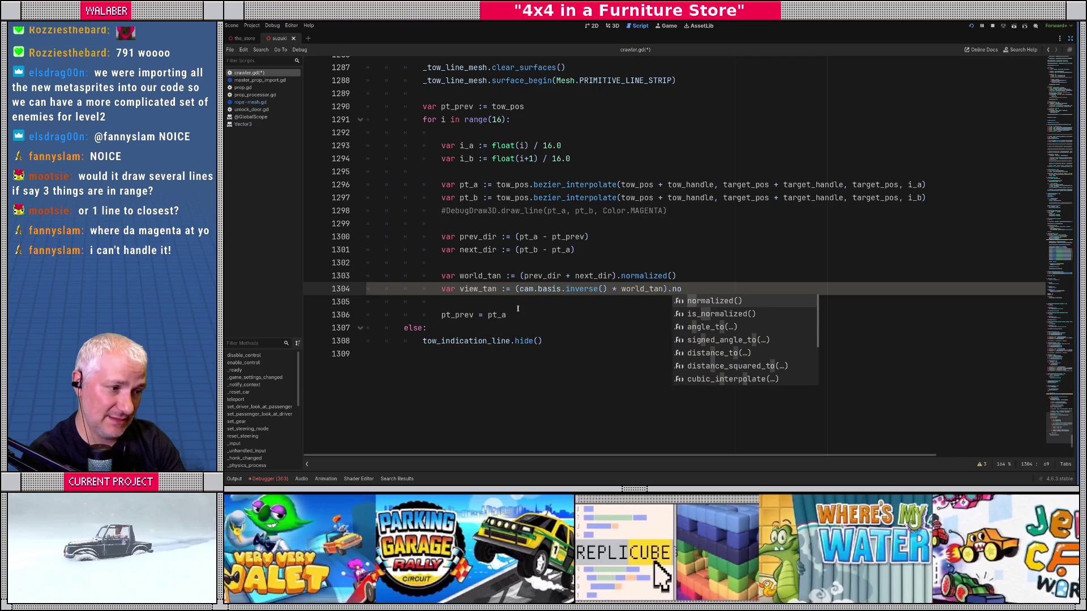
{"action": "key", "text": "Return"}
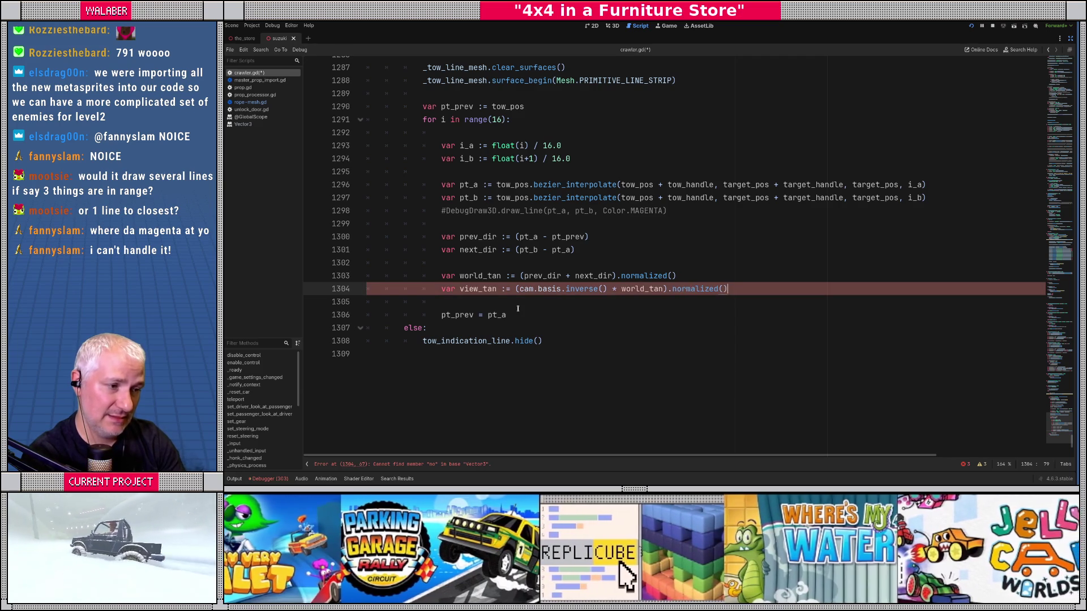
Start a view_tan_2d declaration on the next line, then delete it
{"action": "key", "text": "Return"}
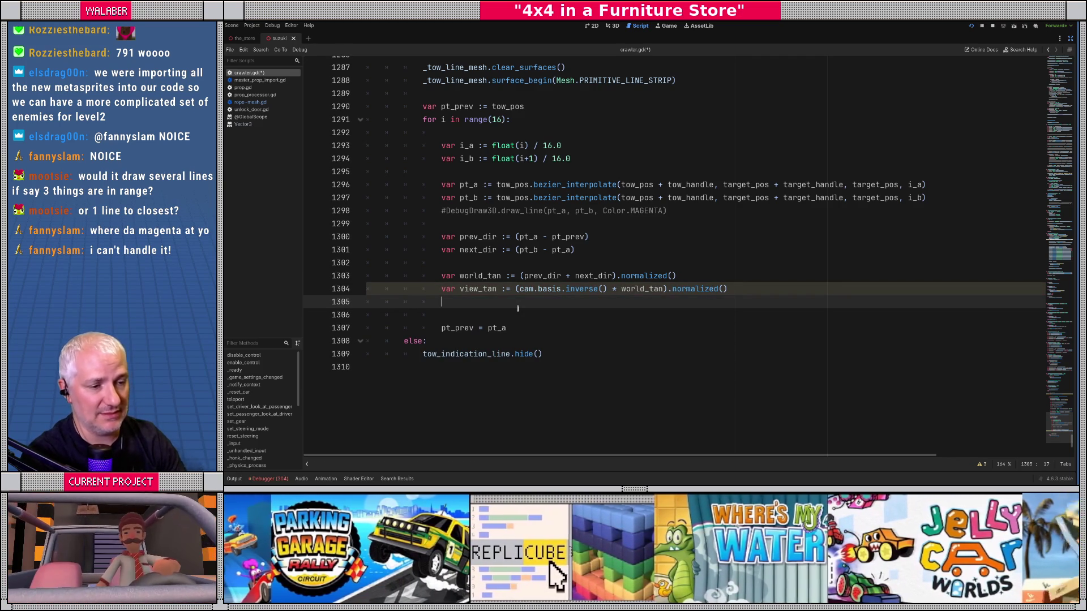
{"action": "type", "text": "var "}
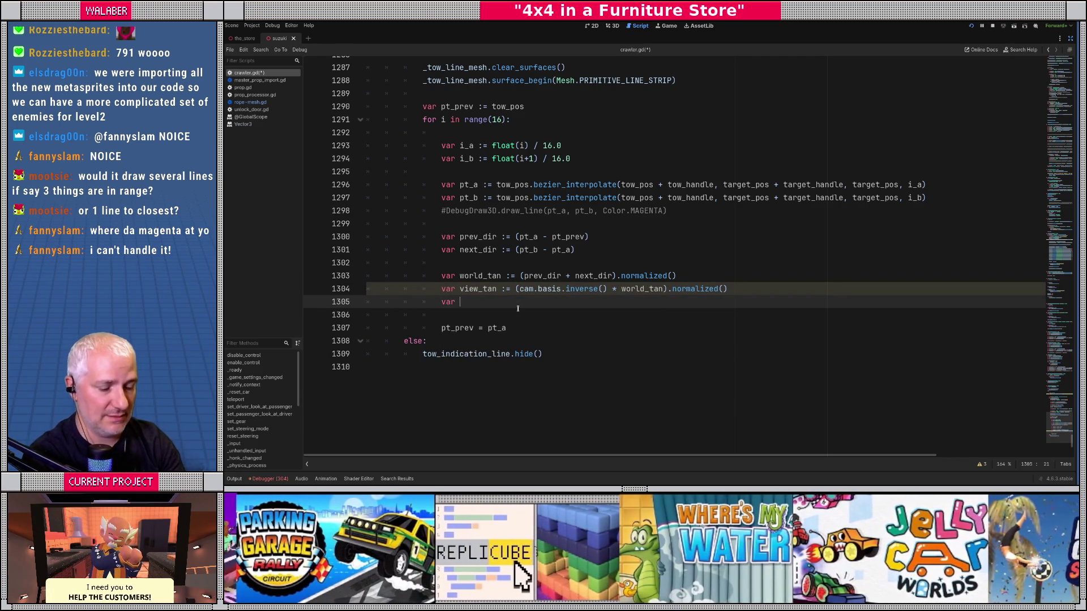
{"action": "type", "text": "view_"}
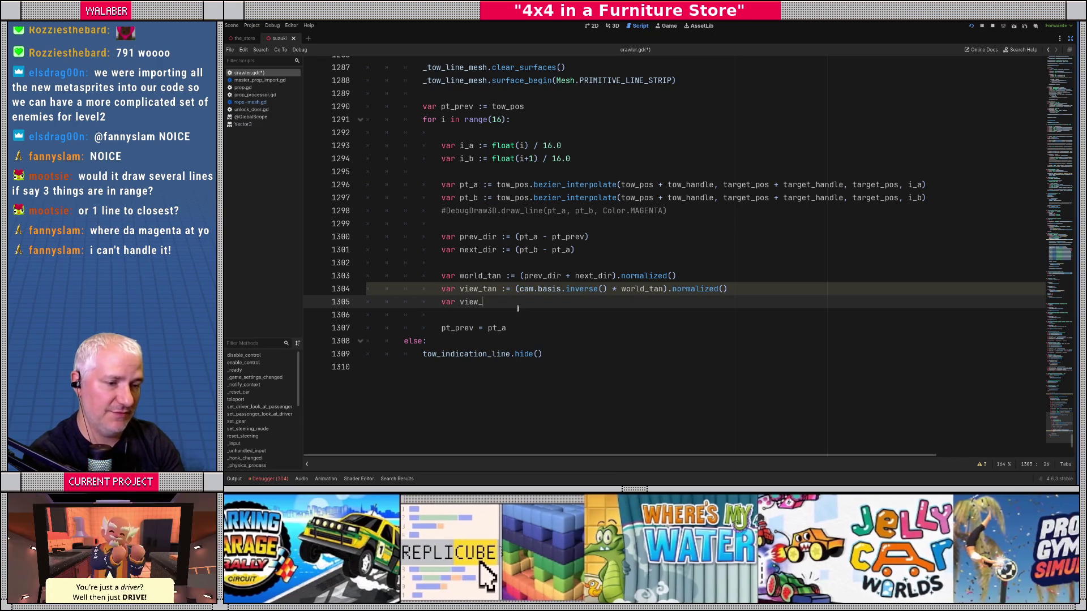
{"action": "type", "text": "tan_2d"}
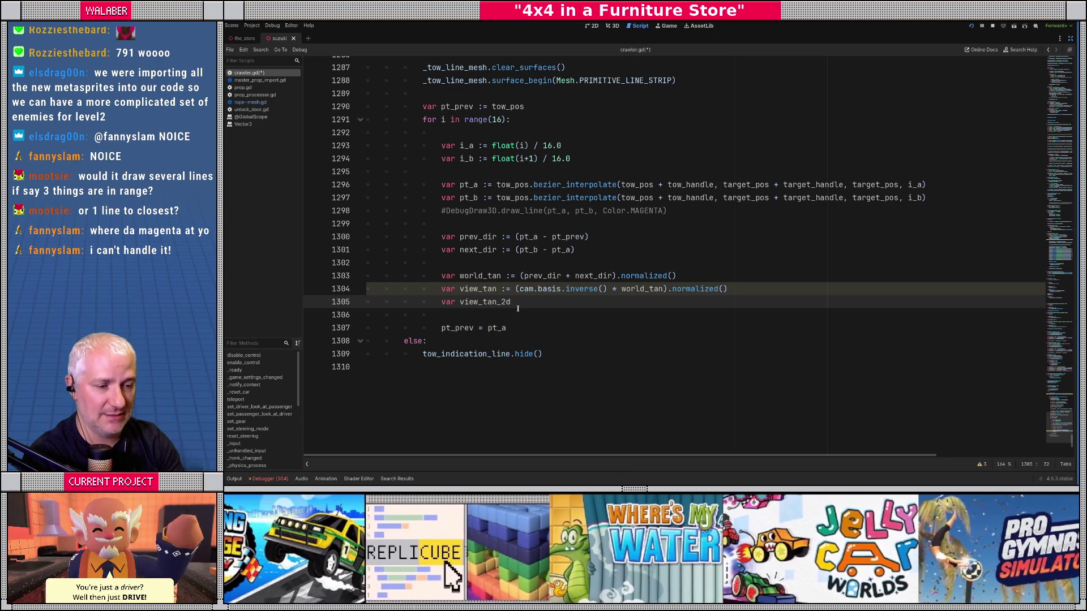
{"action": "key", "text": "shift+Home"}
{"action": "key", "text": "BackSpace"}
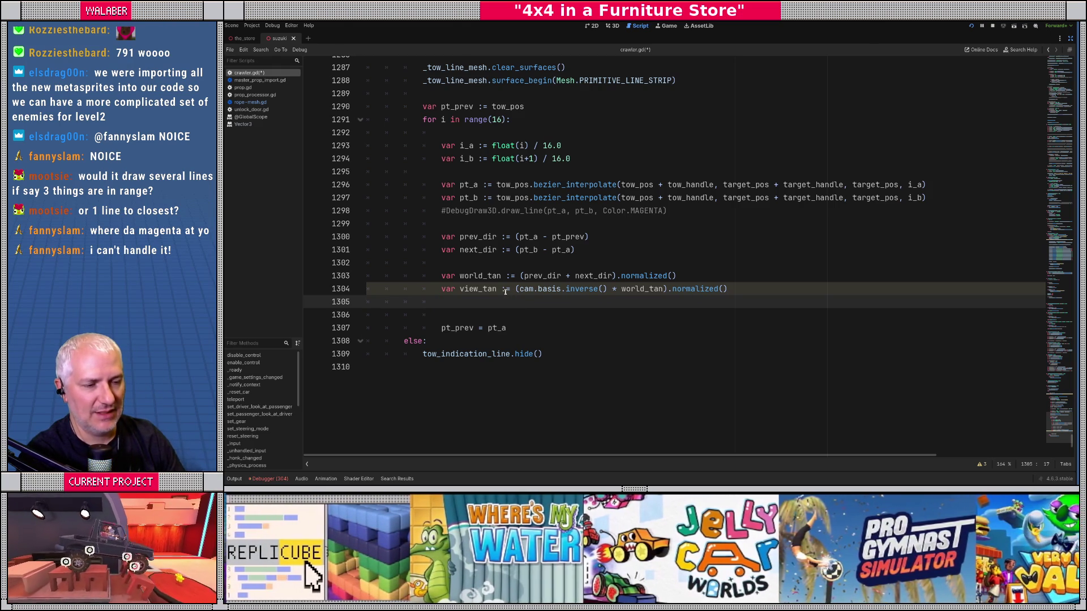
Remove the inline .normalized() call from the view_tan declaration
{"action": "double_click", "coordinate": [481, 290]}
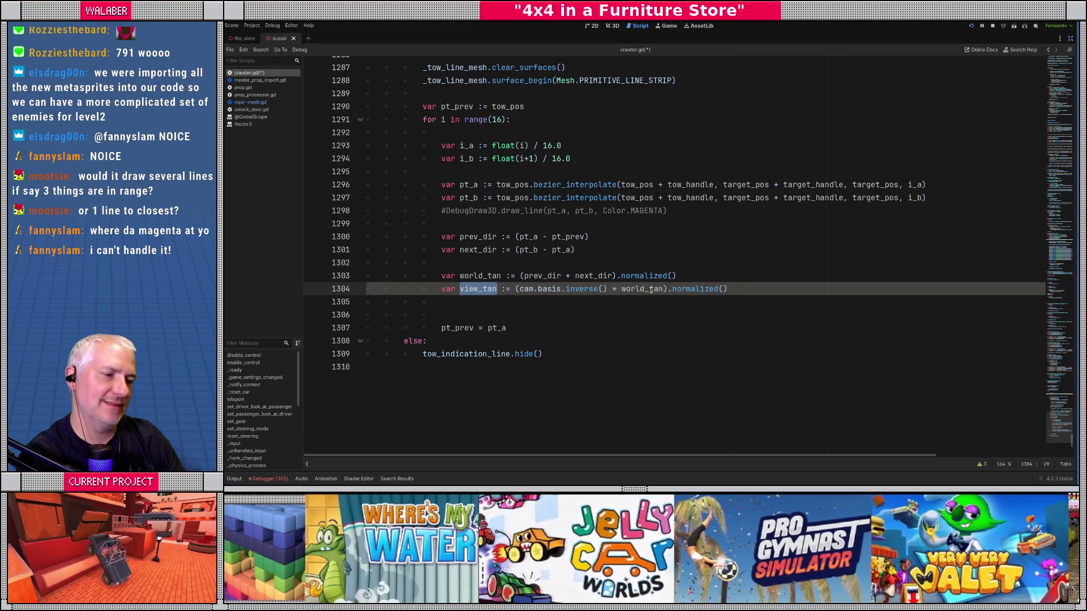
{"action": "left_click_drag", "start_coordinate": [669, 289], "coordinate": [797, 293]}
{"action": "key", "text": "BackSpace"}
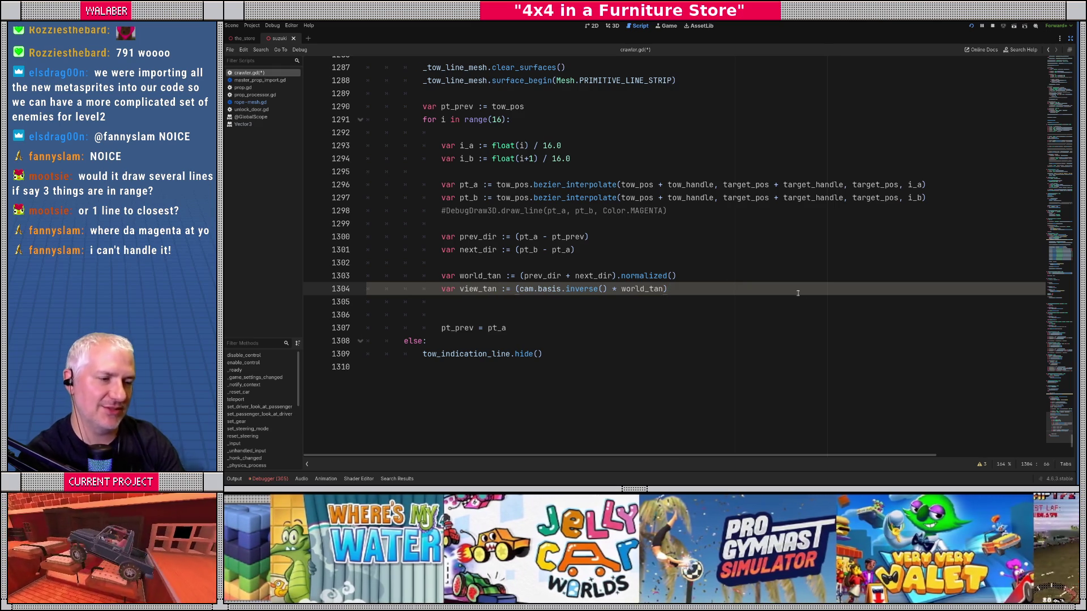
Add view_tan.z = 0.0 and view_tan = view_tan.normalized(), then begin the view_norm declaration
{"action": "key", "text": "Return"}
{"action": "type", "text": "view_tan."}
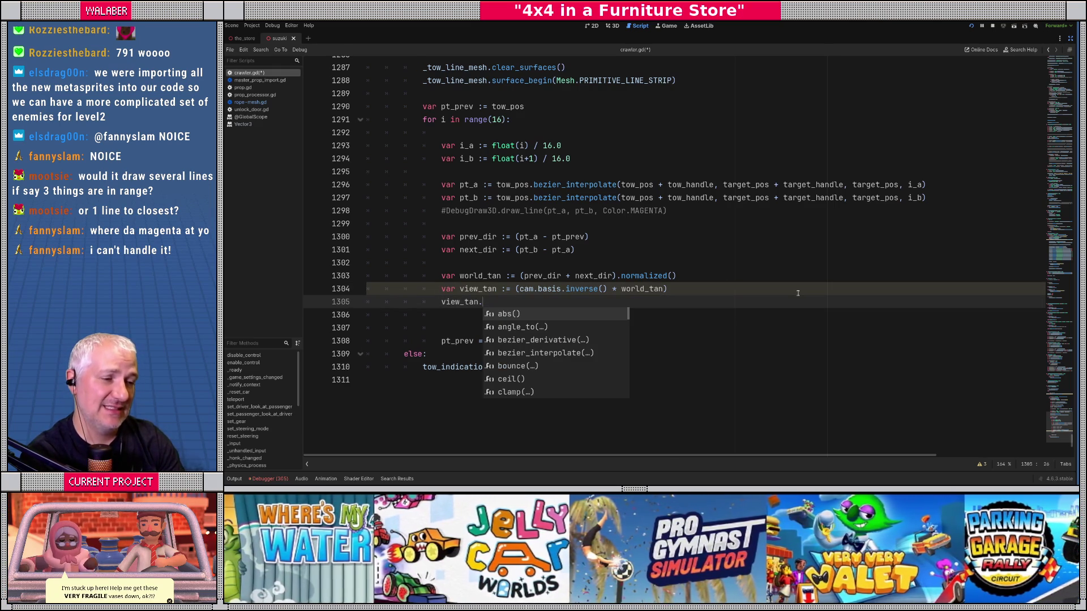
{"action": "type", "text": "z"}
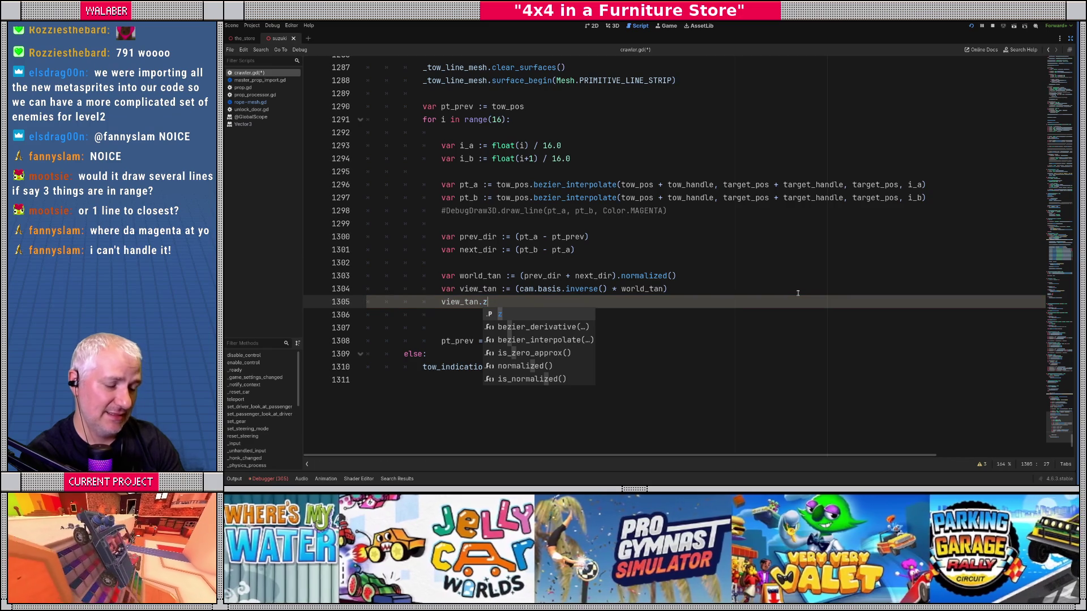
{"action": "type", "text": " = 0.0"}
{"action": "key", "text": "Return"}
{"action": "type", "text": "view_tan = view_tan."}
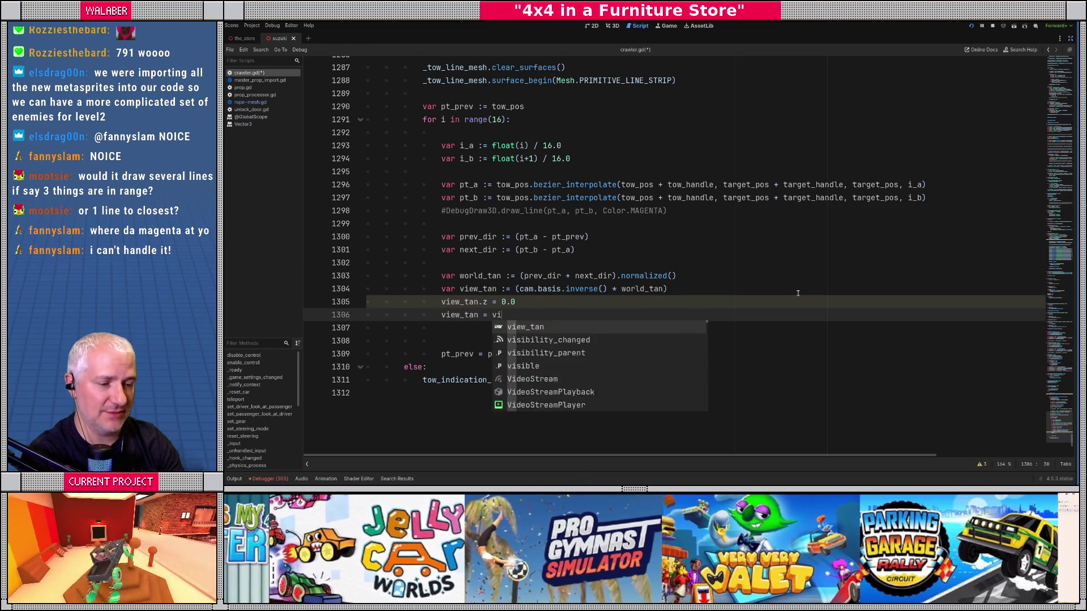
{"action": "type", "text": "norm"}
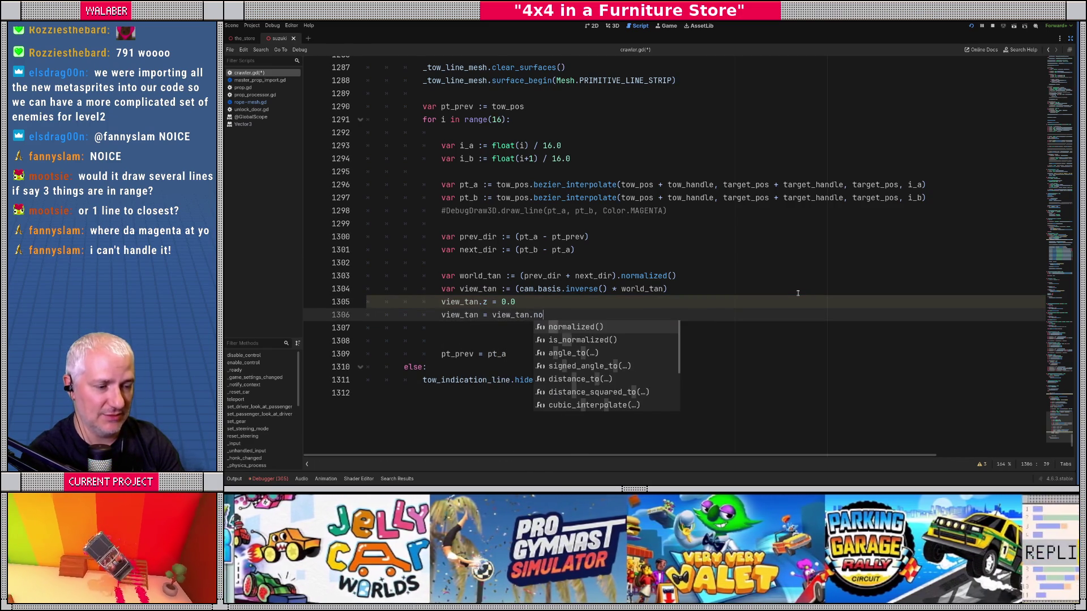
{"action": "key", "text": "Return"}
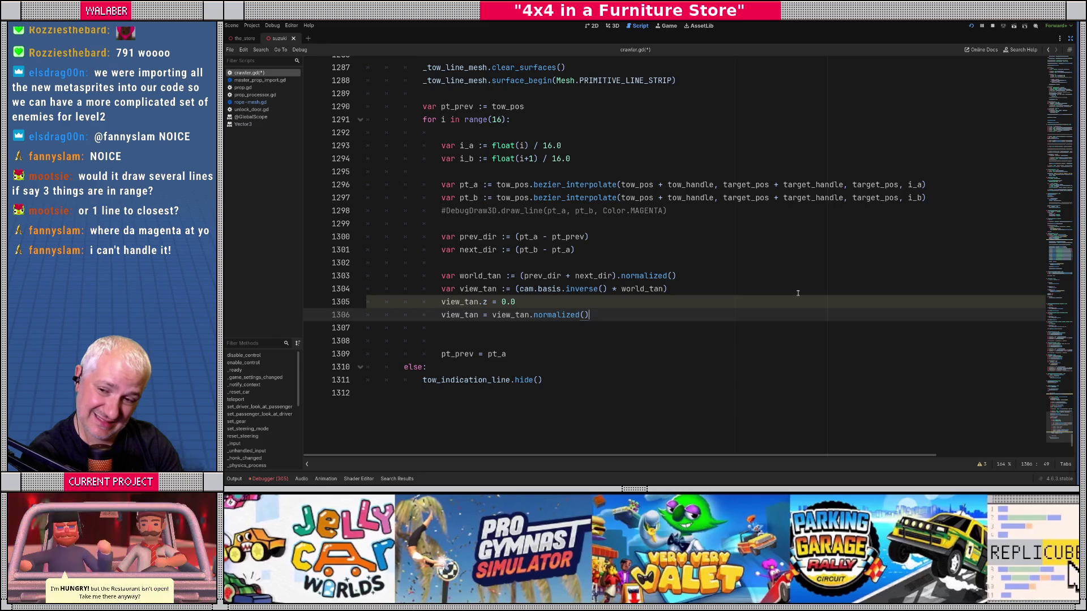
{"action": "key", "text": "Return"}
{"action": "key", "text": "Return"}
{"action": "type", "text": "var"}
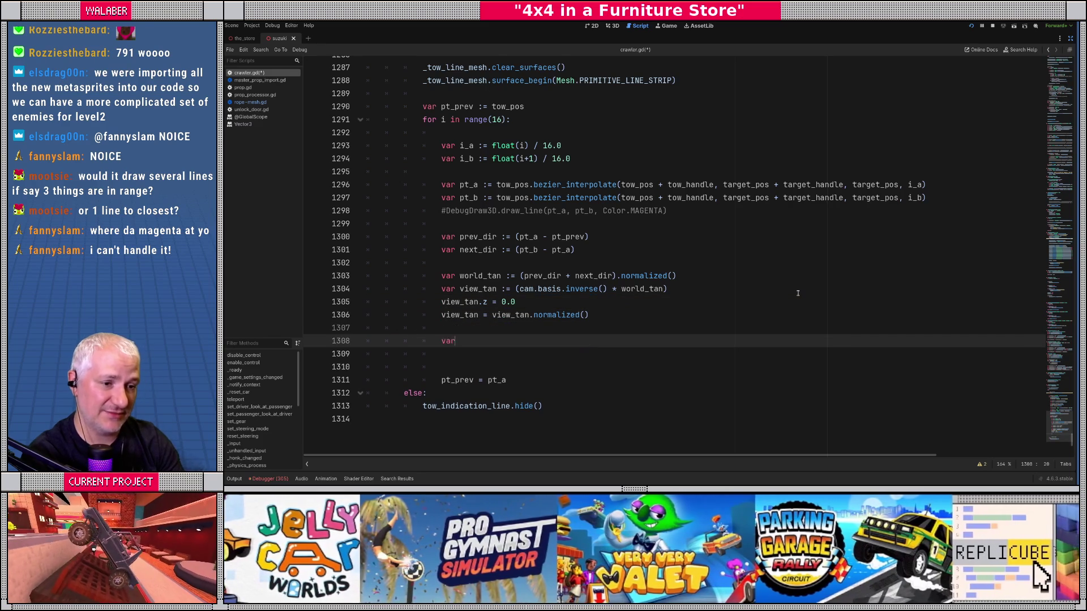
{"action": "type", "text": " view_norm := "}
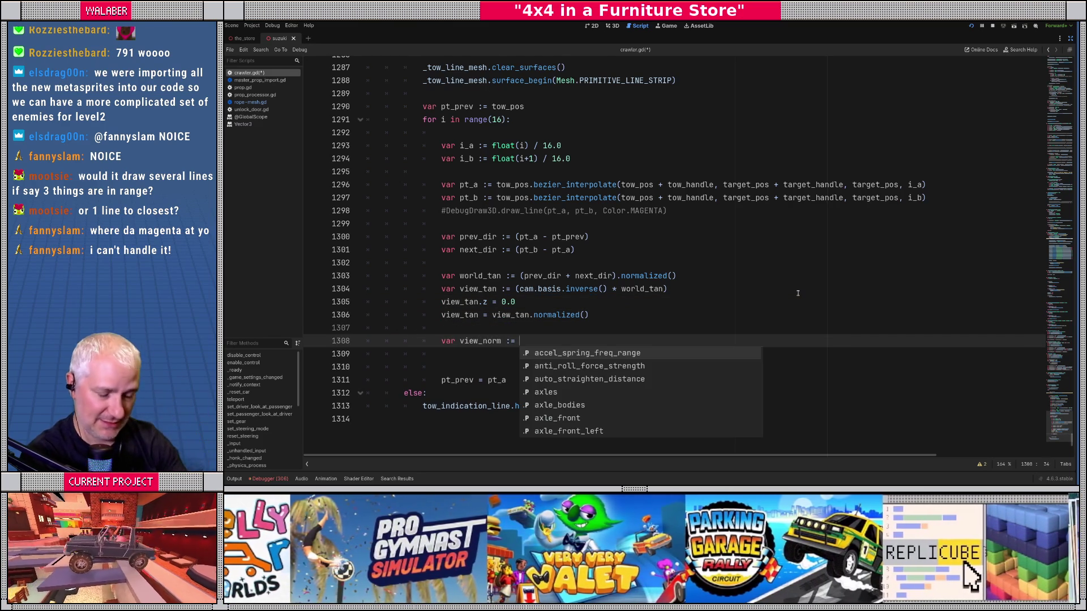
{"action": "type", "text": "view_tan.cro"}
Finish line 1308 as var view_norm := view_tan.cross(Vector3.FORWARD)
{"action": "key", "text": "Return"}
{"action": "type", "text": "Vector3."}
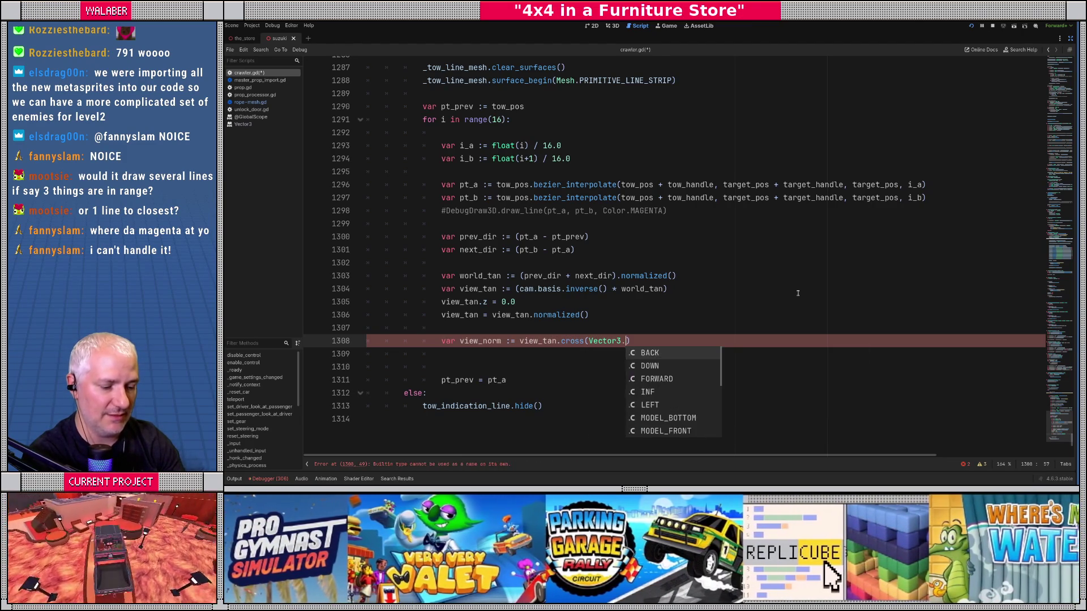
{"action": "type", "text": "F"}
{"action": "key", "text": "Return"}
{"action": "key", "text": "End"}
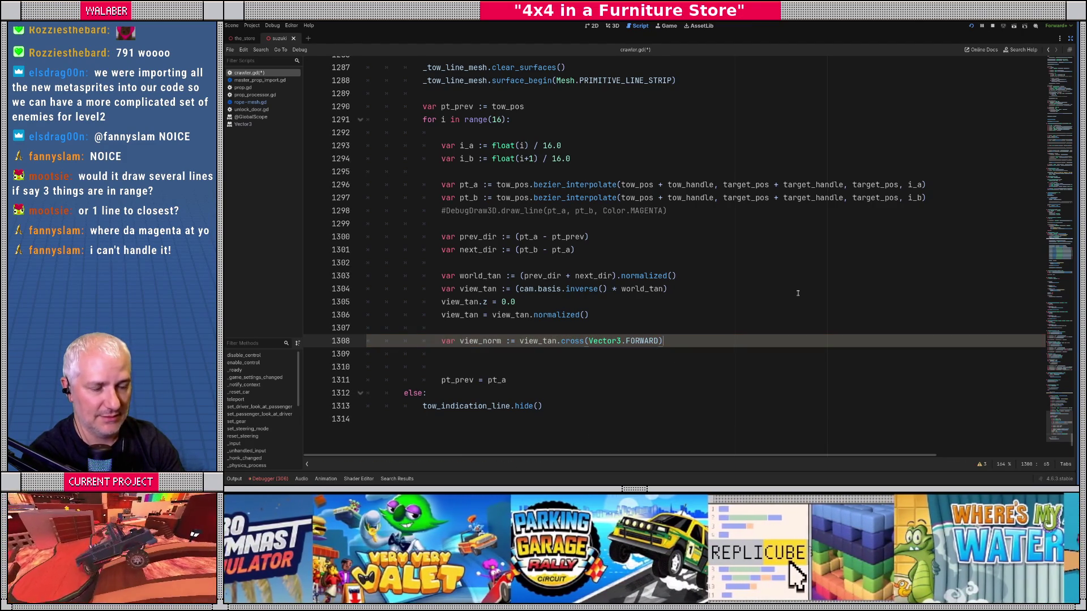
Add a _tow_line_mesh.surface_add_vertex(pt_a + view_norm * 0.1) call below the view_norm declaration
{"action": "key", "text": "Return"}
{"action": "key", "text": "Return"}
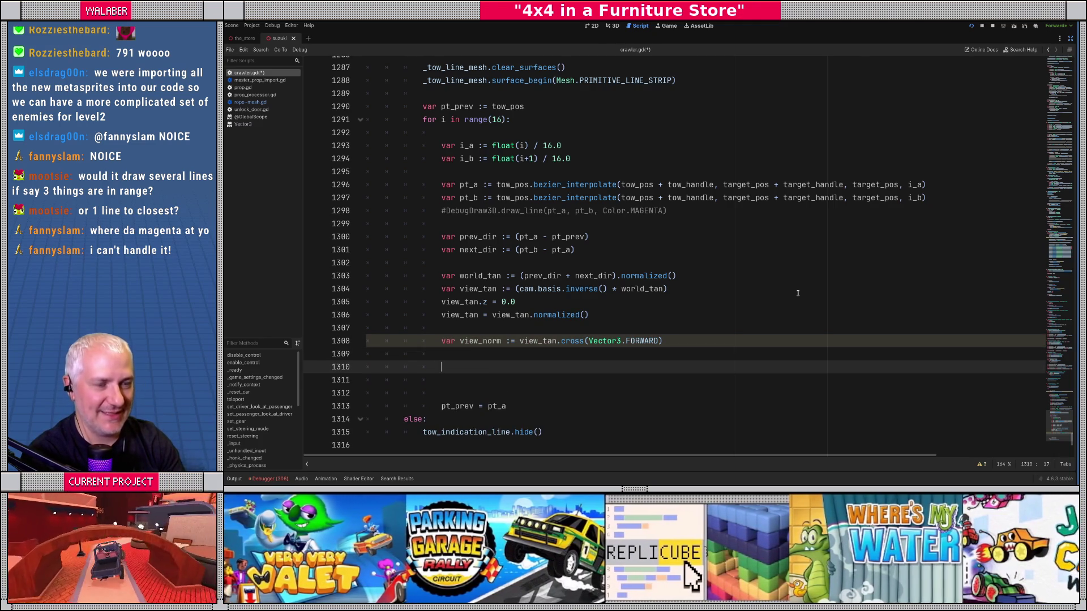
{"action": "type", "text": "_tow_l"}
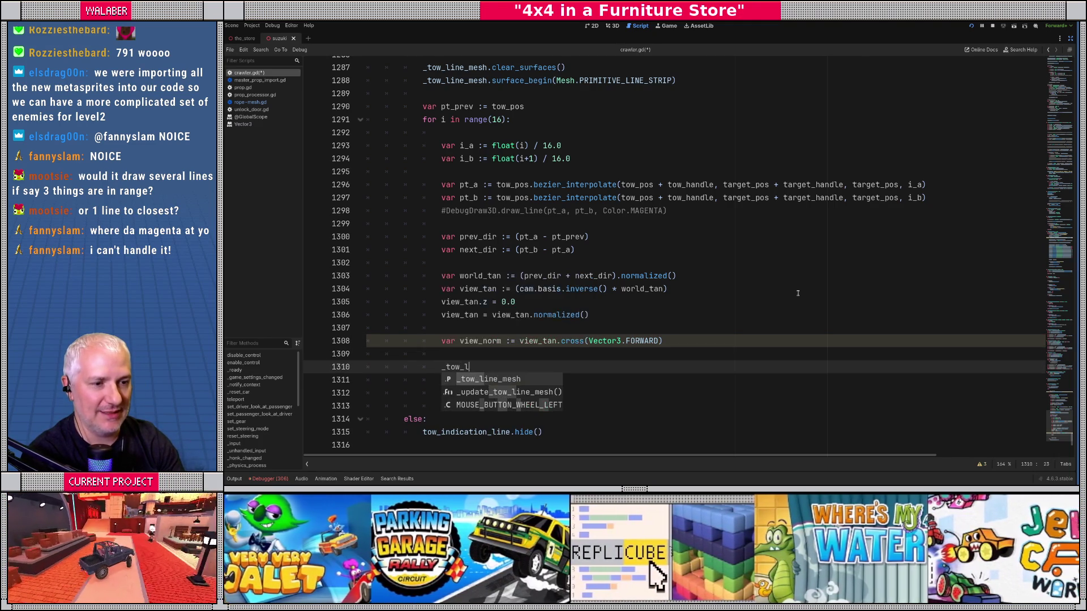
{"action": "key", "text": "Return"}
{"action": "type", "text": "."}
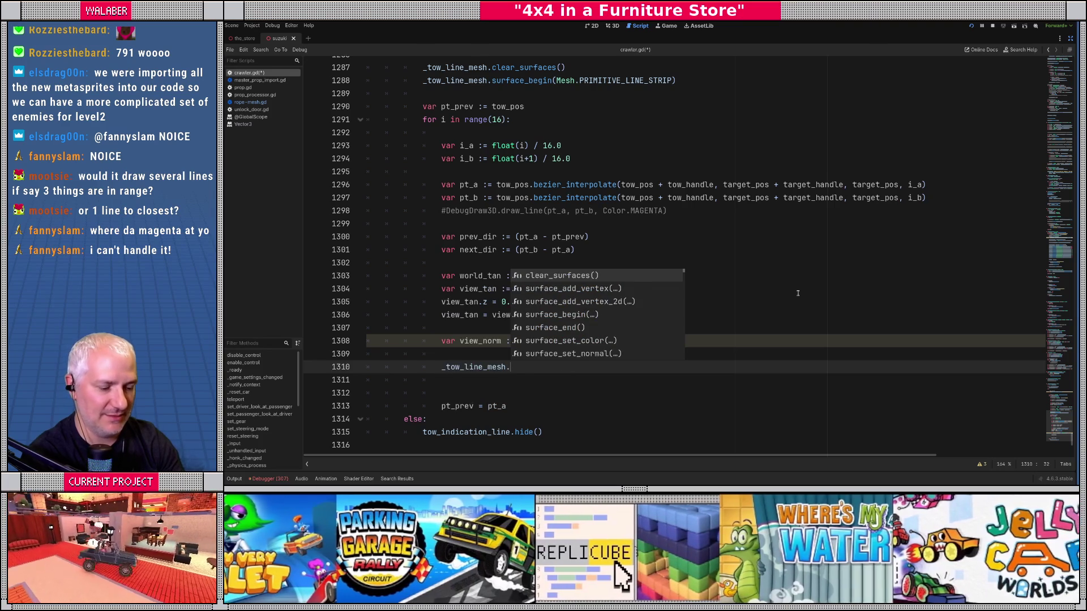
{"action": "type", "text": "ver"}
{"action": "key", "text": "Return"}
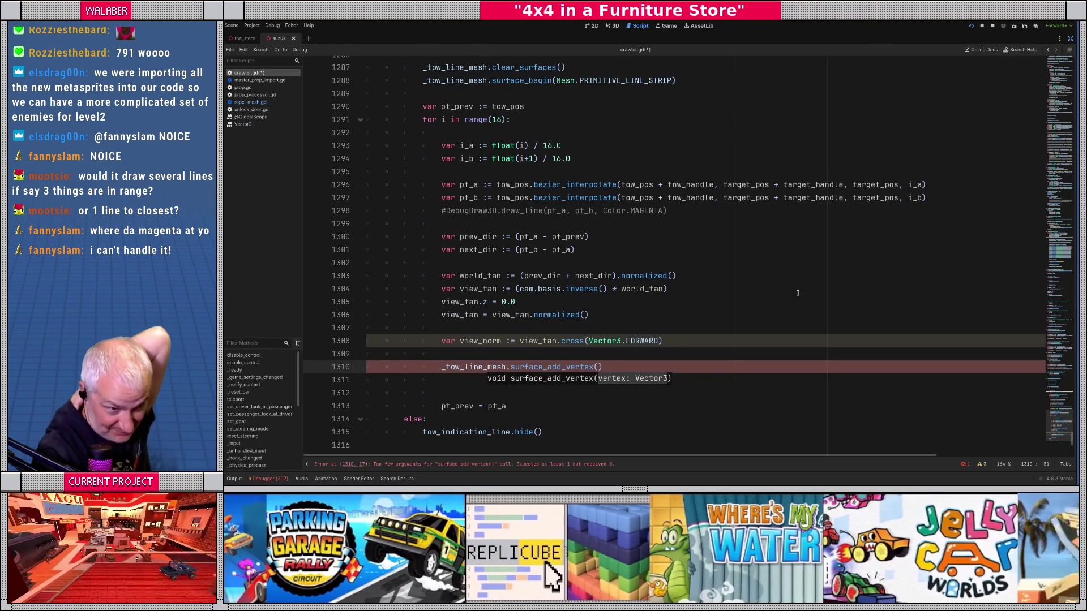
{"action": "type", "text": "pt_a"}
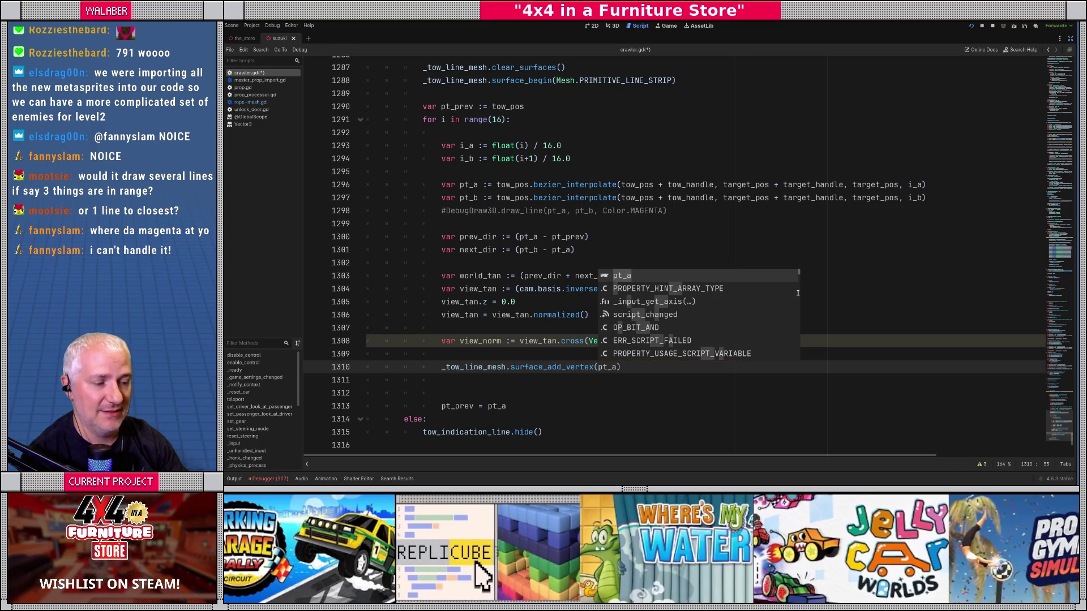
{"action": "type", "text": " +"}
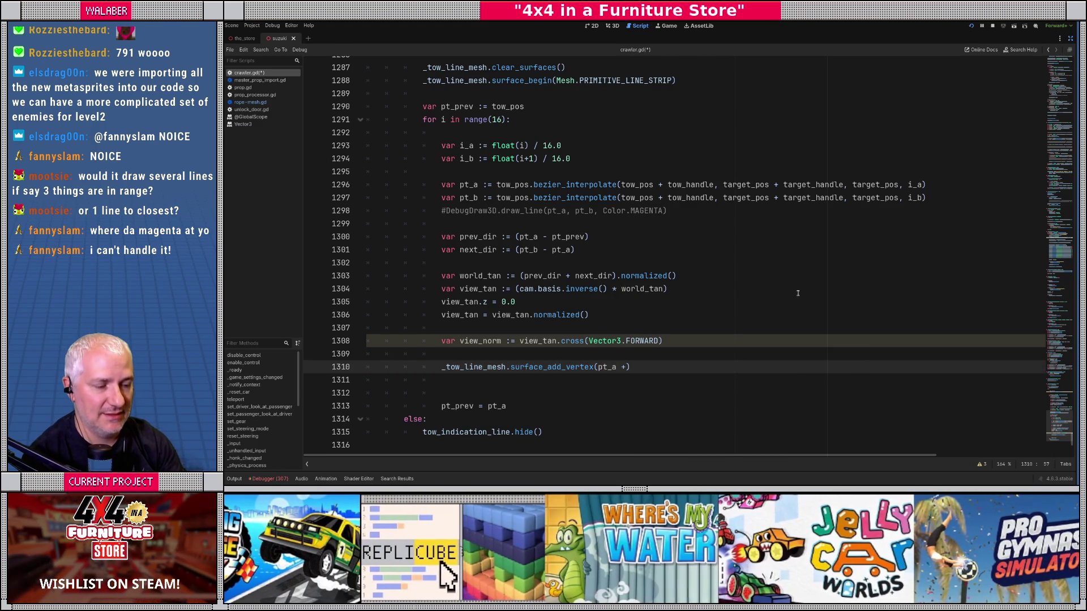
{"action": "type", "text": " view_norm "}
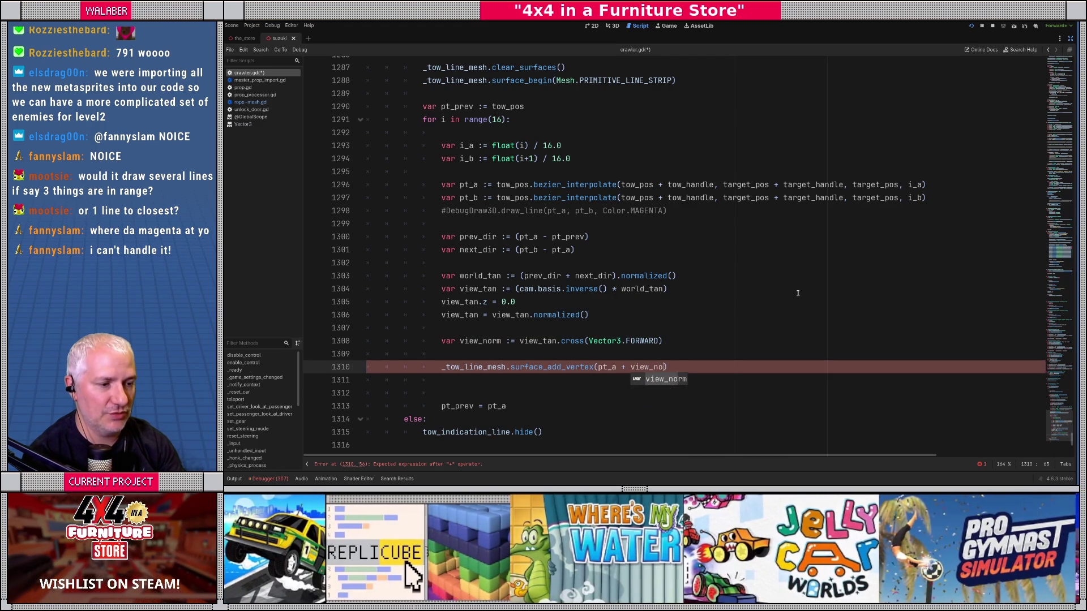
{"action": "type", "text": "* "}
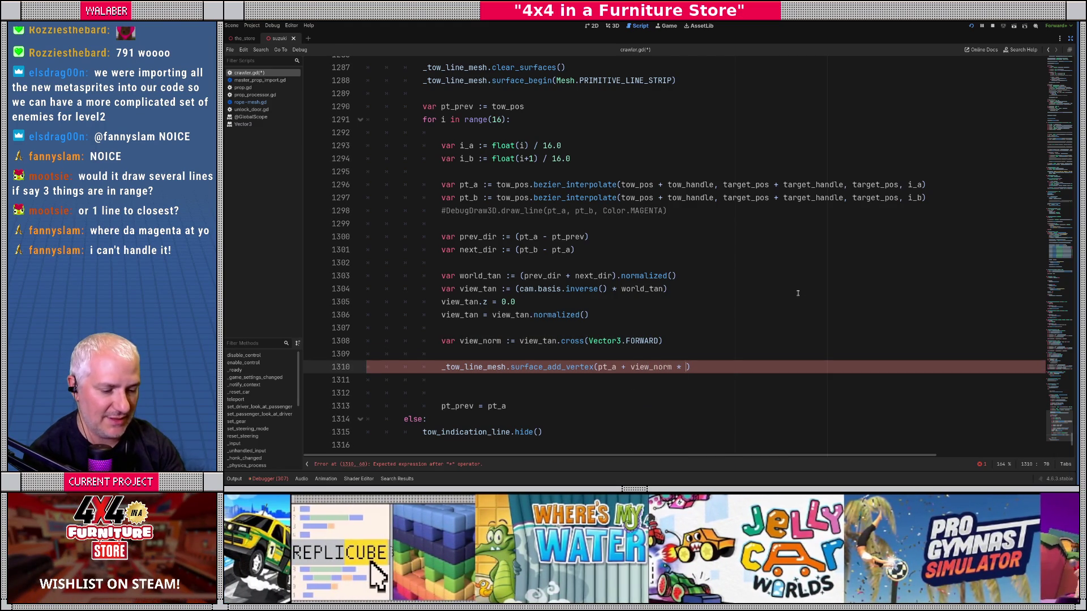
{"action": "type", "text": "0.1"}
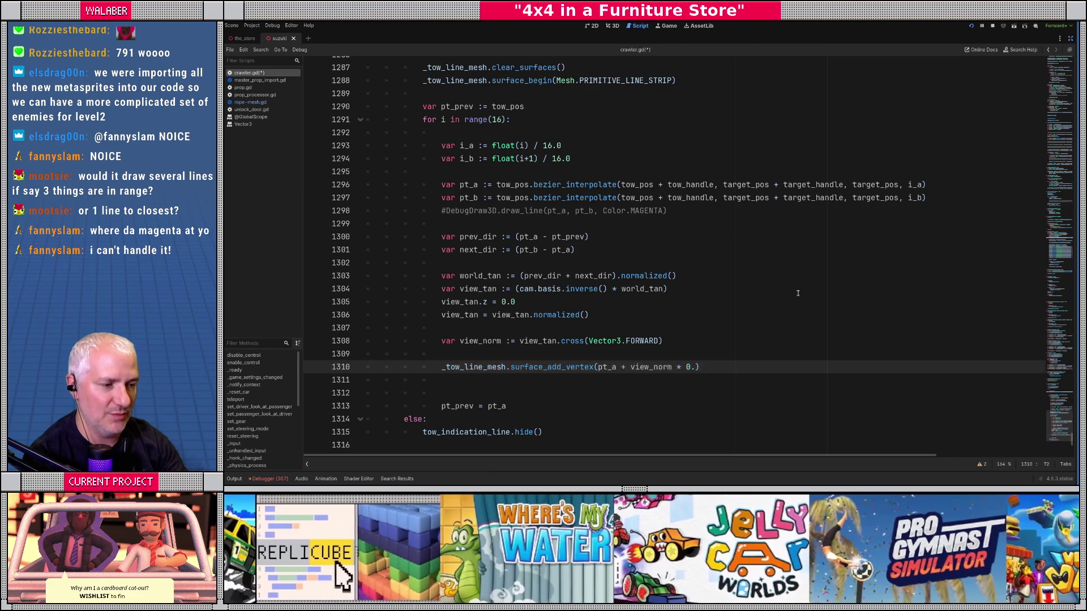
Duplicate the vertex line and flip its sign to add pt_a - view_norm * 0.1
{"action": "key", "text": "End"}
{"action": "key", "text": "shift+Home"}
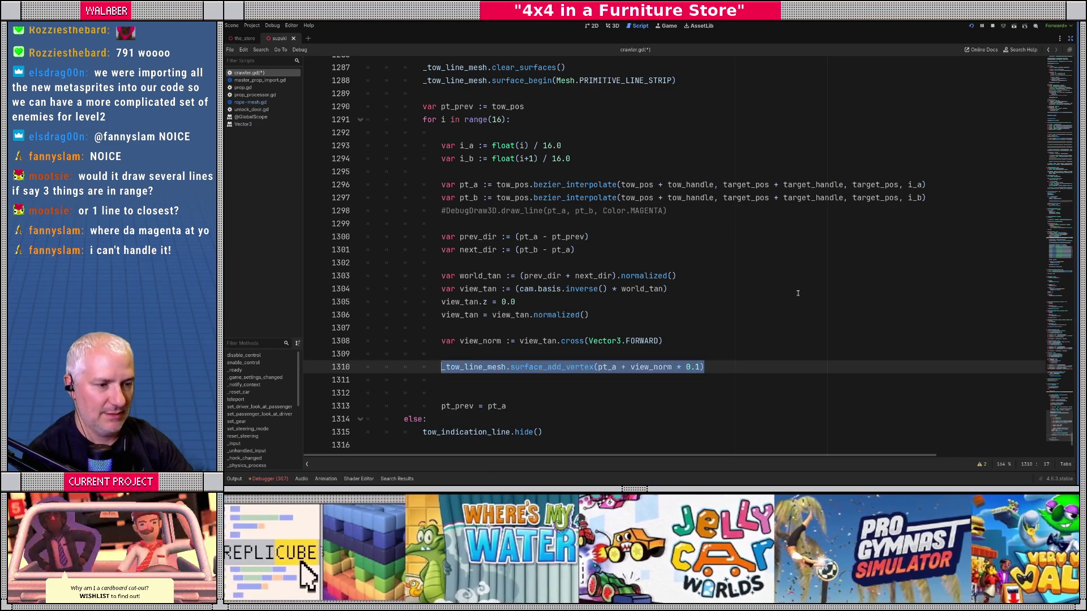
{"action": "key", "text": "ctrl+c"}
{"action": "key", "text": "End"}
{"action": "key", "text": "Return"}
{"action": "key", "text": "ctrl+v"}
{"action": "double_click", "coordinate": [623, 380]}
{"action": "type", "text": "-"}
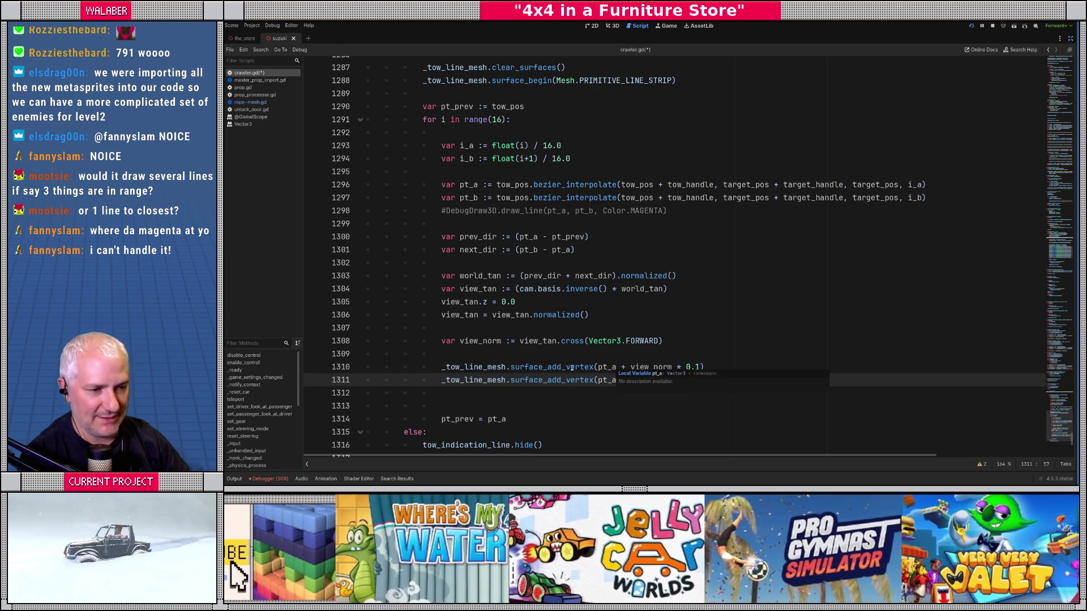
Add _tow_line_mesh.surface_end() after the loop body and run the game to test
{"action": "left_click", "coordinate": [512, 398]}
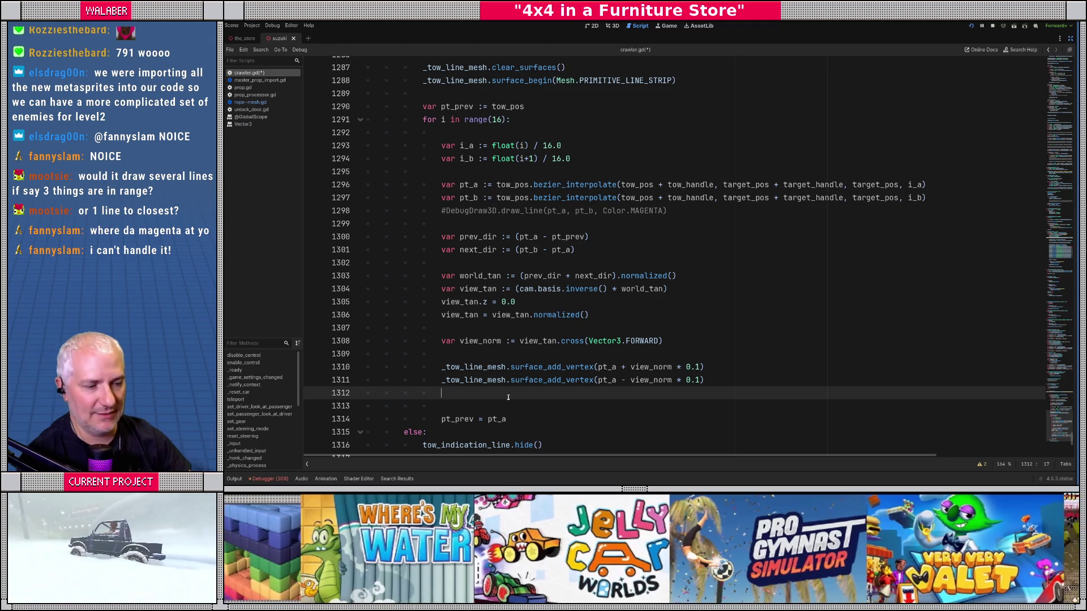
{"action": "scroll", "coordinate": [474, 361], "scroll_direction": "down", "scroll_amount": 1}
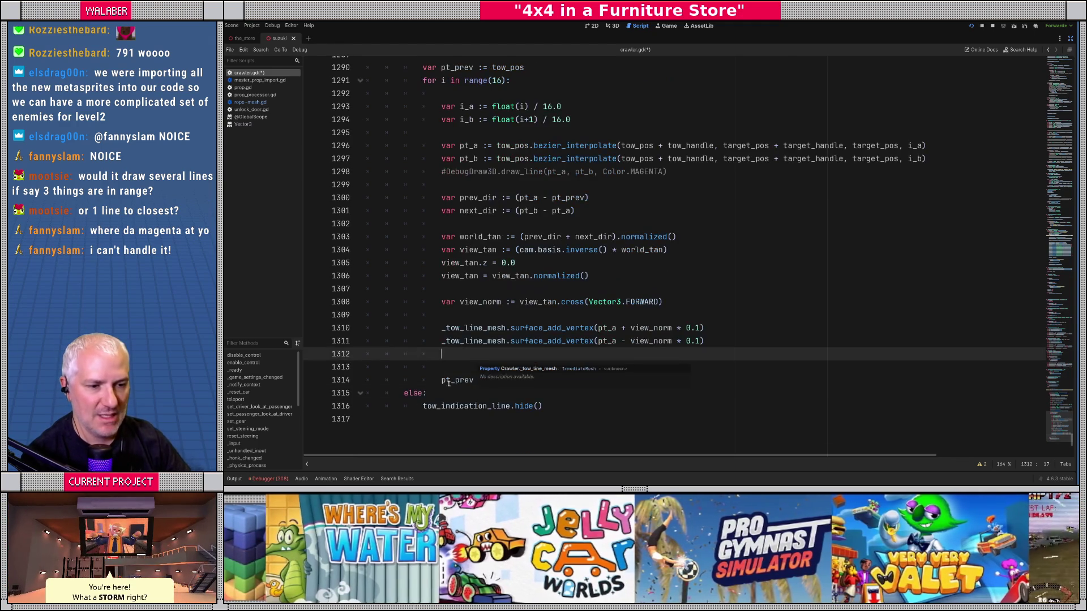
{"action": "left_click", "coordinate": [529, 379]}
{"action": "key", "text": "Return"}
{"action": "key", "text": "Return"}
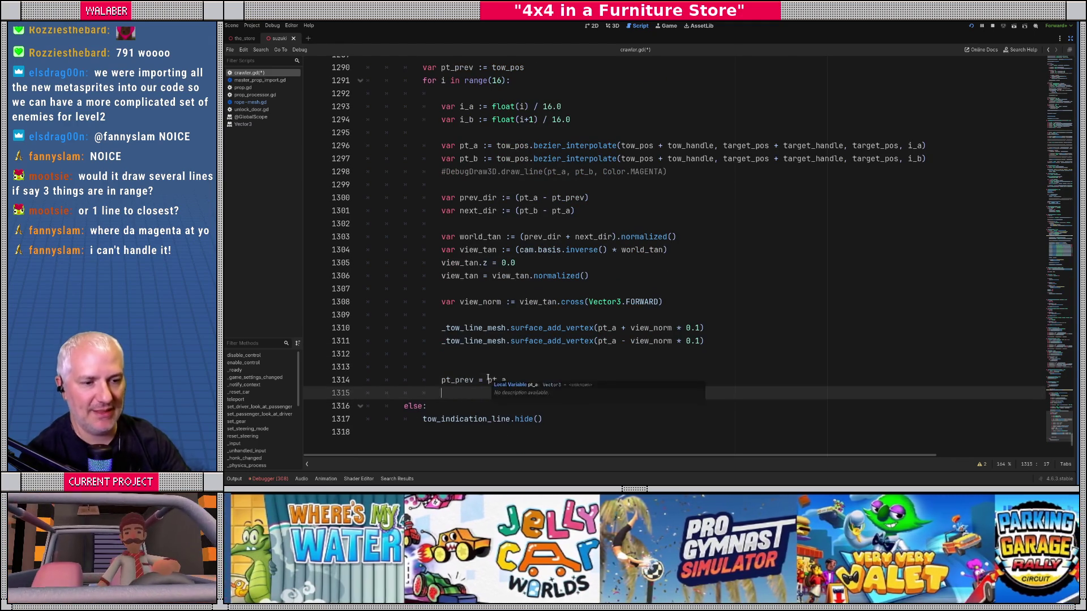
{"action": "scroll", "coordinate": [476, 288], "scroll_direction": "down", "scroll_amount": 1}
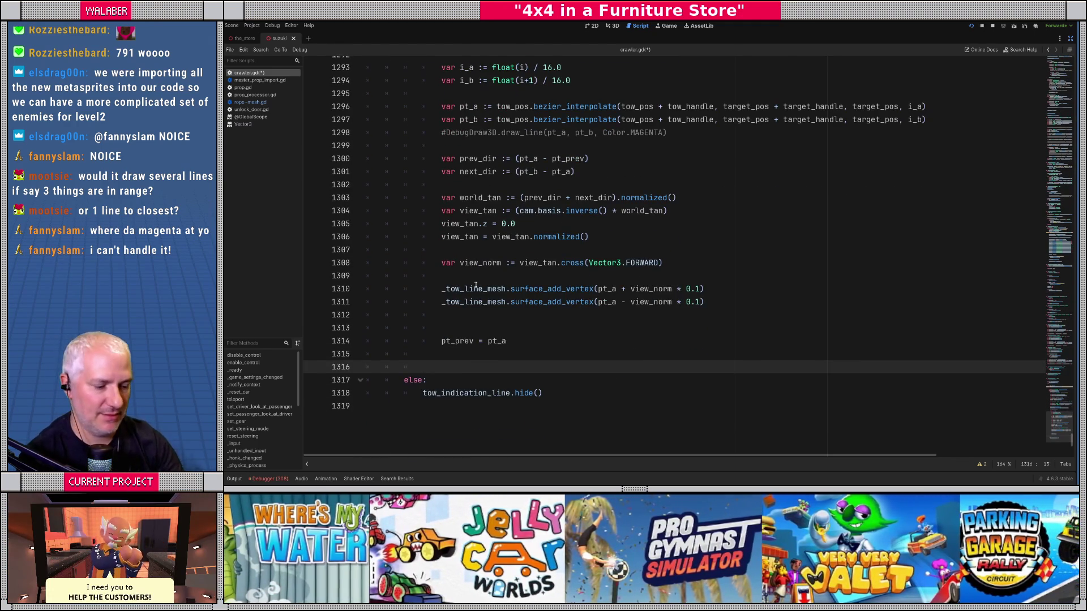
{"action": "type", "text": "_tow_"}
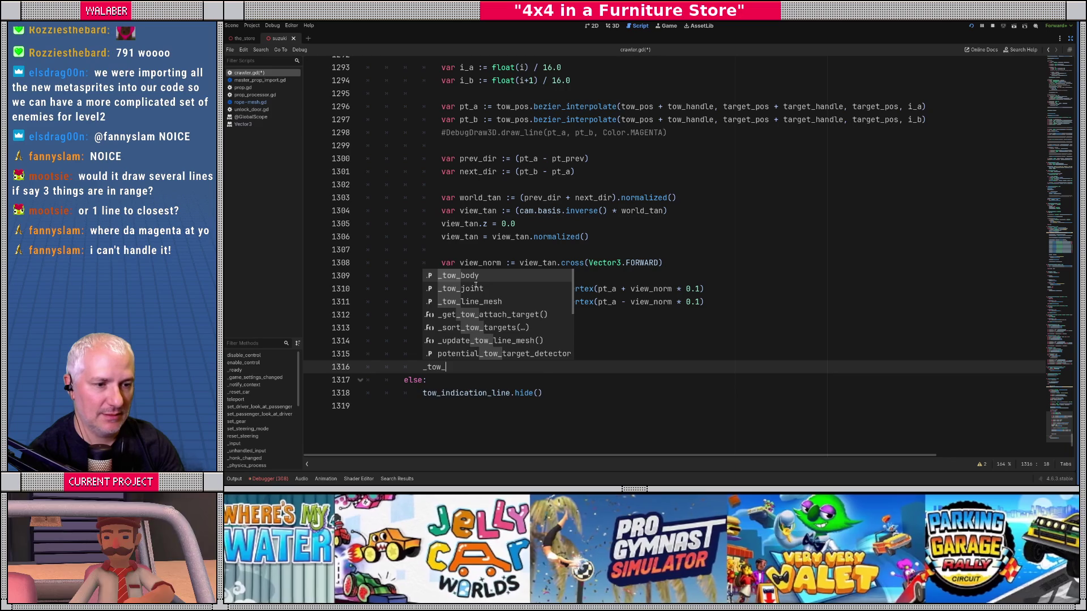
{"action": "type", "text": "line"}
{"action": "key", "text": "Return"}
{"action": "type", "text": ".s"}
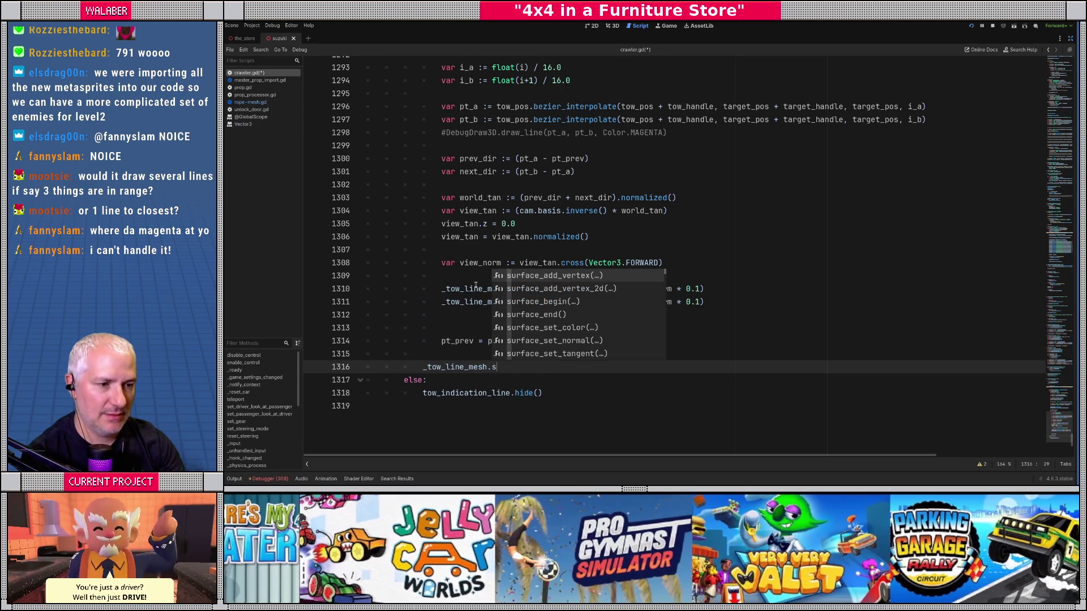
{"action": "key", "text": "Down"}
{"action": "key", "text": "Down"}
{"action": "key", "text": "Down"}
{"action": "key", "text": "Return"}
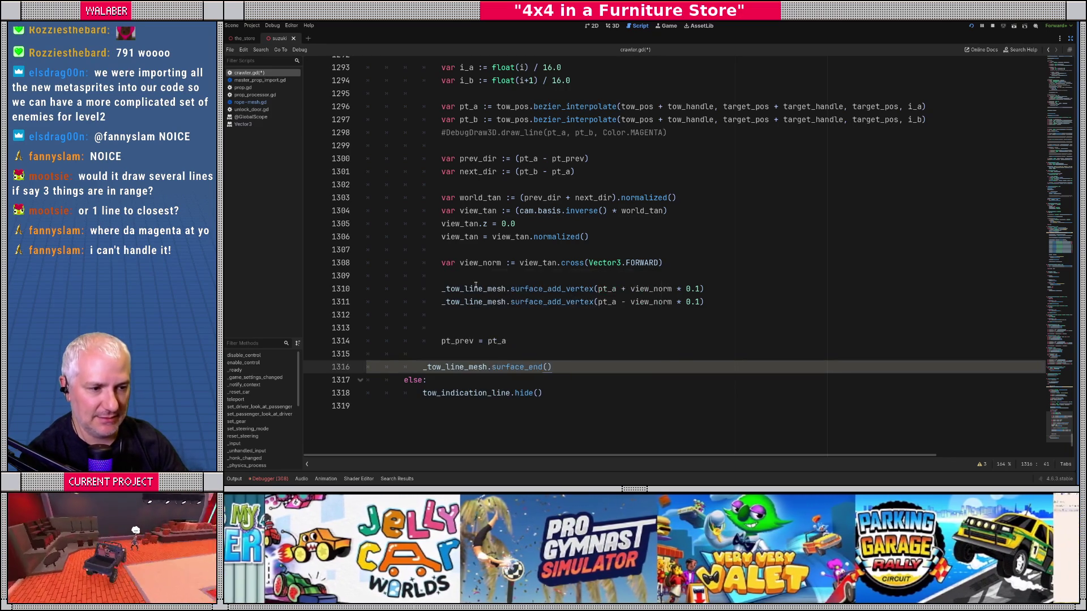
{"action": "key", "text": "F5"}
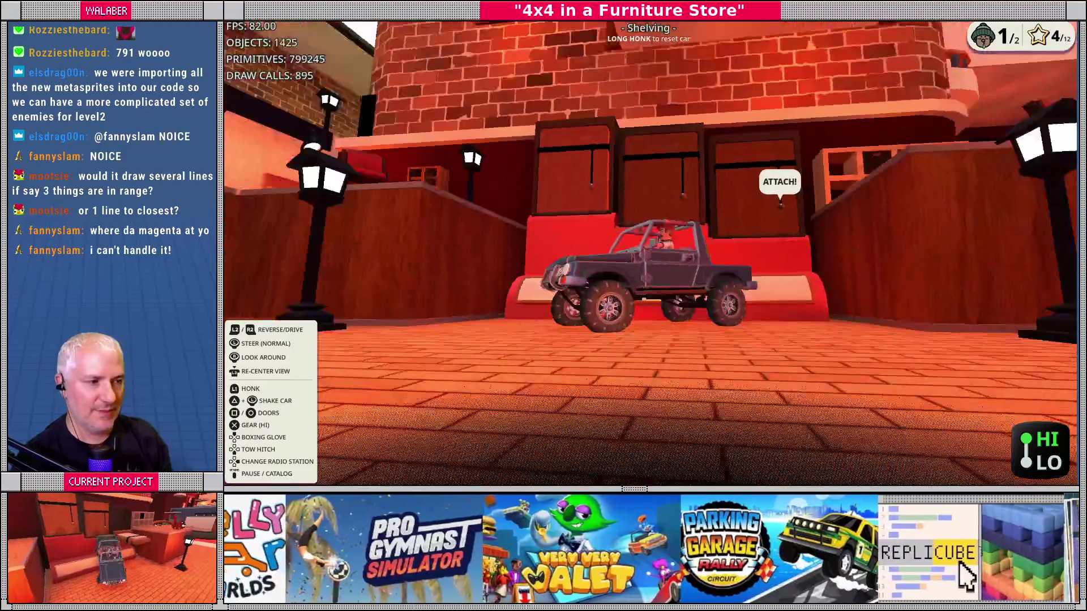
Stop the game, uncomment the magenta DebugDraw3D.draw_line on line 1298, save, and rerun to compare
{"action": "key", "text": "F8"}
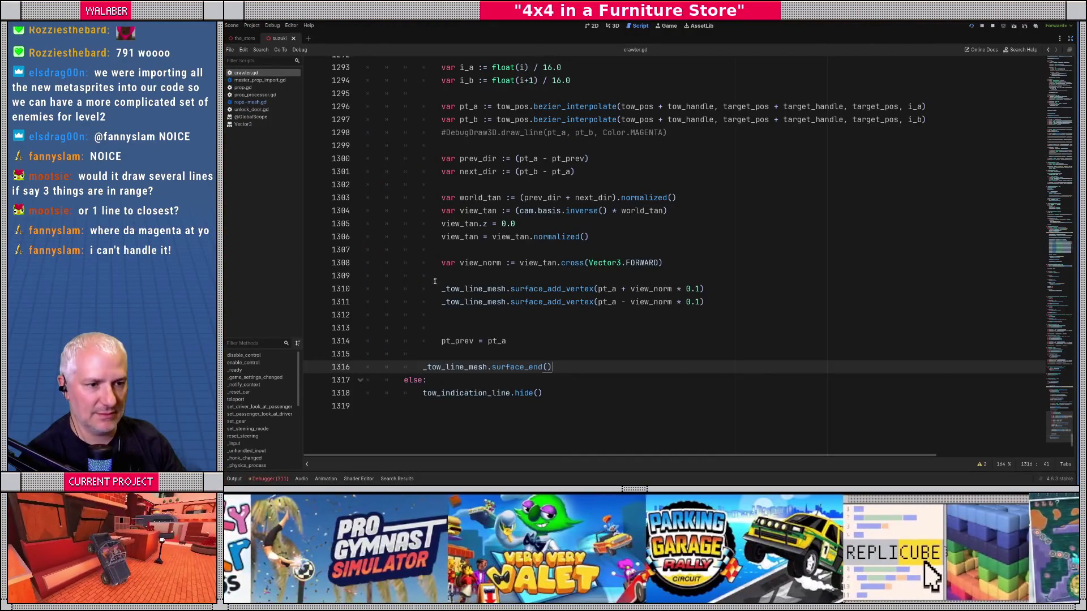
{"action": "scroll", "coordinate": [443, 224], "scroll_direction": "up", "scroll_amount": 1}
{"action": "left_click", "coordinate": [441, 172]}
{"action": "key", "text": "Delete"}
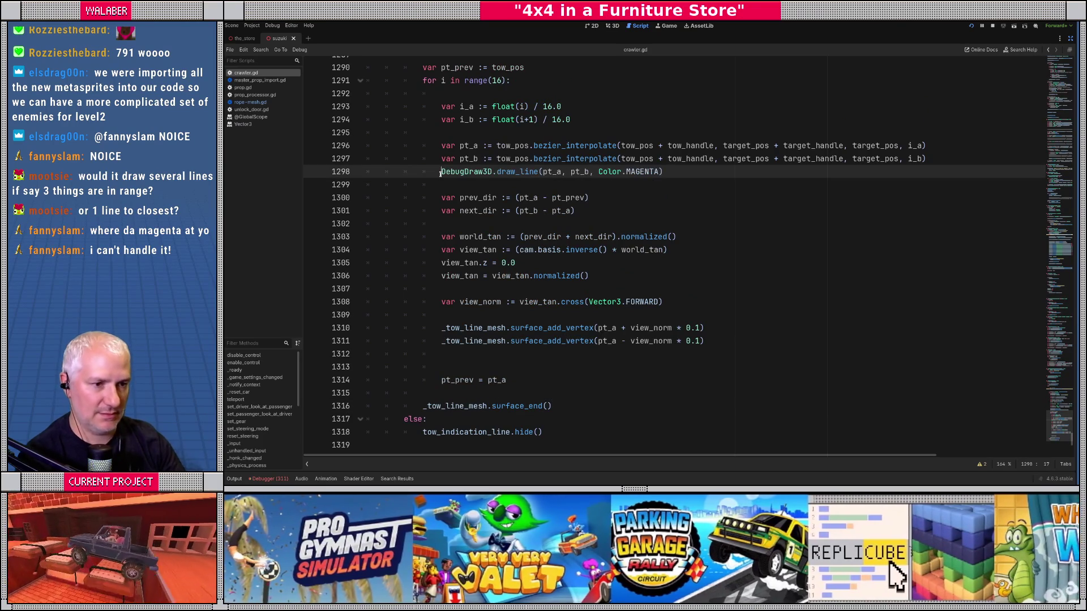
{"action": "key", "text": "ctrl+s"}
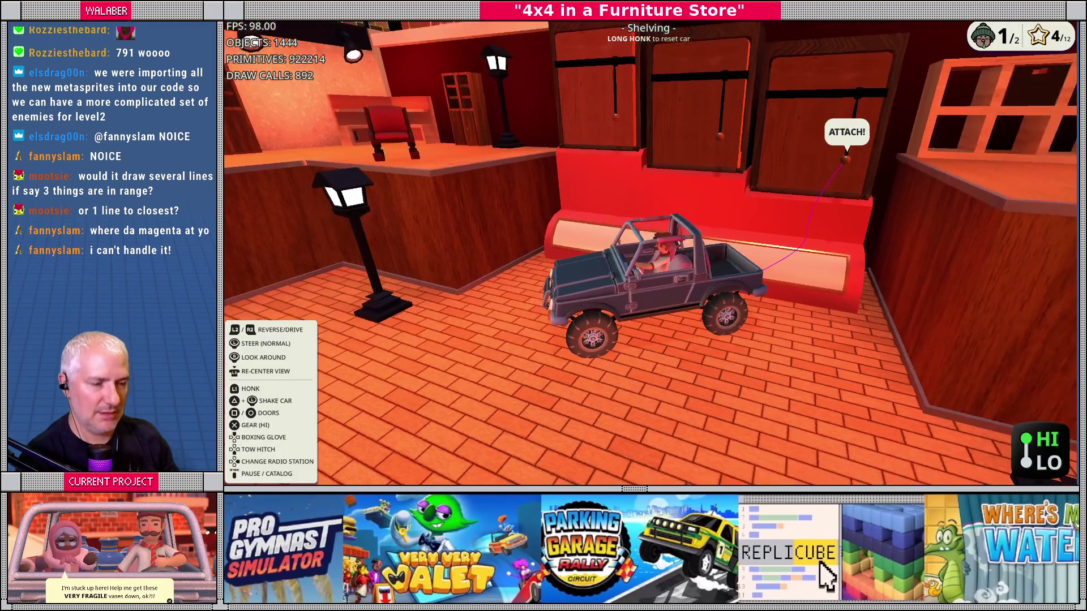
{"action": "key", "text": "F8"}
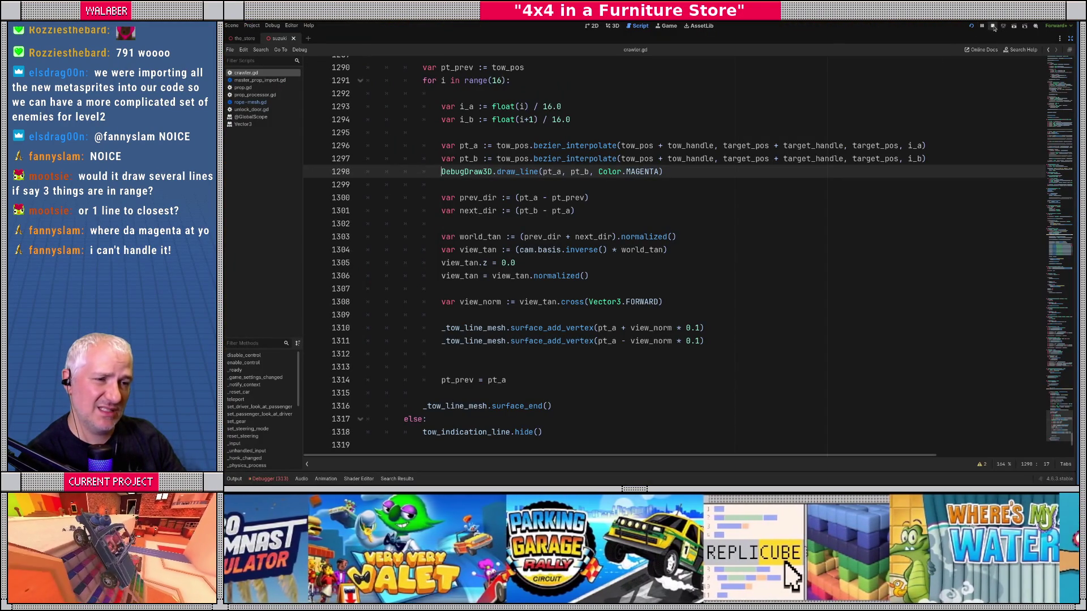
{"action": "scroll", "coordinate": [476, 345], "scroll_direction": "up", "scroll_amount": 5}
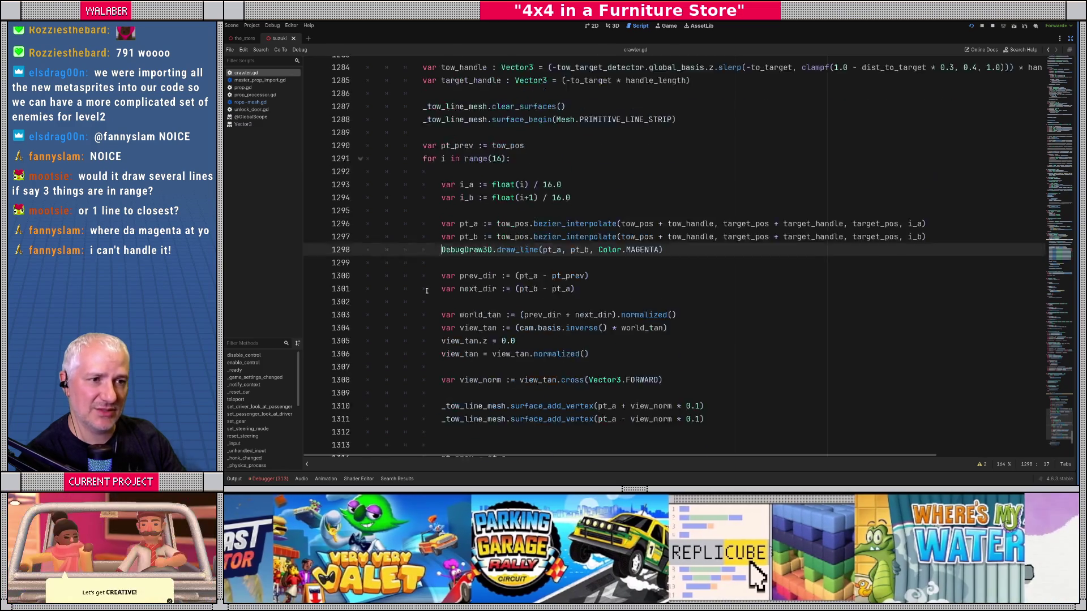
Search the script for '_ready(' to jump to the _ready function
{"action": "mouse_move", "coordinate": [1059, 419]}
{"action": "left_mouse_down"}
{"action": "mouse_move", "coordinate": [1018, 260]}
{"action": "mouse_move", "coordinate": [874, 140]}
{"action": "left_mouse_up"}
{"action": "scroll", "coordinate": [543, 234], "scroll_direction": "down", "scroll_amount": 10}
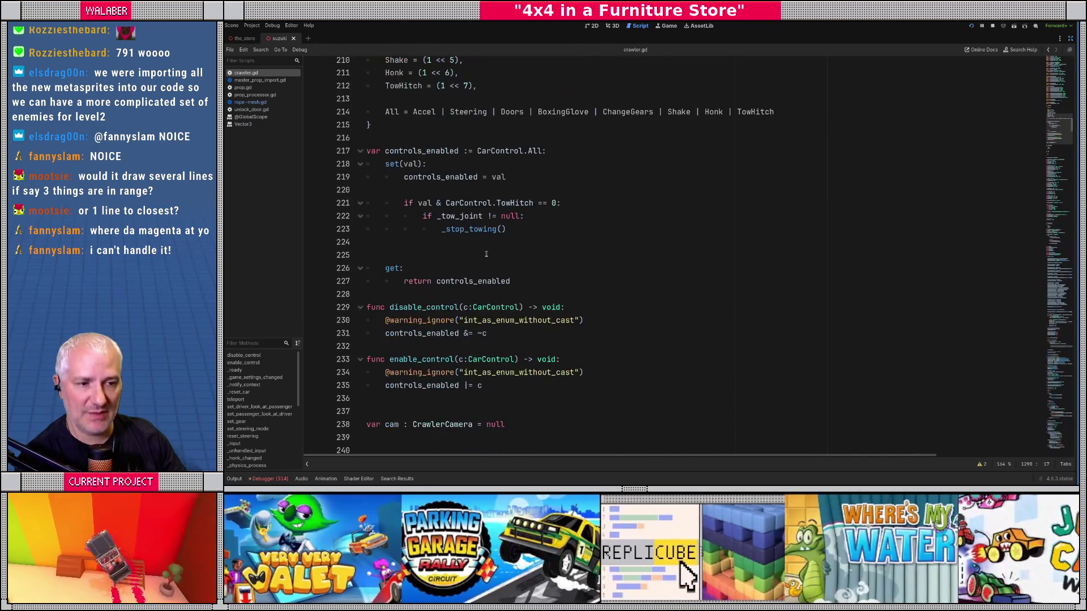
{"action": "scroll", "coordinate": [577, 268], "scroll_direction": "down", "scroll_amount": 5}
{"action": "scroll", "coordinate": [423, 312], "scroll_direction": "down", "scroll_amount": 8}
{"action": "scroll", "coordinate": [423, 313], "scroll_direction": "down", "scroll_amount": 15}
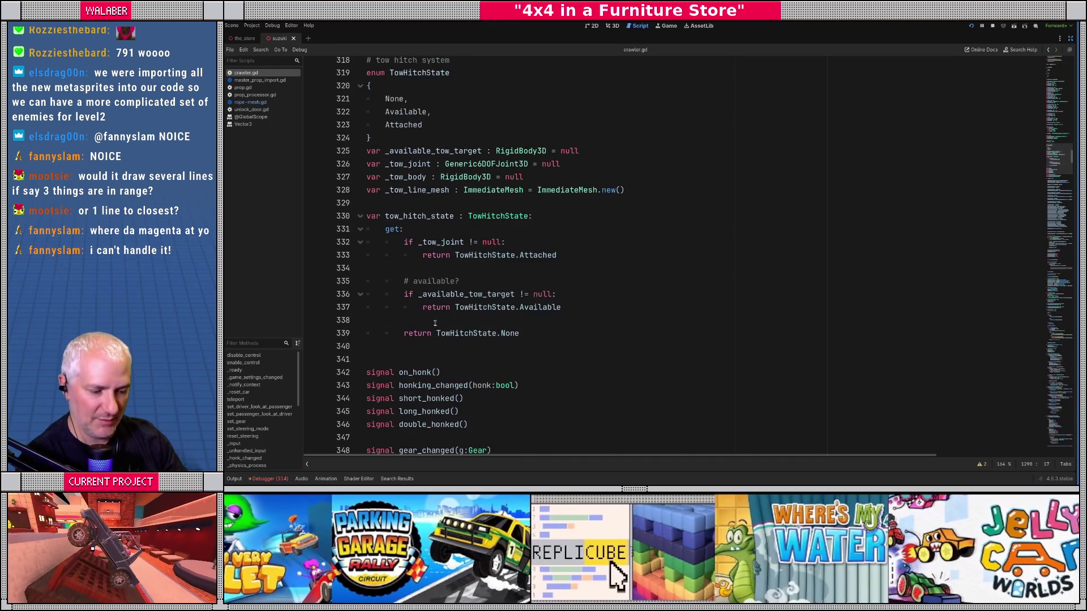
{"action": "left_click", "coordinate": [433, 323]}
{"action": "key", "text": "ctrl+f"}
{"action": "type", "text": "_ready("}
{"action": "key", "text": "Escape"}
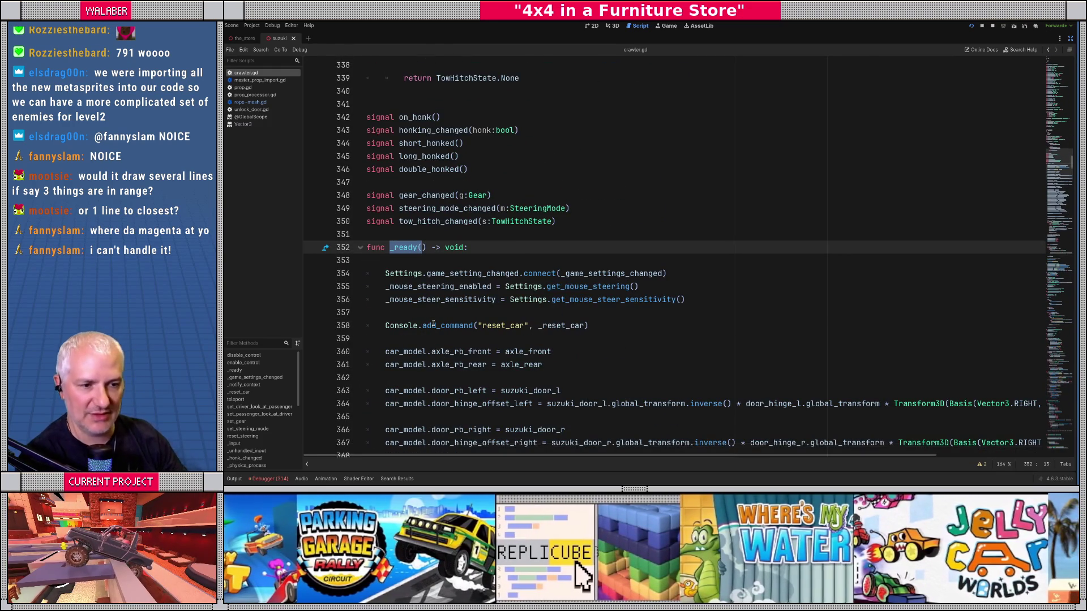
Insert a new line after the tire is_left setup and start typing _tow_l
{"action": "scroll", "coordinate": [393, 314], "scroll_direction": "down", "scroll_amount": 1}
{"action": "scroll", "coordinate": [393, 314], "scroll_direction": "down", "scroll_amount": 20}
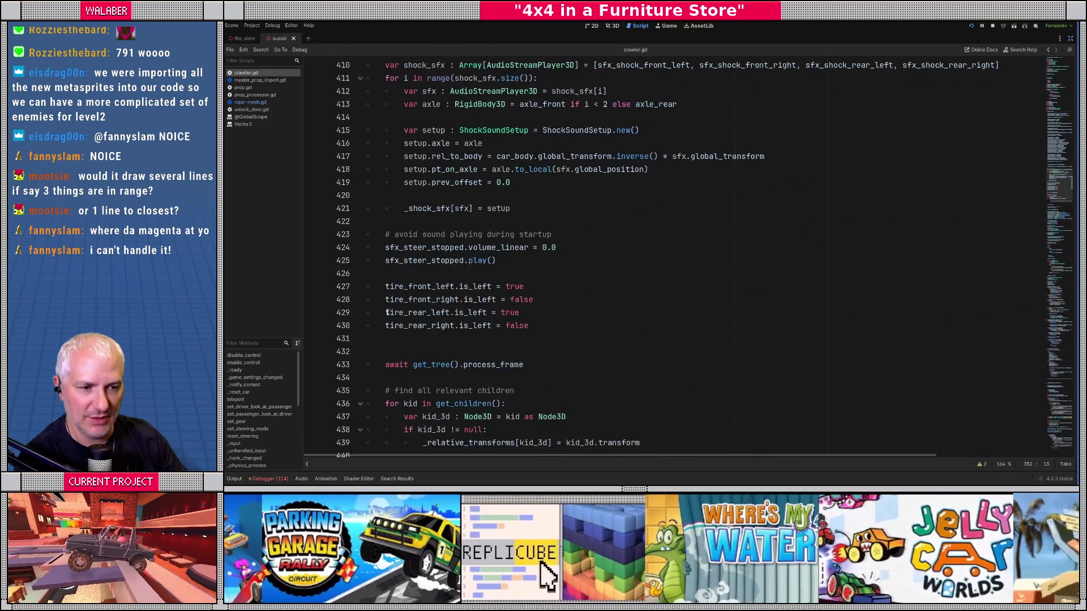
{"action": "scroll", "coordinate": [387, 313], "scroll_direction": "down", "scroll_amount": 3}
{"action": "left_click", "coordinate": [478, 142]}
{"action": "key", "text": "Return"}
{"action": "type", "text": "_tow_l"}
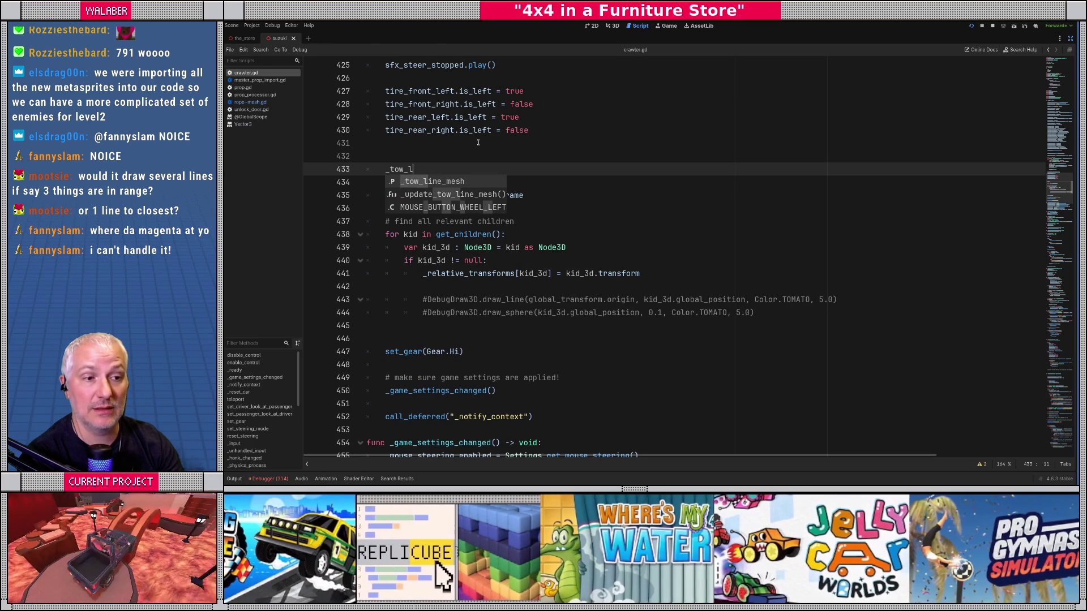
Write tow_indication_line.mesh = _tow_line_mesh on line 433, save the script and stop the game
{"action": "key", "text": "Return"}
{"action": "type", "text": ".me"}
{"action": "key", "text": "BackSpace"}
{"action": "key", "text": "BackSpace"}
{"action": "key", "text": "BackSpace"}
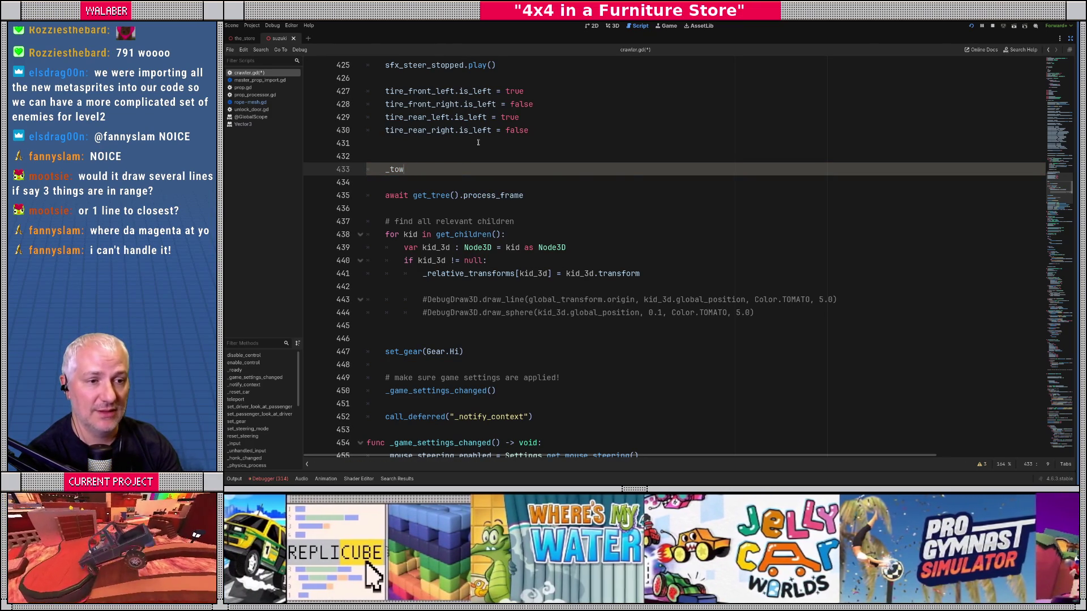
{"action": "type", "text": "_"}
{"action": "key", "text": "BackSpace"}
{"action": "type", "text": "_"}
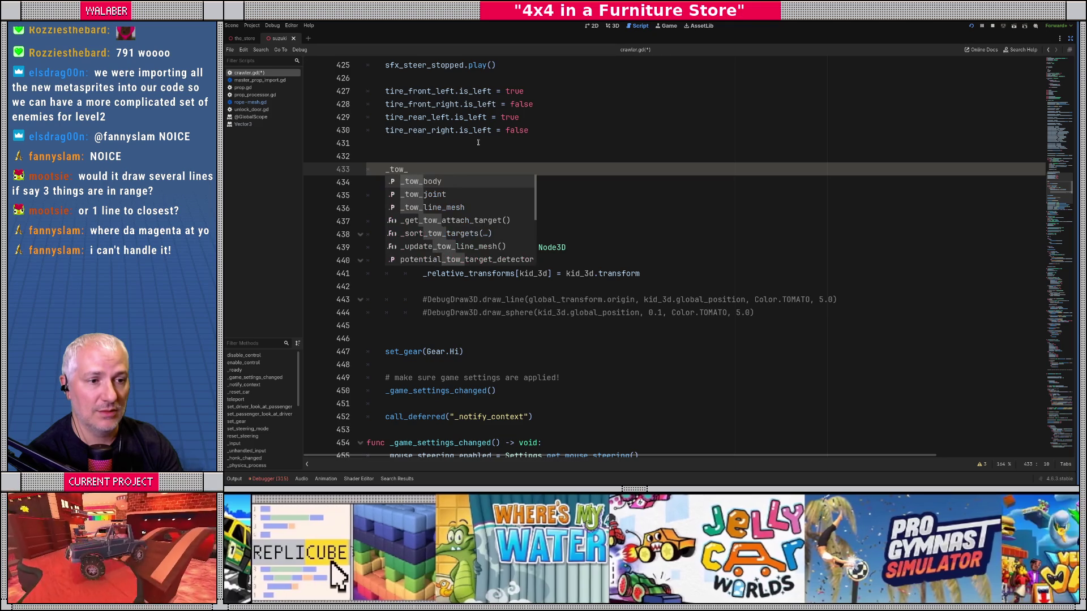
{"action": "key", "text": "BackSpace"}
{"action": "key", "text": "BackSpace"}
{"action": "key", "text": "BackSpace"}
{"action": "type", "text": "tow_"}
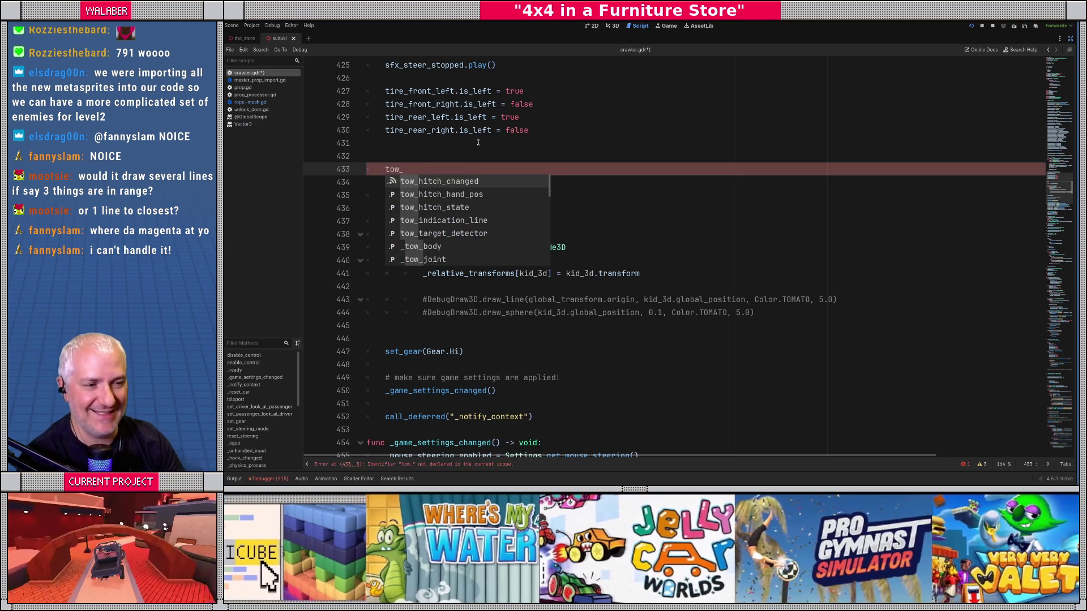
{"action": "key", "text": "Down"}
{"action": "key", "text": "Down"}
{"action": "key", "text": "Down"}
{"action": "key", "text": "Return"}
{"action": "type", "text": ".mesh ="}
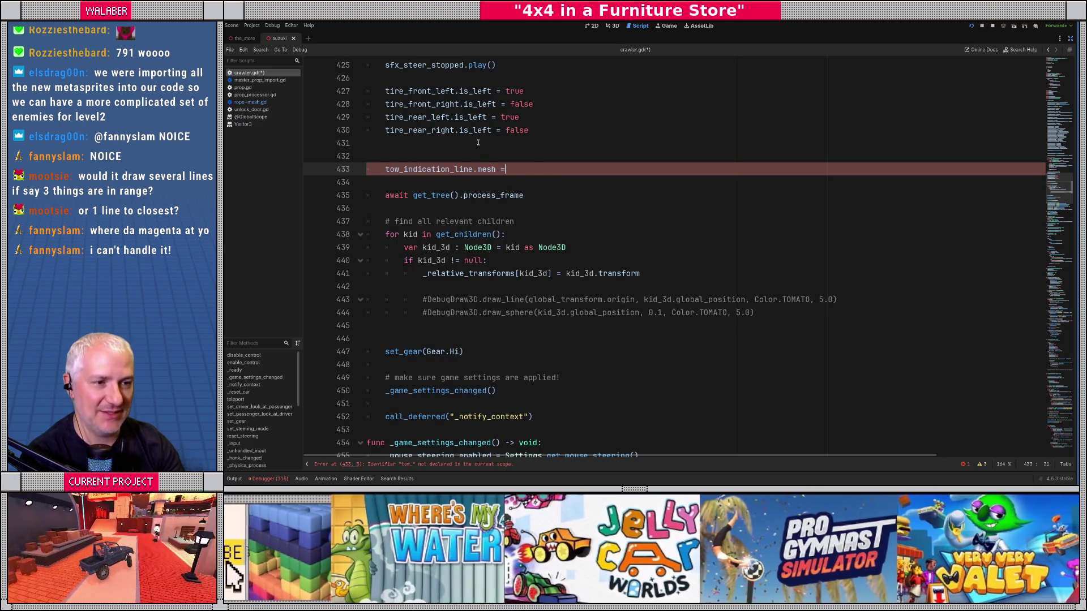
{"action": "type", "text": " _tow_l"}
{"action": "key", "text": "Return"}
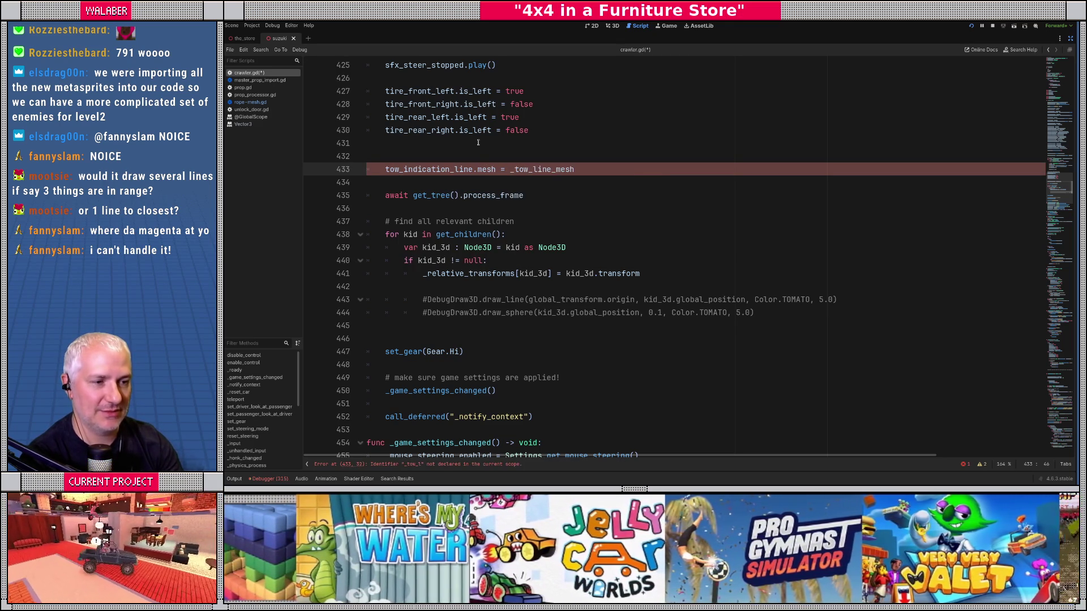
{"action": "key", "text": "ctrl+s"}
{"action": "key", "text": "F8"}
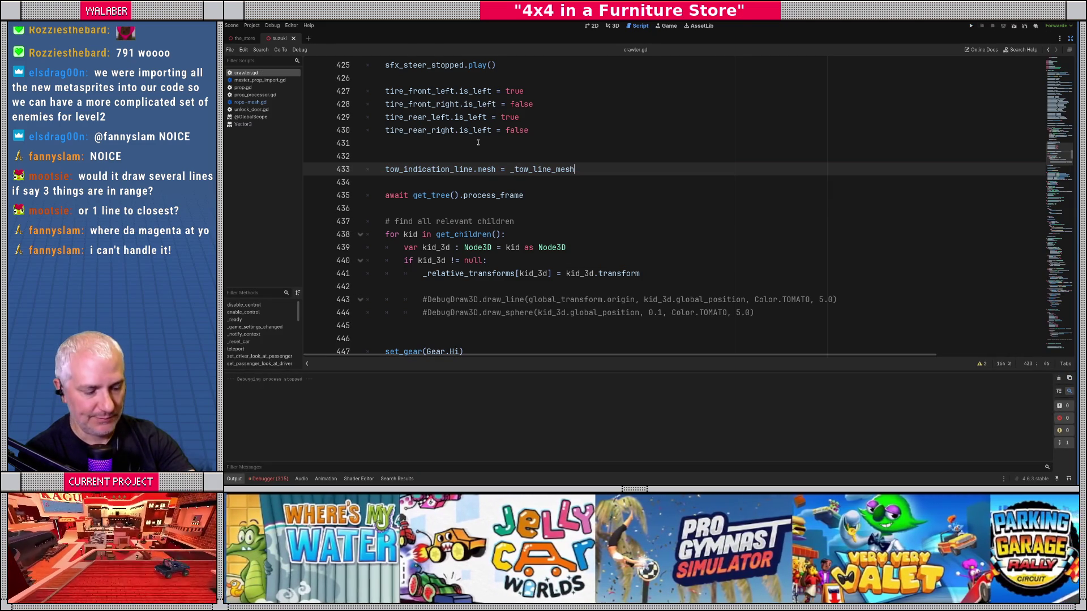
Run the game, continue the saved game, check the magenta tow line, then return to the editor
{"action": "key", "text": "F5"}
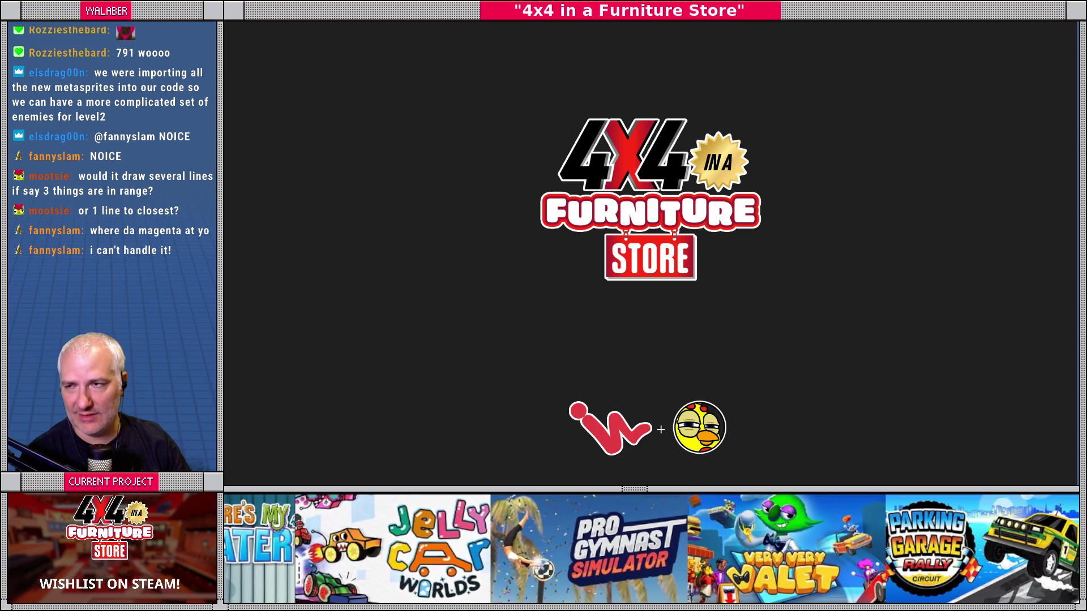
{"action": "key", "text": "alt+Tab"}
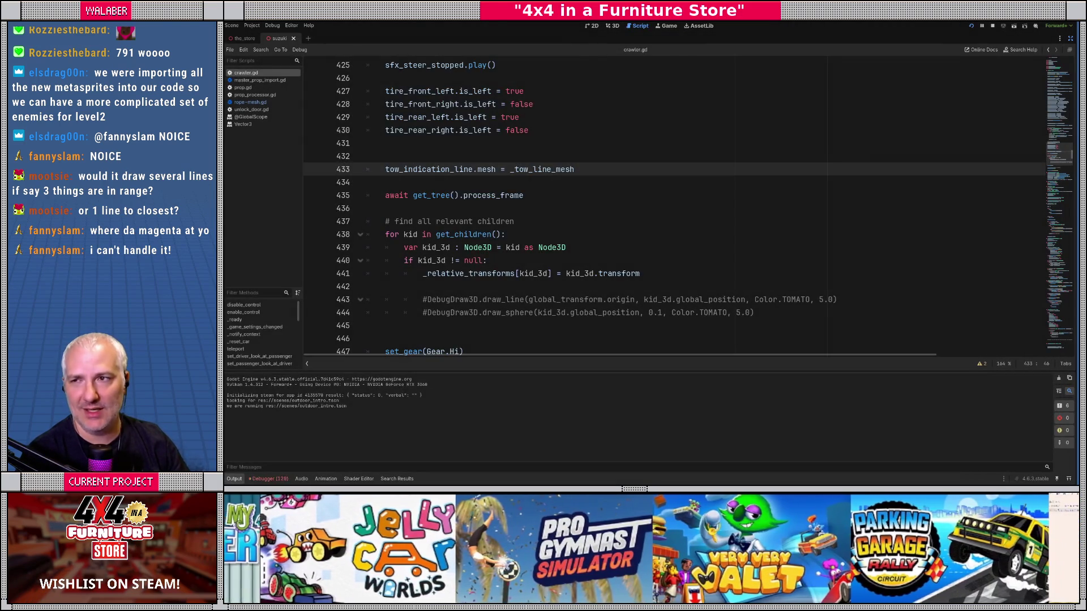
{"action": "key", "text": "alt+Tab"}
{"action": "key", "text": "Return"}
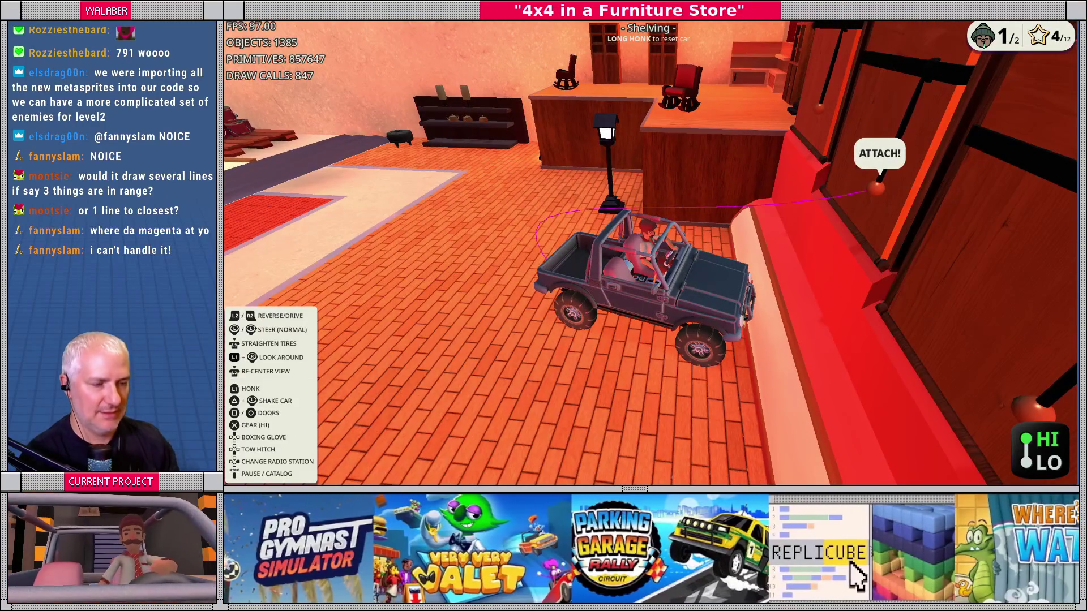
{"action": "key", "text": "F8"}
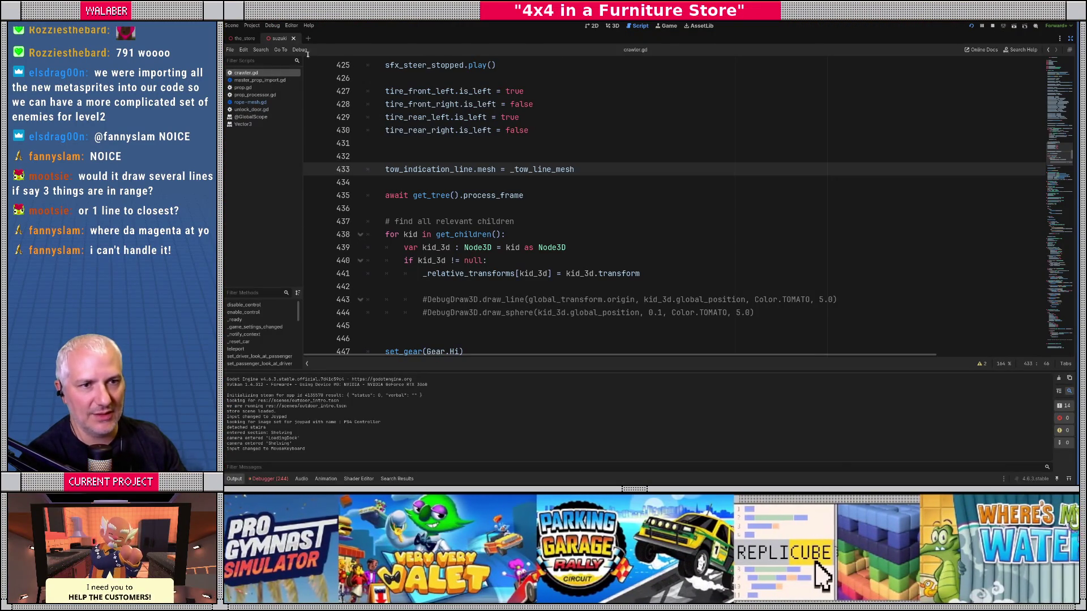
In the Remote tree, inspect the_store > Suzuki > SuzukiBodyVisuals > TowIndicationLine and its ImmediateMesh
{"action": "left_click", "coordinate": [1070, 38]}
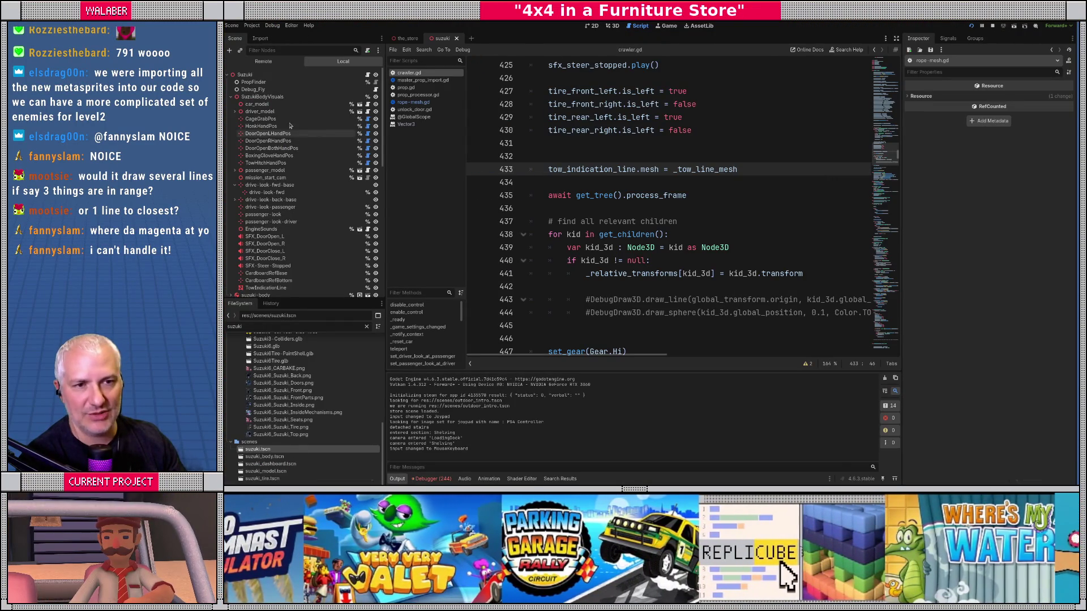
{"action": "left_click", "coordinate": [263, 61]}
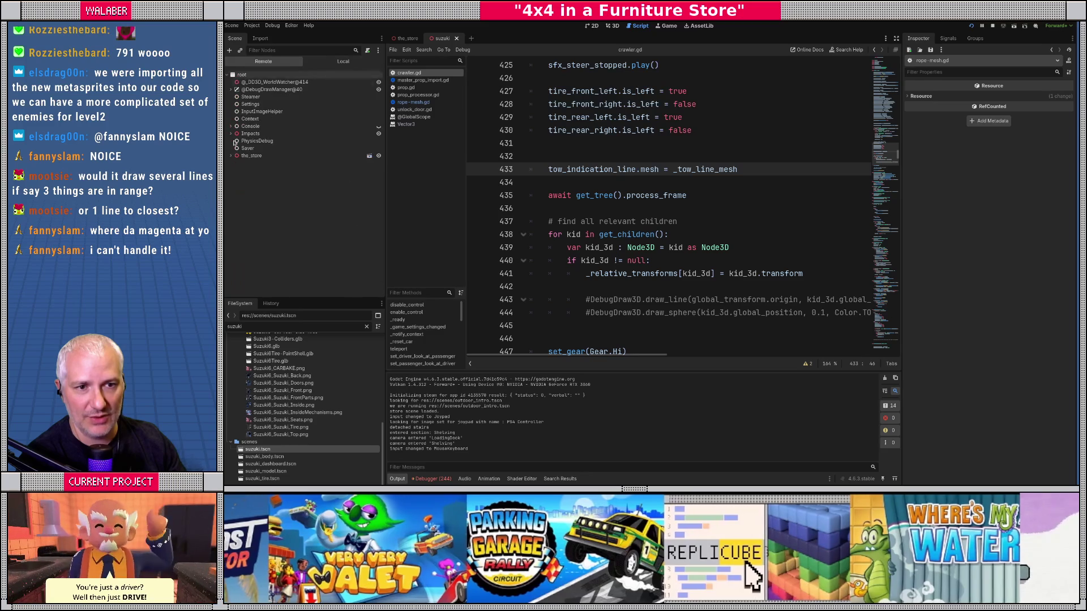
{"action": "left_click", "coordinate": [232, 156]}
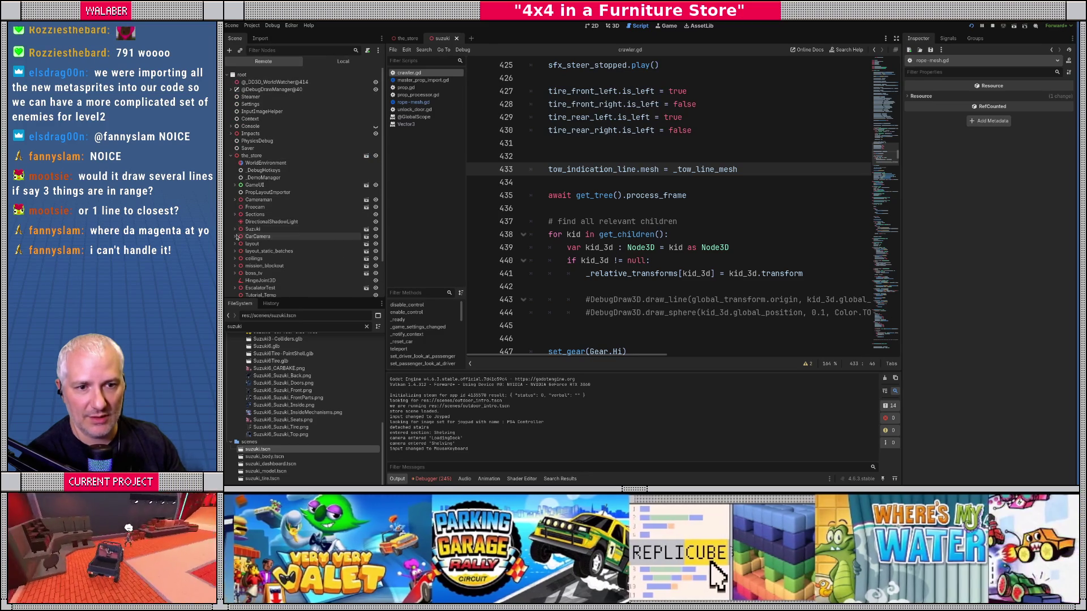
{"action": "left_click", "coordinate": [234, 229]}
{"action": "left_click", "coordinate": [238, 251]}
{"action": "scroll", "coordinate": [261, 217], "scroll_direction": "down", "scroll_amount": 5}
{"action": "left_click", "coordinate": [271, 241]}
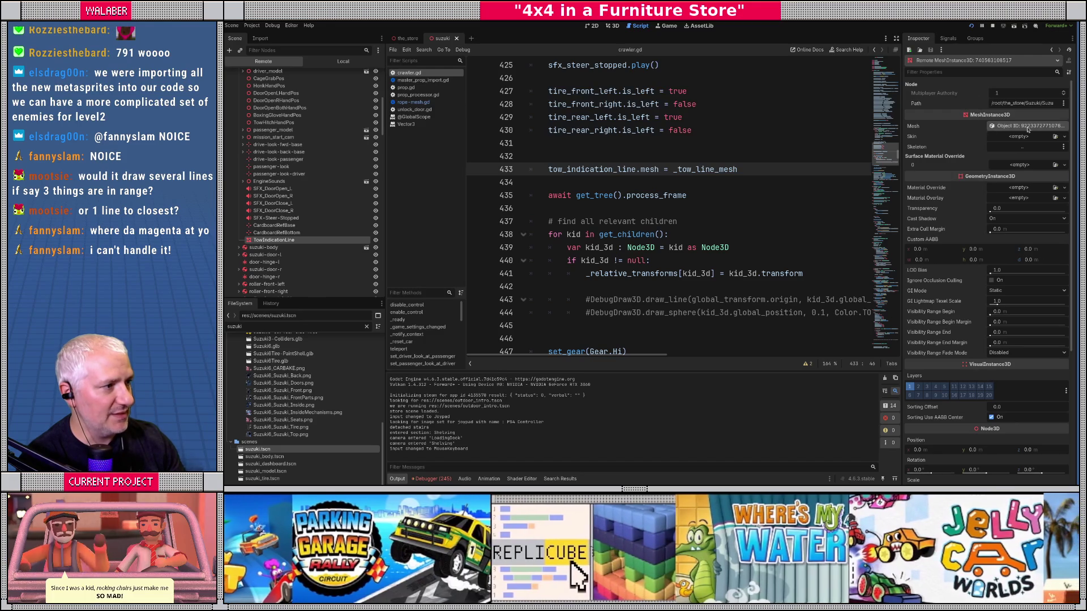
{"action": "left_click", "coordinate": [1027, 126]}
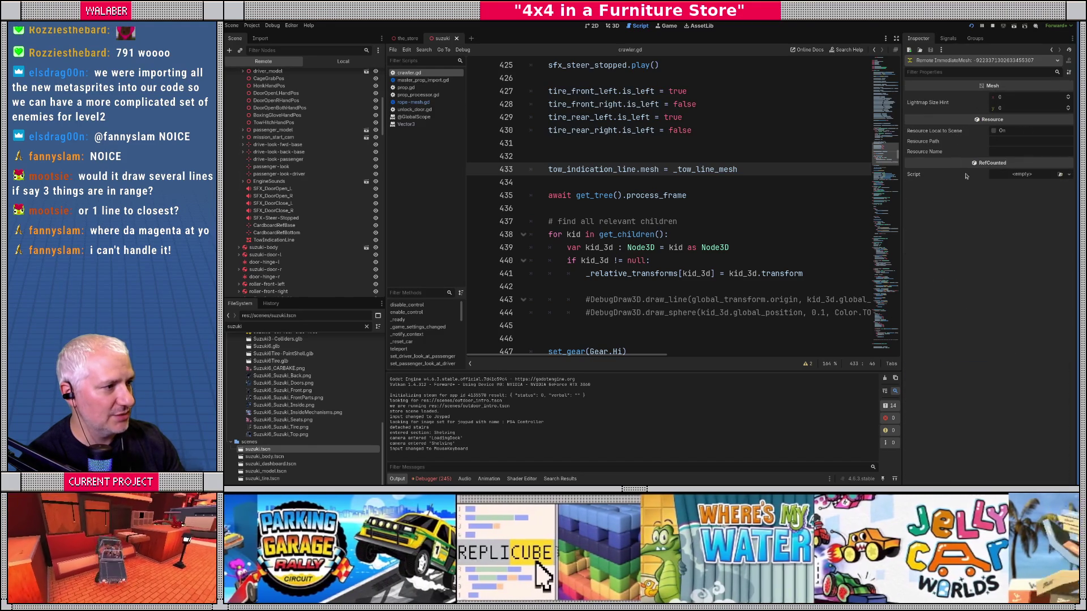
Narrow the inspector, hide the side panels, and scroll back to the tow-line loop near line 1293
{"action": "mouse_move", "coordinate": [903, 180]}
{"action": "left_mouse_down"}
{"action": "mouse_move", "coordinate": [702, 180]}
{"action": "mouse_move", "coordinate": [944, 180]}
{"action": "left_mouse_up"}
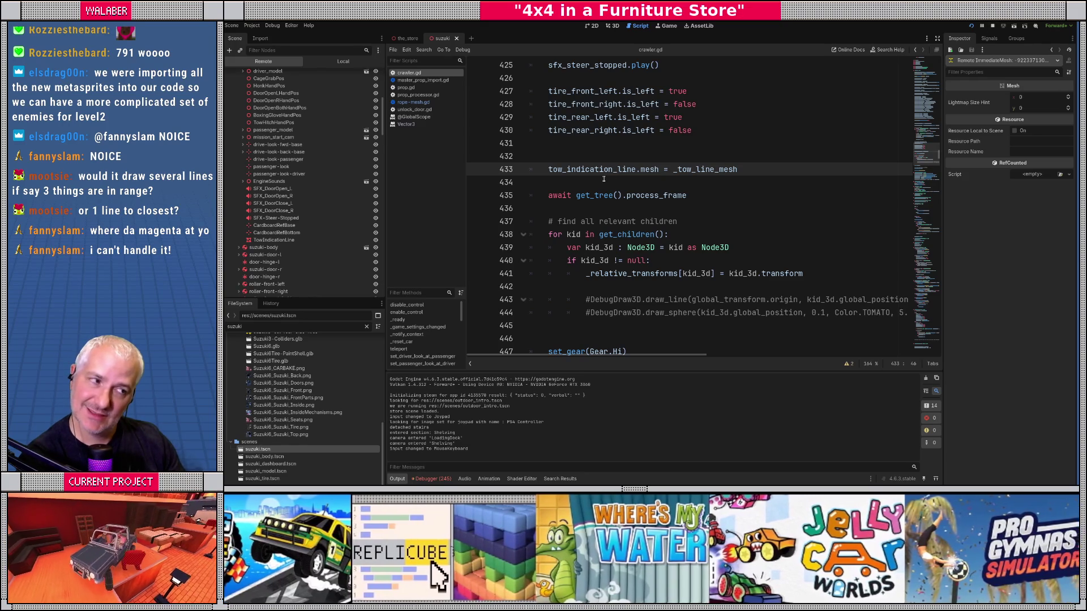
{"action": "scroll", "coordinate": [695, 173], "scroll_direction": "up", "scroll_amount": 4}
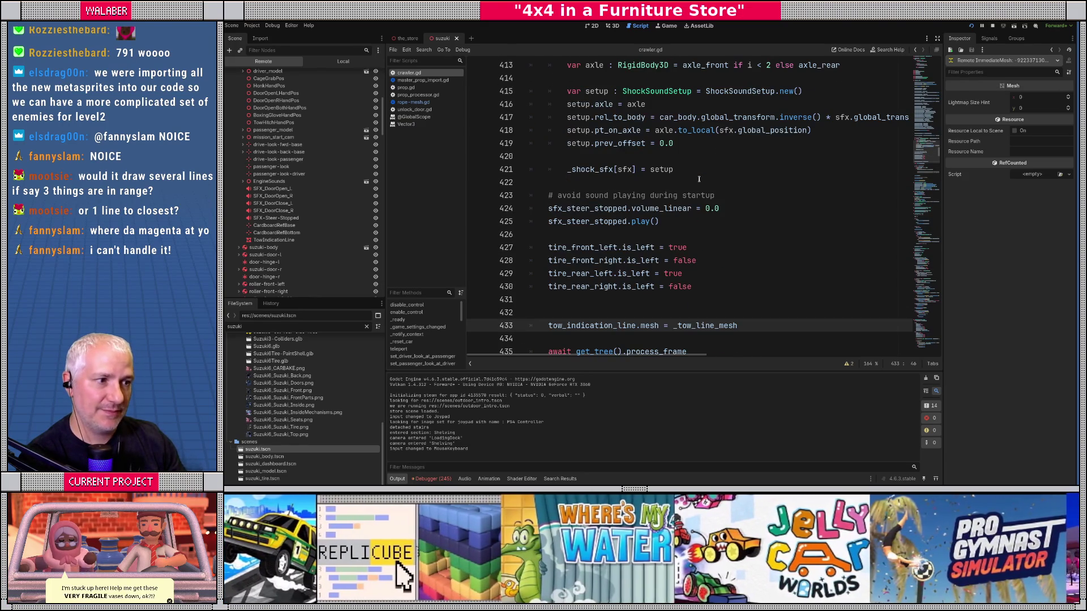
{"action": "scroll", "coordinate": [696, 169], "scroll_direction": "up", "scroll_amount": 5}
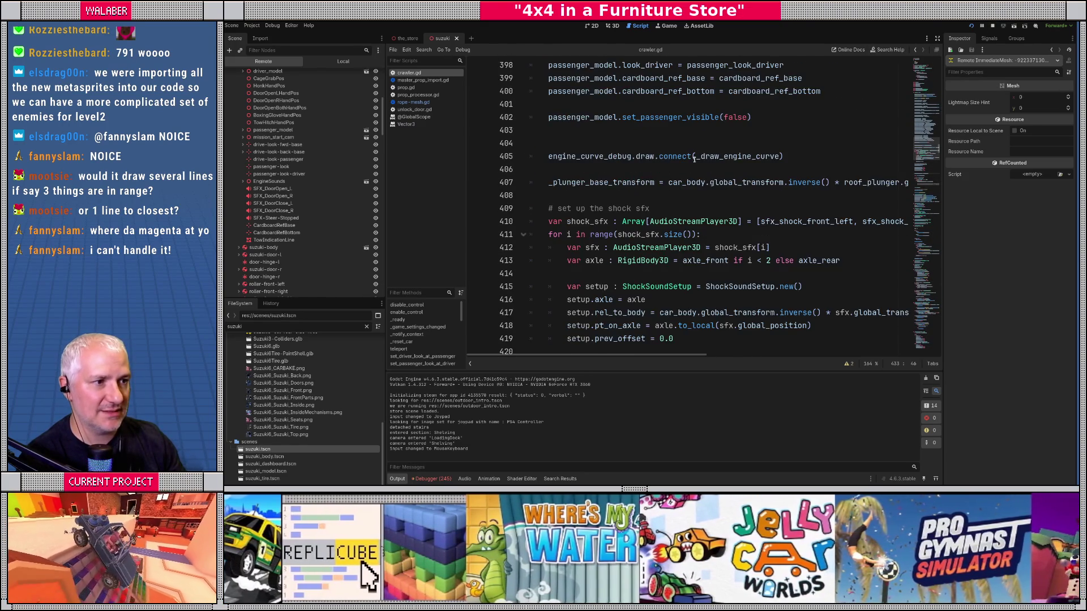
{"action": "scroll", "coordinate": [694, 160], "scroll_direction": "up", "scroll_amount": 5}
{"action": "scroll", "coordinate": [903, 154], "scroll_direction": "down", "scroll_amount": 15}
{"action": "scroll", "coordinate": [903, 154], "scroll_direction": "down", "scroll_amount": 2}
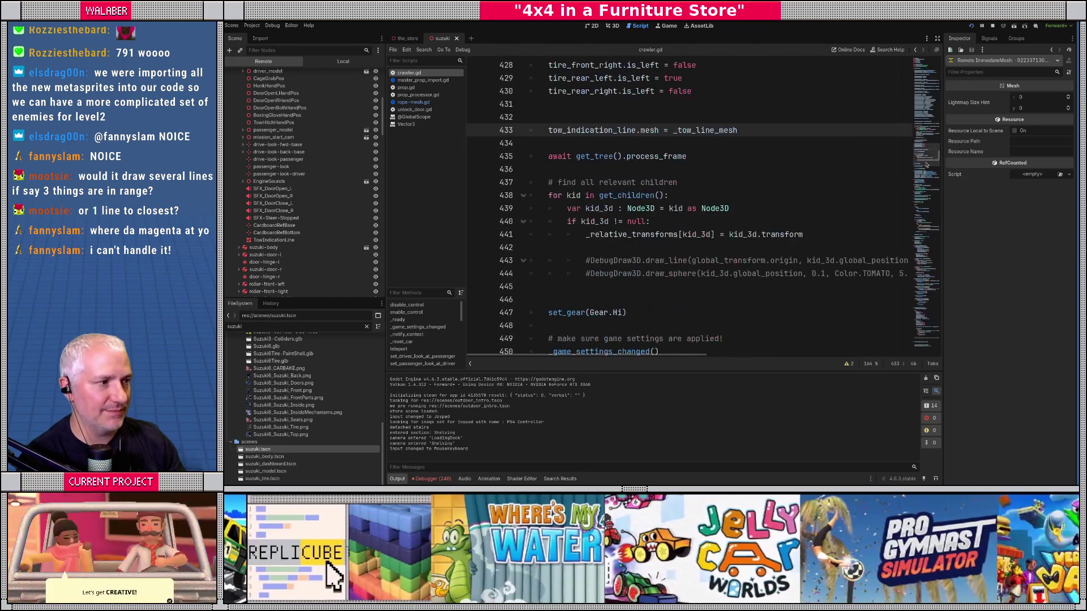
{"action": "left_click_drag", "start_coordinate": [937, 164], "coordinate": [938, 351]}
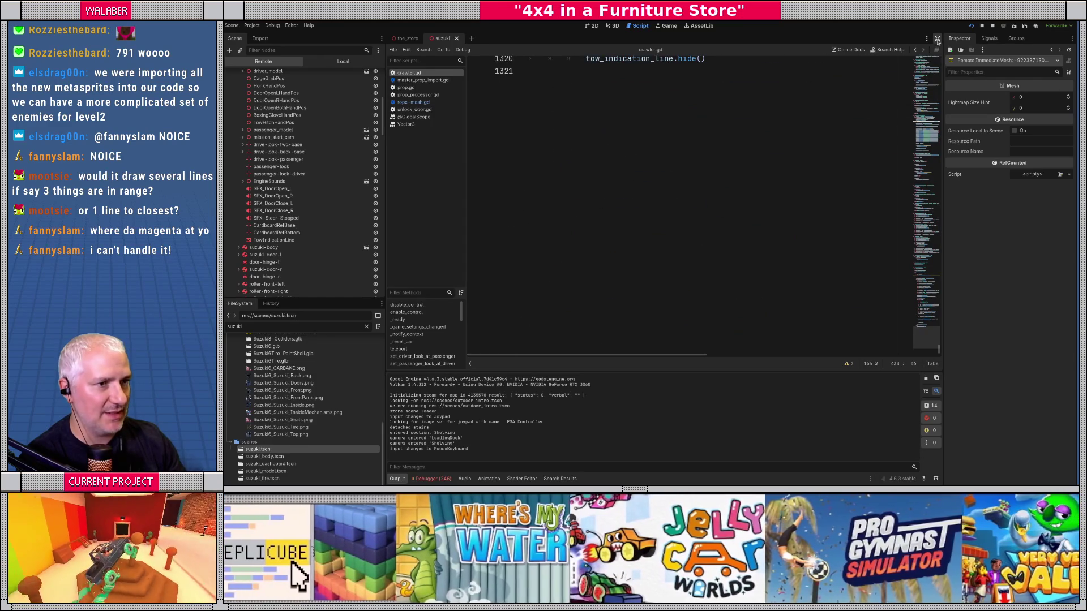
{"action": "left_click", "coordinate": [937, 39]}
{"action": "scroll", "coordinate": [578, 175], "scroll_direction": "up", "scroll_amount": 9}
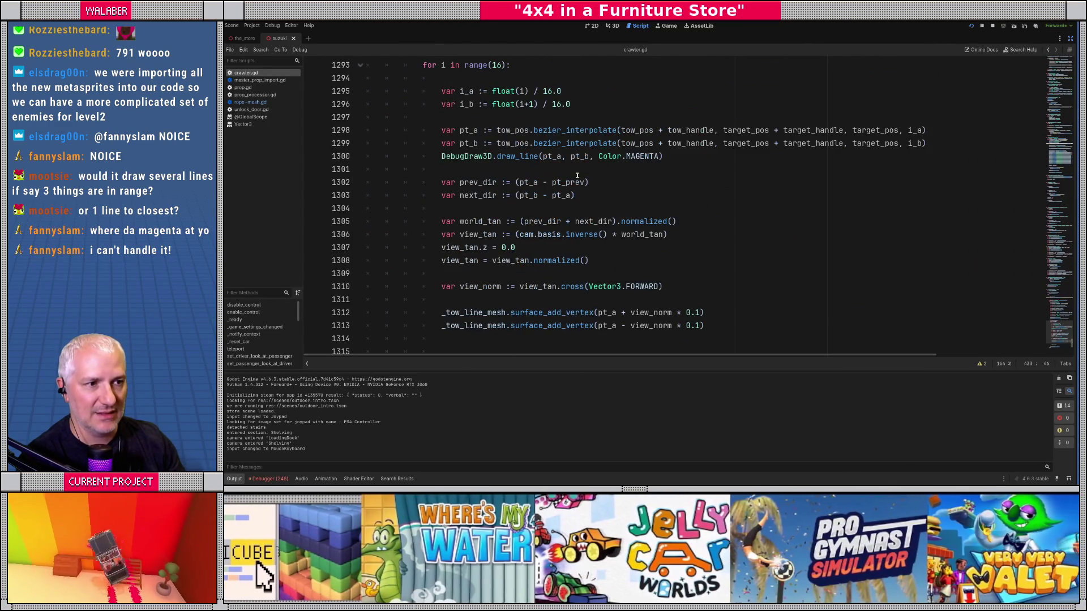
{"action": "scroll", "coordinate": [574, 192], "scroll_direction": "up", "scroll_amount": 4}
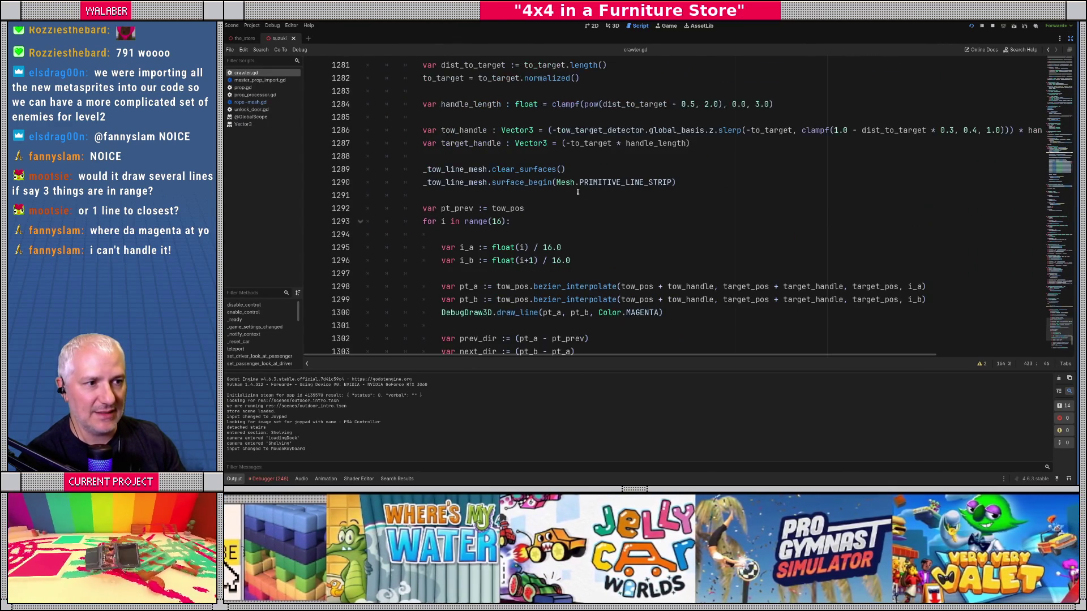
{"action": "left_click", "coordinate": [546, 182], "text": "ctrl"}
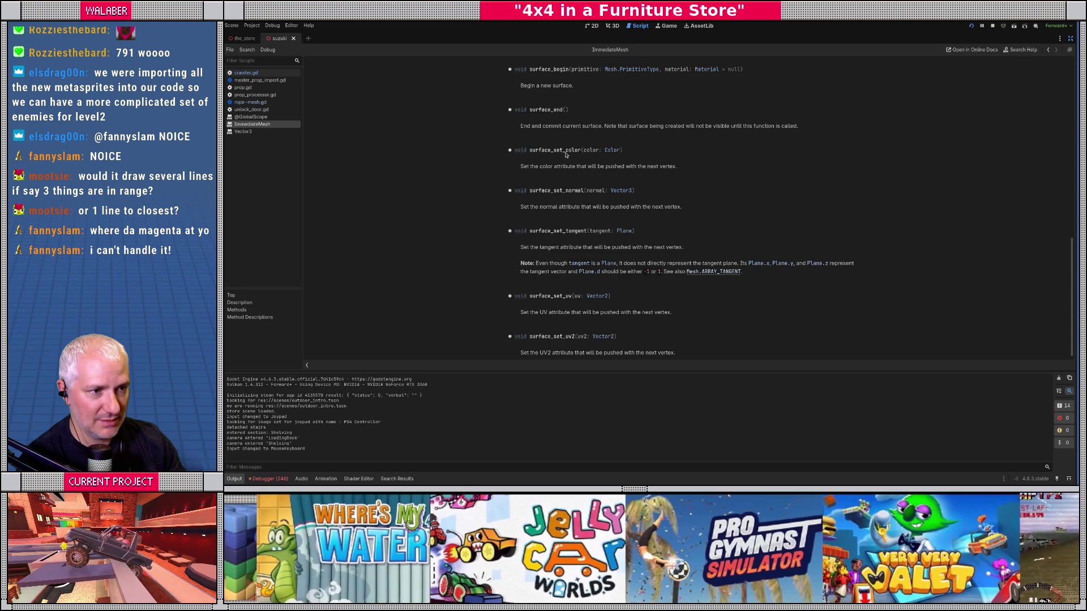
{"action": "left_click", "coordinate": [617, 69]}
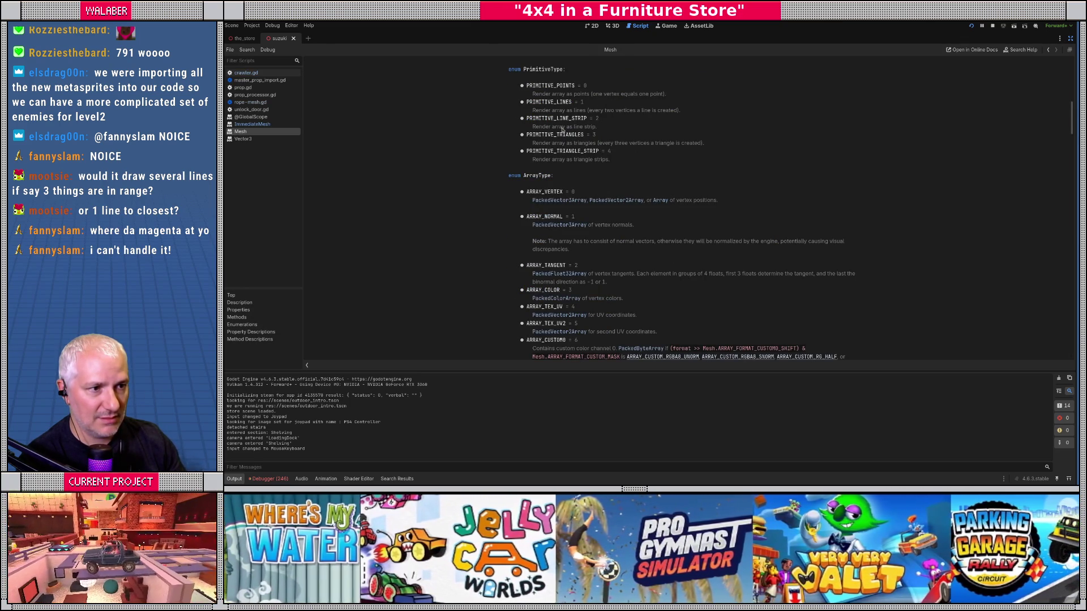
{"action": "key", "text": "alt+Left"}
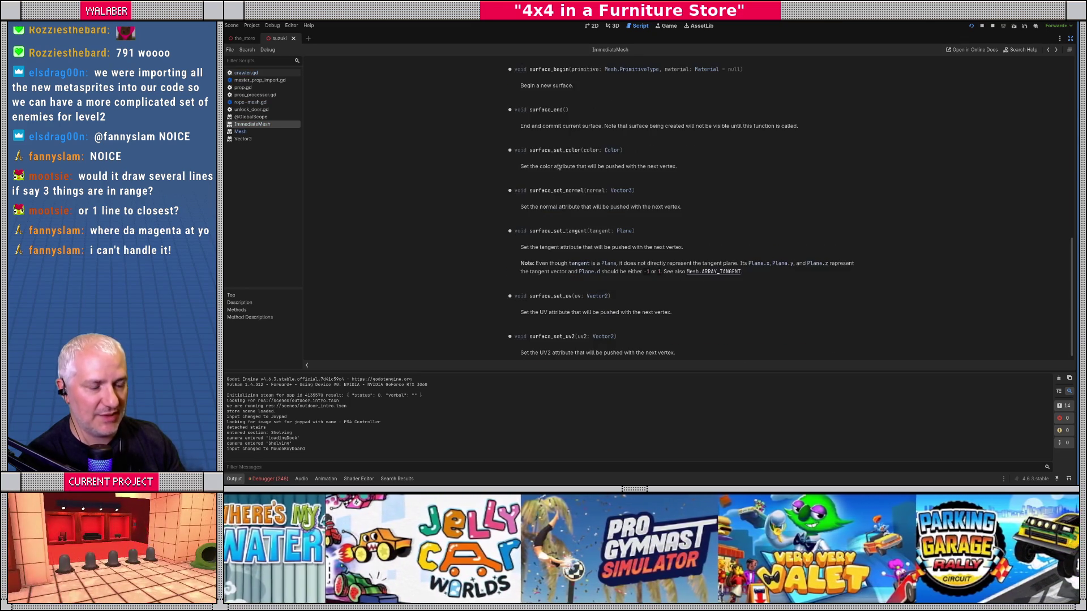
{"action": "key", "text": "alt+Left"}
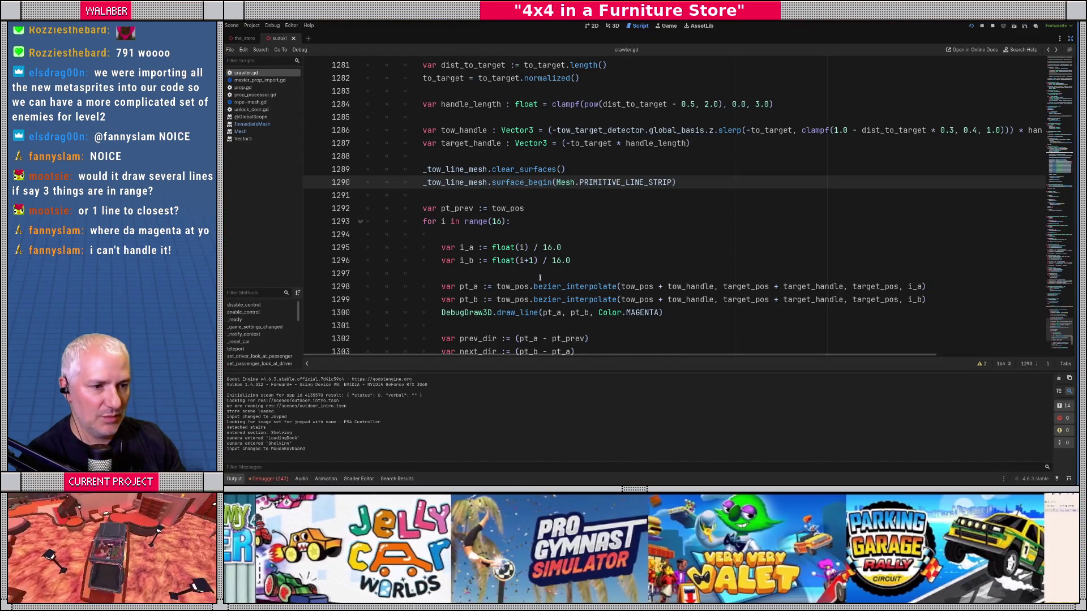
Copy the magenta DebugDraw3D line and paste it below the vertex calls
{"action": "scroll", "coordinate": [542, 274], "scroll_direction": "down", "scroll_amount": 5}
{"action": "left_click_drag", "start_coordinate": [443, 118], "coordinate": [663, 117]}
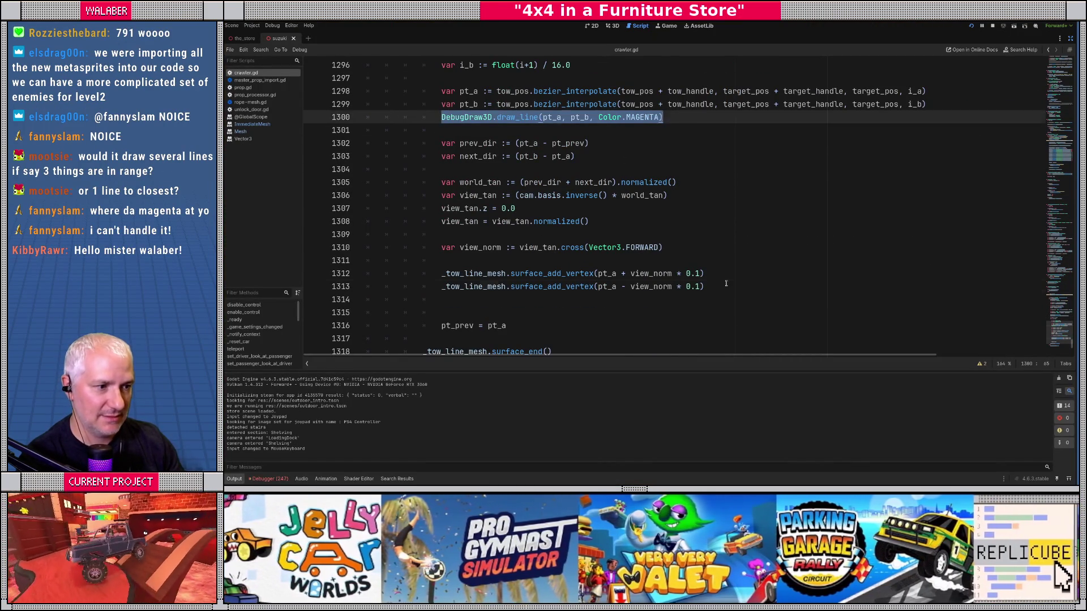
{"action": "key", "text": "ctrl+c"}
{"action": "left_click", "coordinate": [725, 283]}
{"action": "key", "text": "Return"}
{"action": "key", "text": "Return"}
{"action": "key", "text": "ctrl+v"}
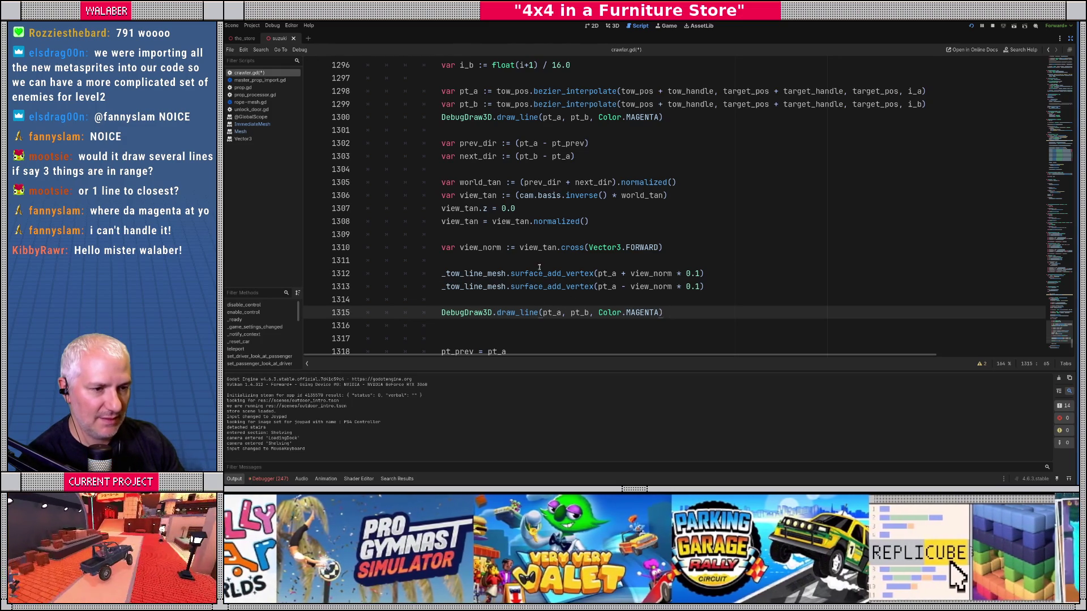
Declare var mesh_pt_a holding the pt_a + view_norm * 0.1 offset cut from the first vertex call
{"action": "left_click", "coordinate": [539, 267]}
{"action": "key", "text": "Up"}
{"action": "key", "text": "Return"}
{"action": "type", "text": "var mesh_pt_a :"}
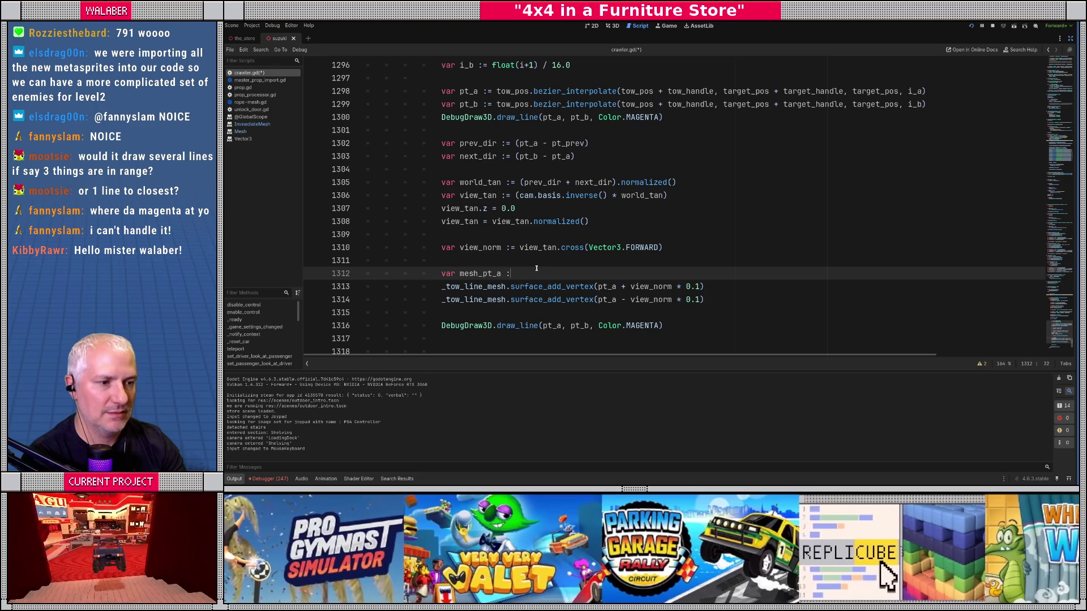
{"action": "type", "text": "="}
{"action": "key", "text": "Down"}
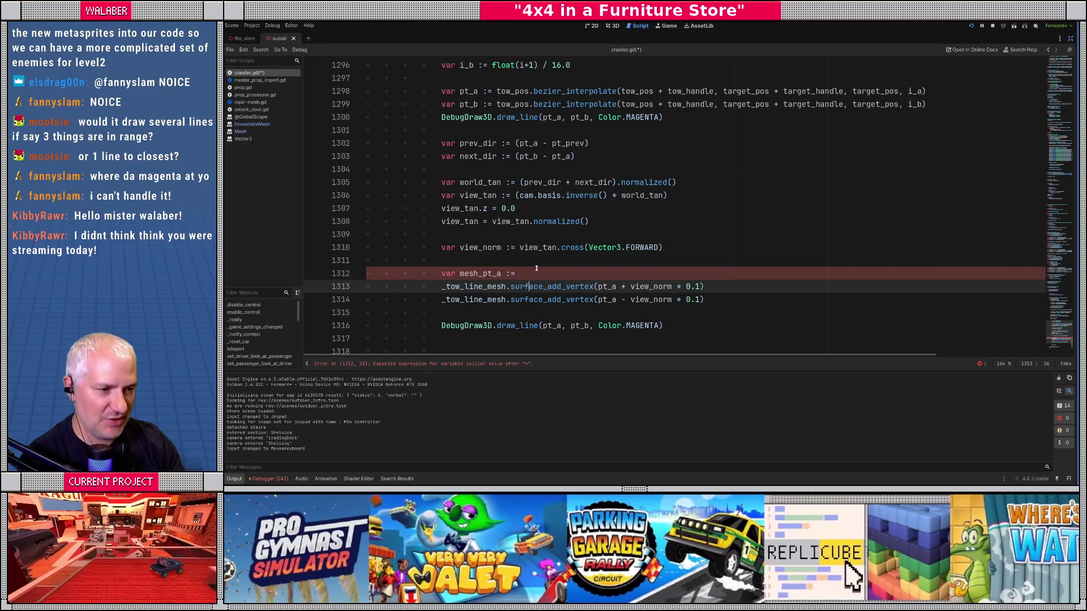
{"action": "key", "text": "shift+End"}
{"action": "key", "text": "shift+Left"}
{"action": "key", "text": "ctrl+x"}
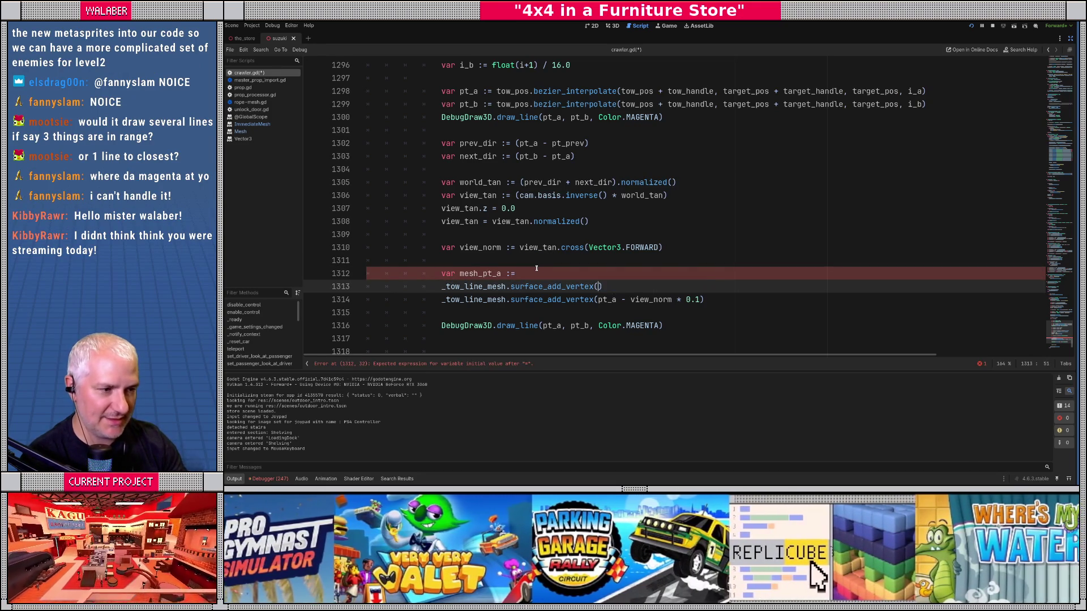
{"action": "key", "text": "Up"}
{"action": "key", "text": "ctrl+v"}
Declare var mesh_pt_b := pt_a - view_norm * 0.1 on the next line
{"action": "key", "text": "Return"}
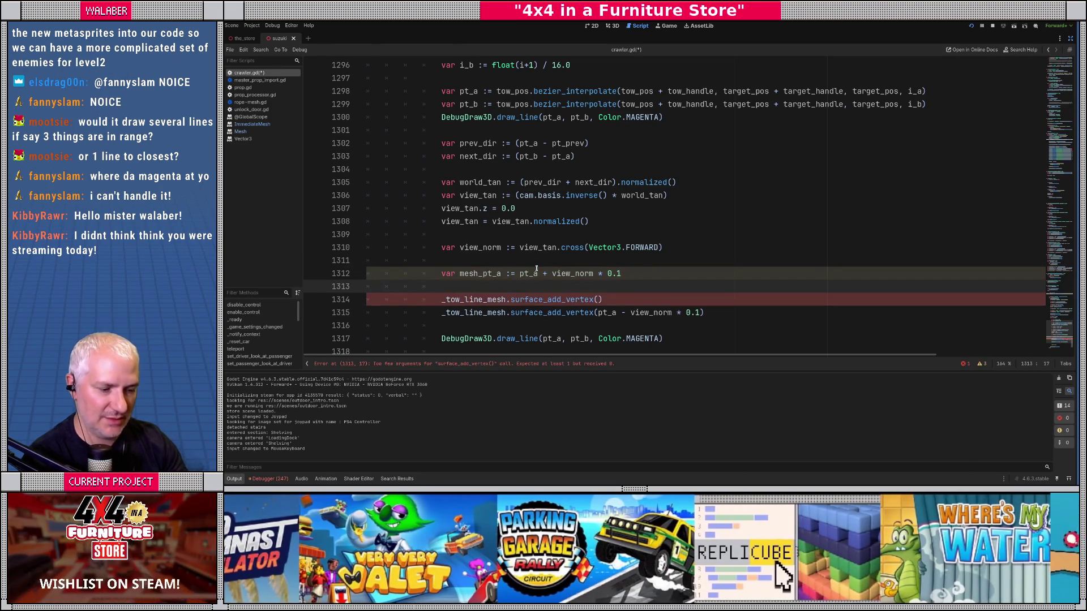
{"action": "type", "text": "var mesh_pt_b := "}
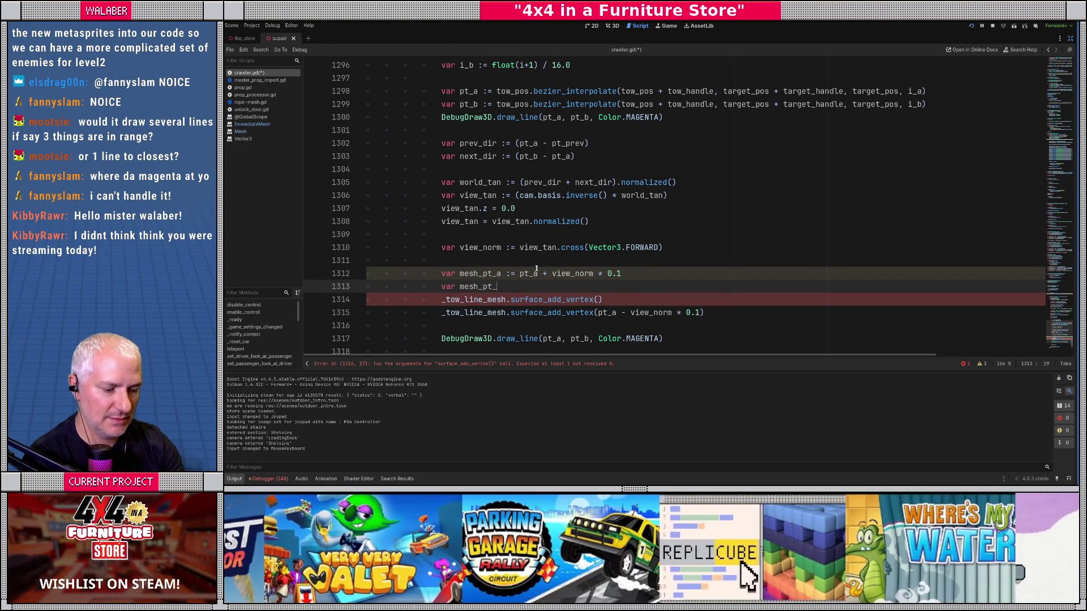
{"action": "type", "text": "pt_a"}
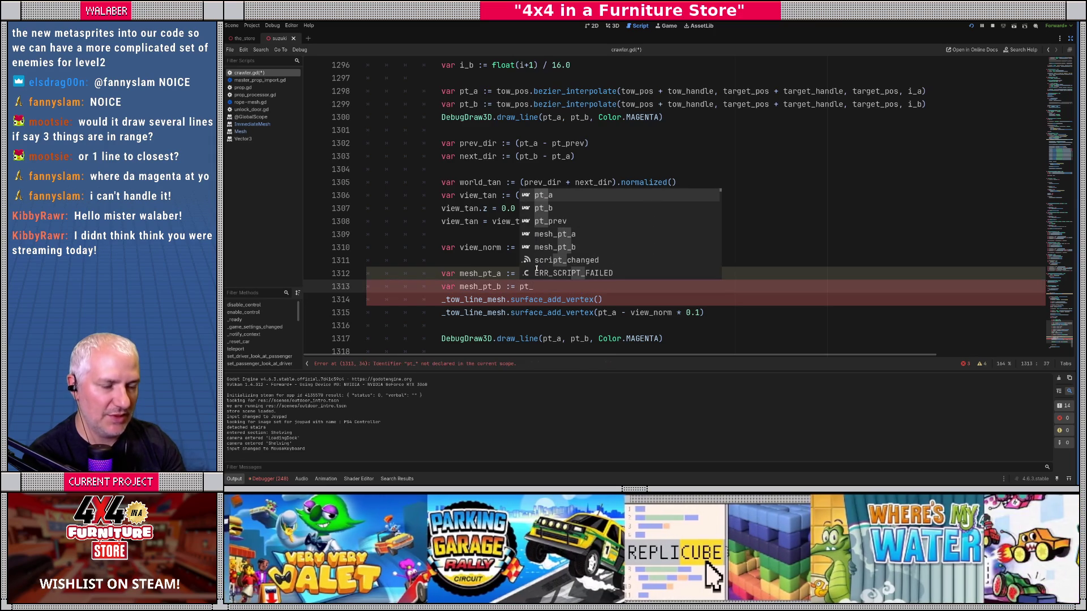
{"action": "type", "text": " = v"}
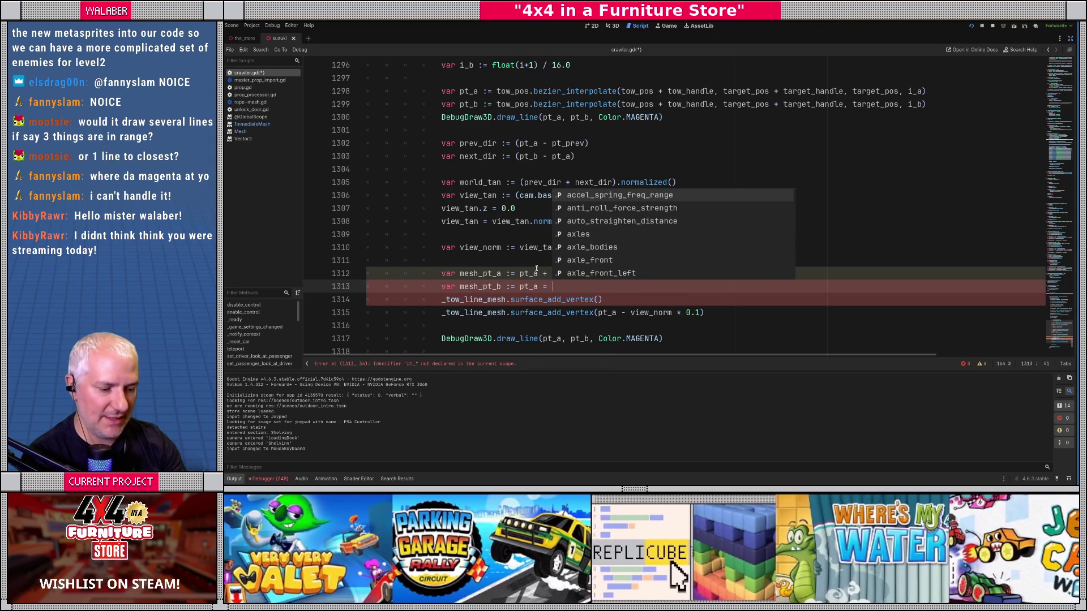
{"action": "key", "text": "BackSpace"}
{"action": "key", "text": "BackSpace"}
{"action": "key", "text": "BackSpace"}
{"action": "type", "text": "- view_"}
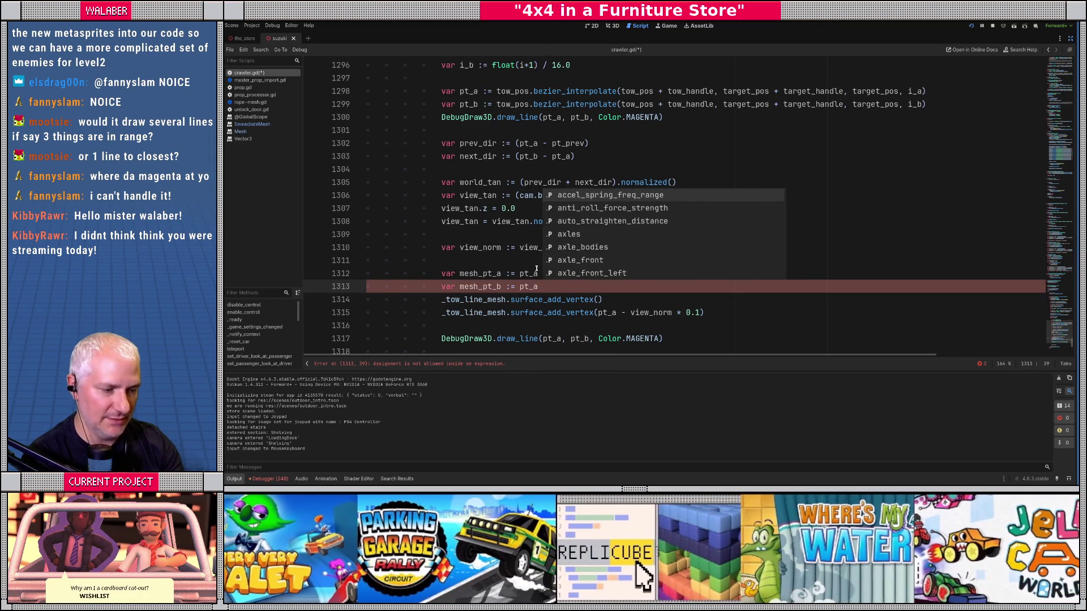
{"action": "type", "text": "n"}
{"action": "key", "text": "Return"}
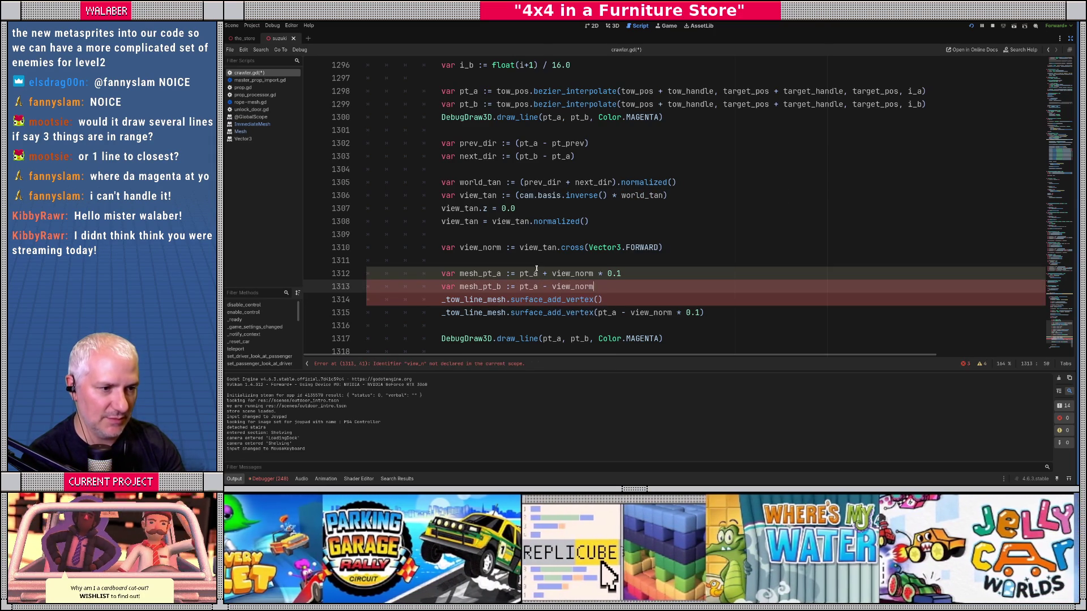
{"action": "type", "text": " * 0.1"}
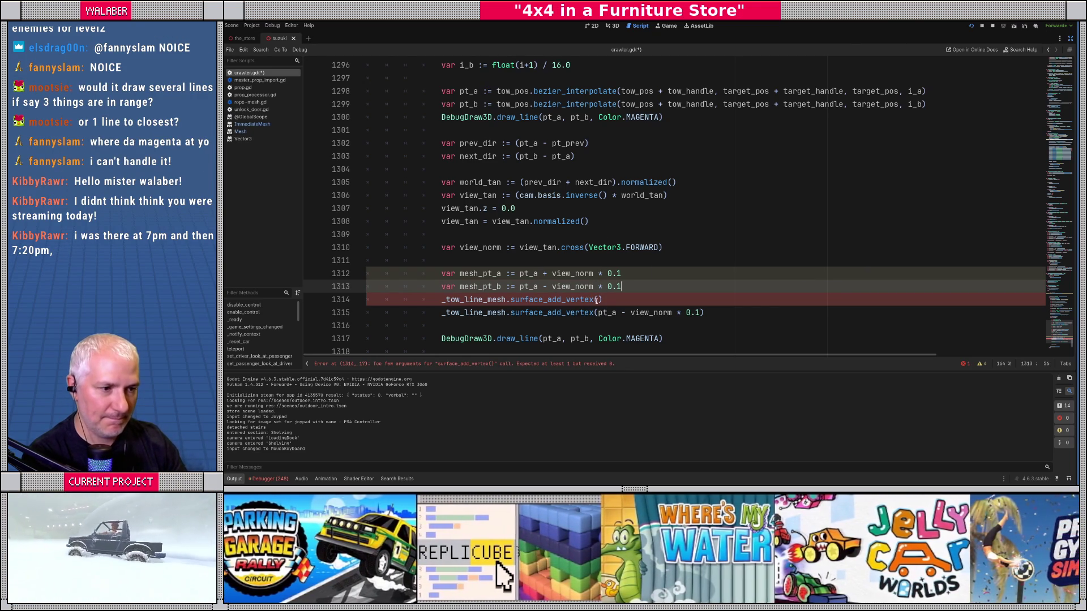
Pass mesh_pt_a to the first surface_add_vertex call and start replacing the second's argument with mesh_pt_b
{"action": "key", "text": "Down"}
{"action": "type", "text": "mesh_pt_a"}
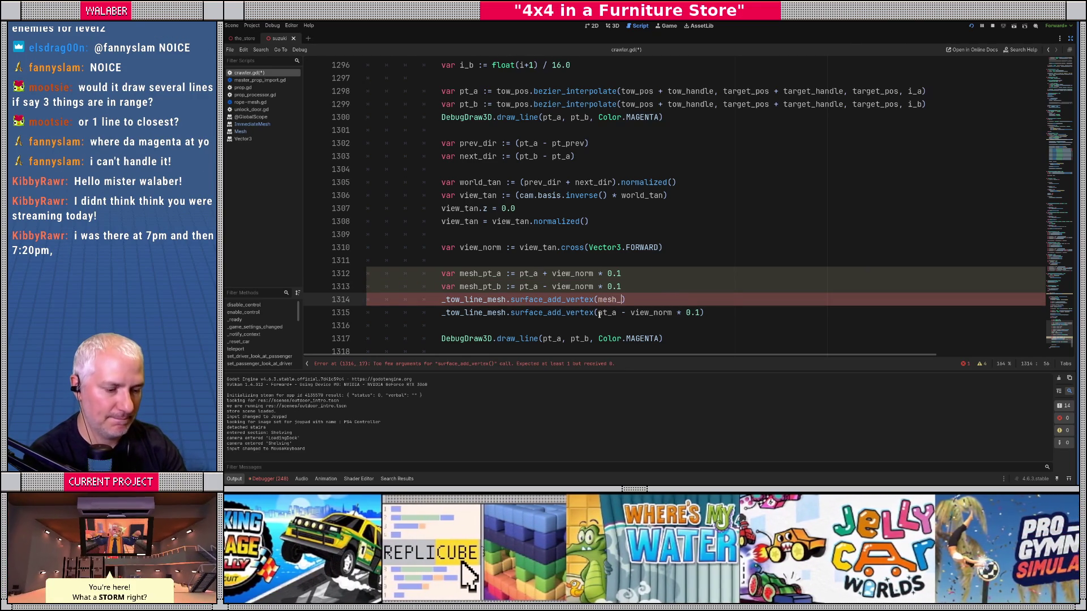
{"action": "key", "text": "Down"}
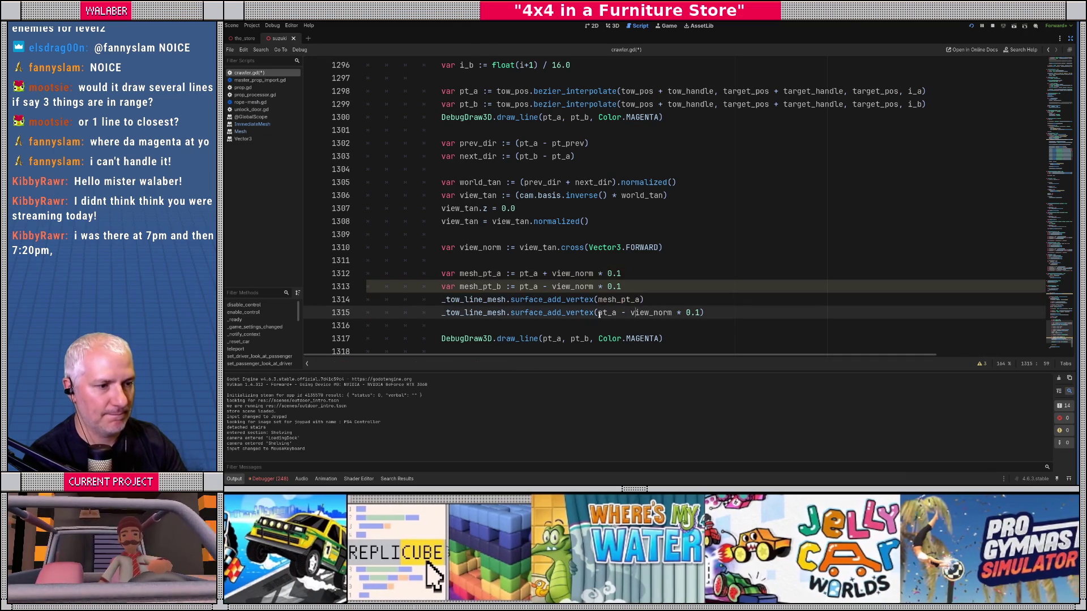
{"action": "key", "text": "shift+End"}
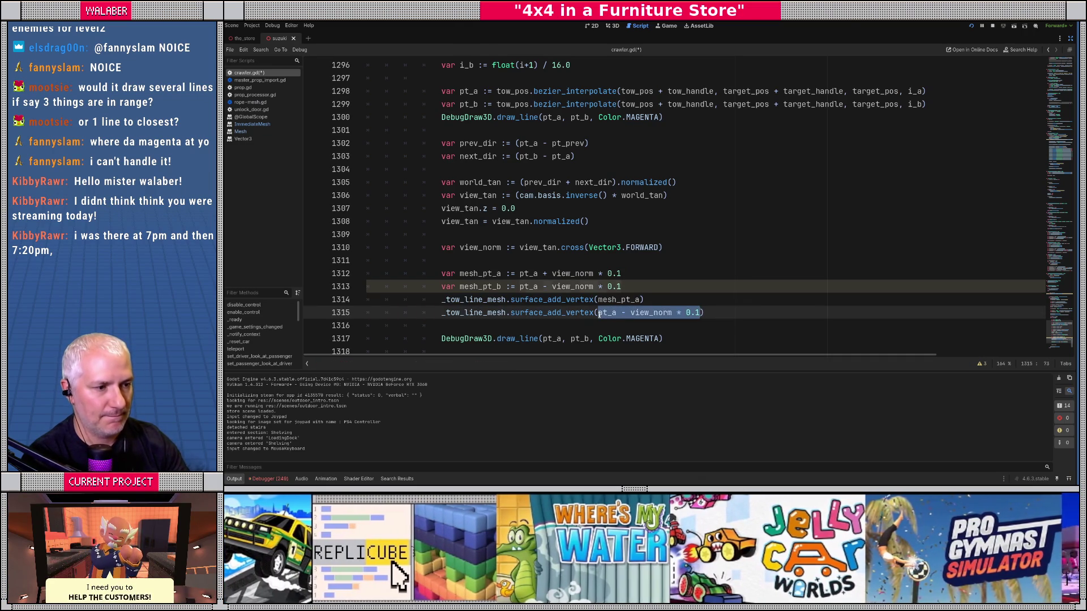
{"action": "key", "text": "shift+Left"}
{"action": "key", "text": "BackSpace"}
{"action": "type", "text": "meth"}
{"action": "key", "text": "BackSpace"}
{"action": "key", "text": "BackSpace"}
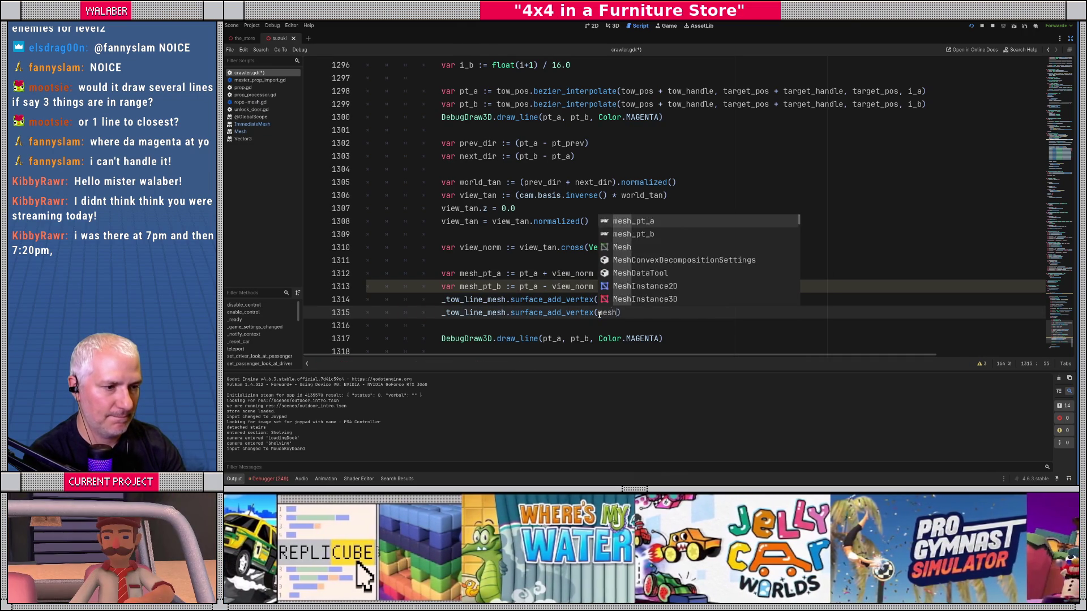
Finish mesh_pt_b, draw the debug line from mesh_pt_a to mesh_pt_b in Color.CYAN, and test in game
{"action": "type", "text": "sh_pt_b"}
{"action": "scroll", "coordinate": [481, 295], "scroll_direction": "down", "scroll_amount": 1}
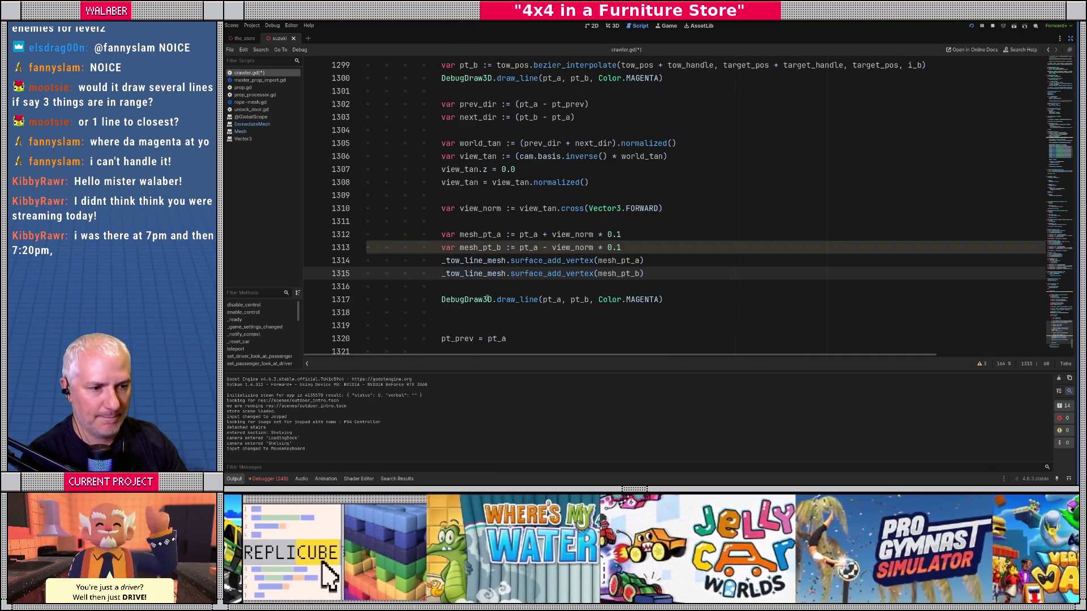
{"action": "left_click", "coordinate": [541, 300]}
{"action": "type", "text": "mesh"}
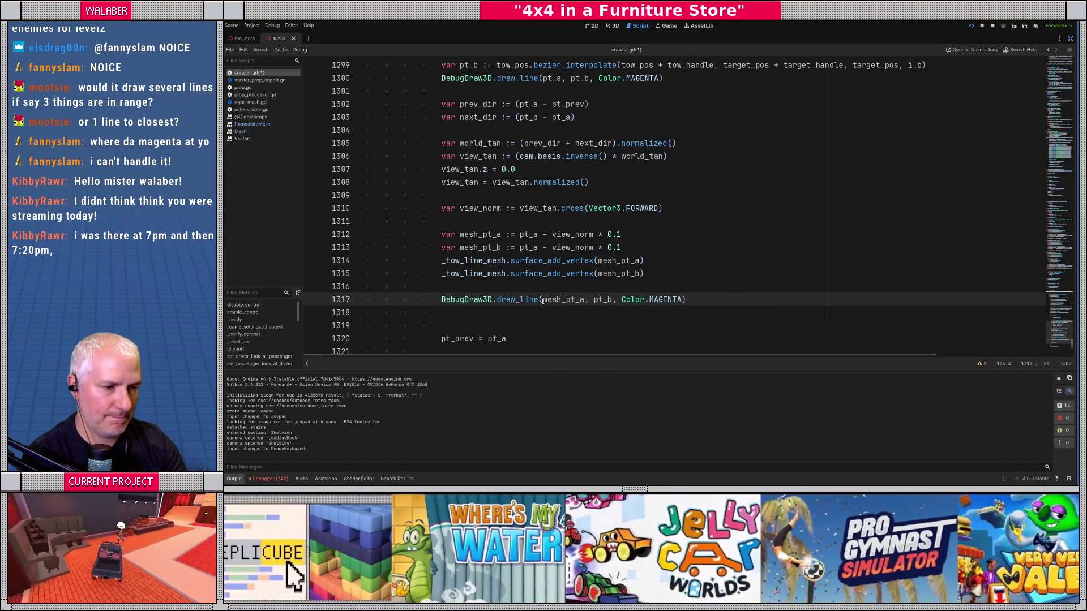
{"action": "type", "text": "_"}
{"action": "key", "text": "Right"}
{"action": "key", "text": "Right"}
{"action": "key", "text": "Right"}
{"action": "type", "text": "mes"}
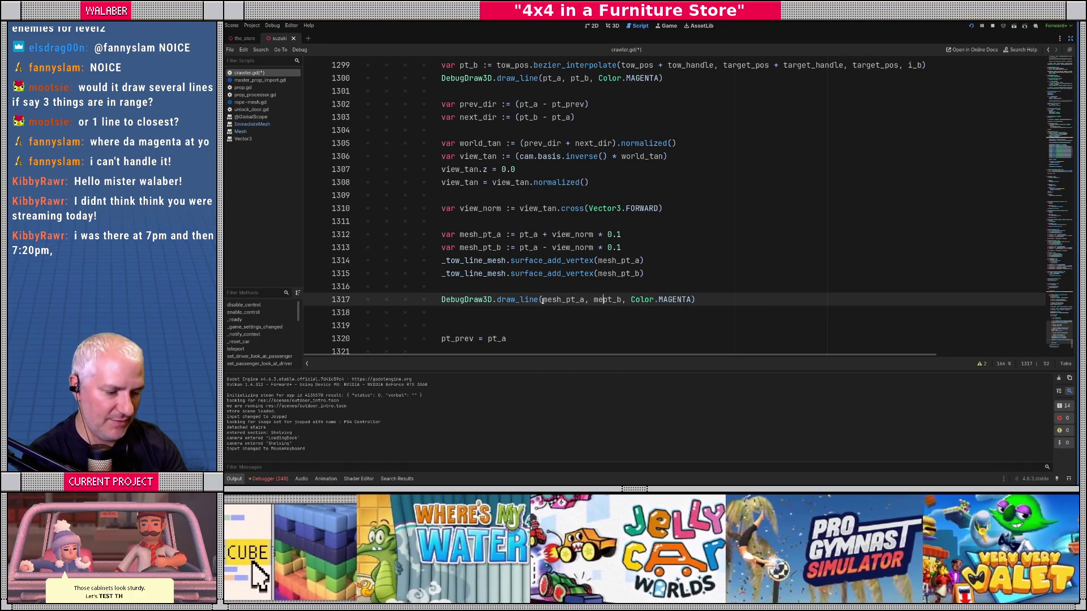
{"action": "type", "text": "h_"}
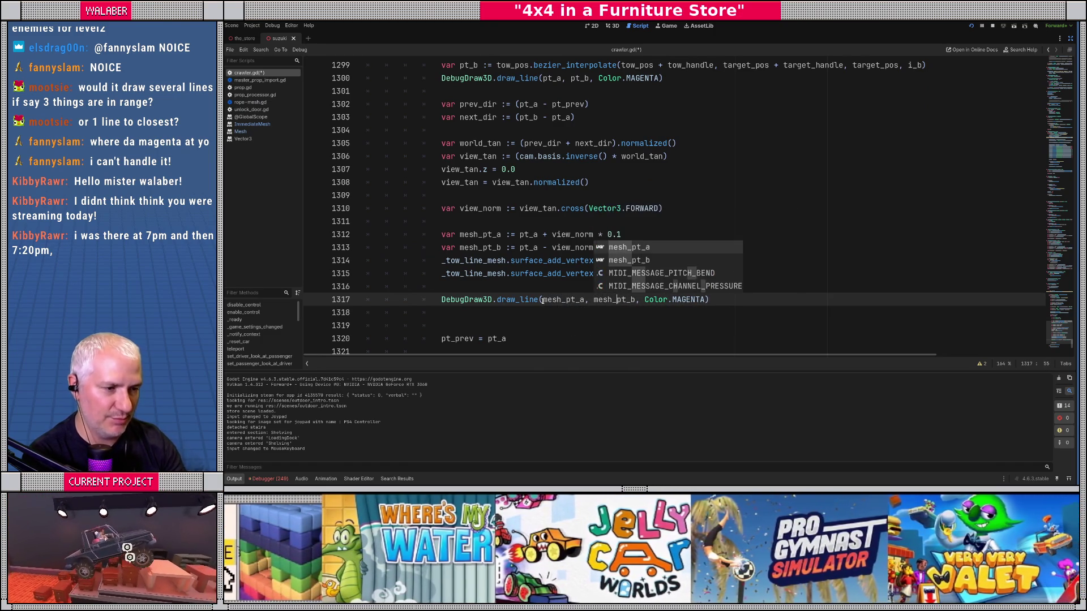
{"action": "double_click", "coordinate": [699, 300]}
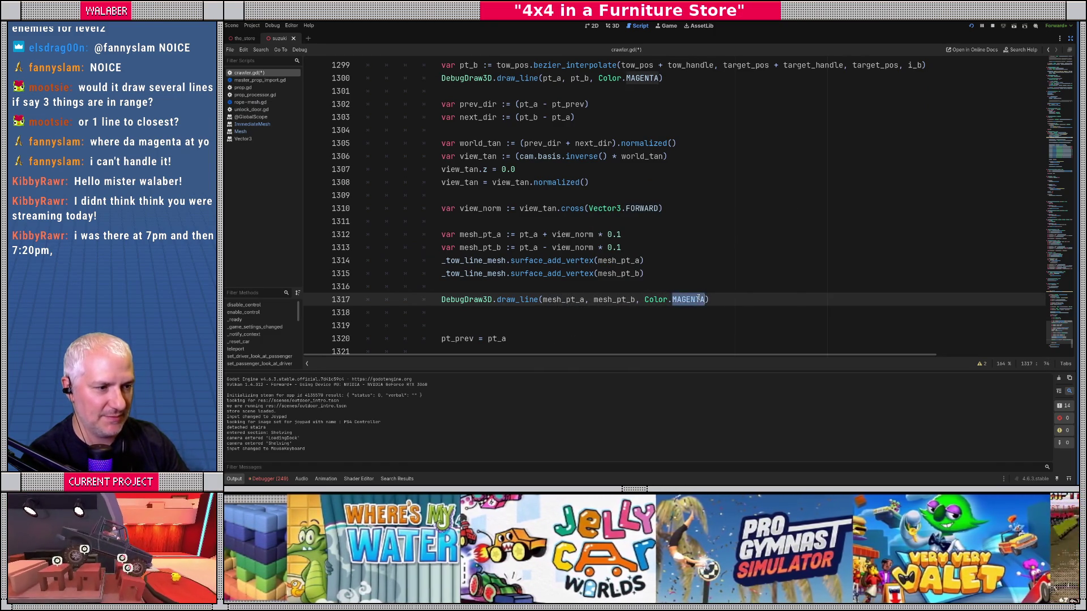
{"action": "type", "text": "CYN"}
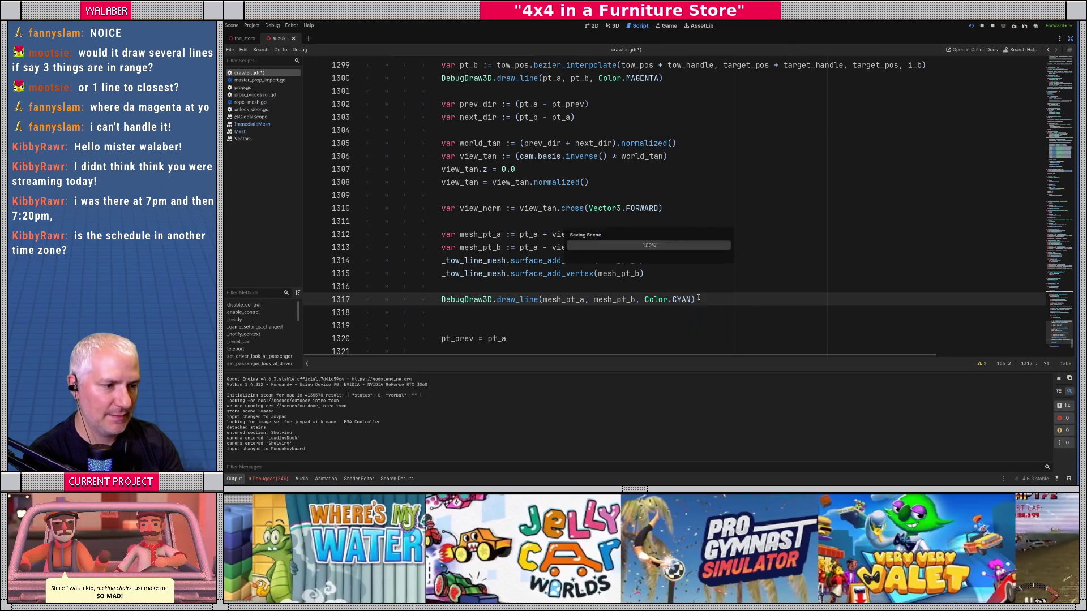
{"action": "key", "text": "alt+Tab"}
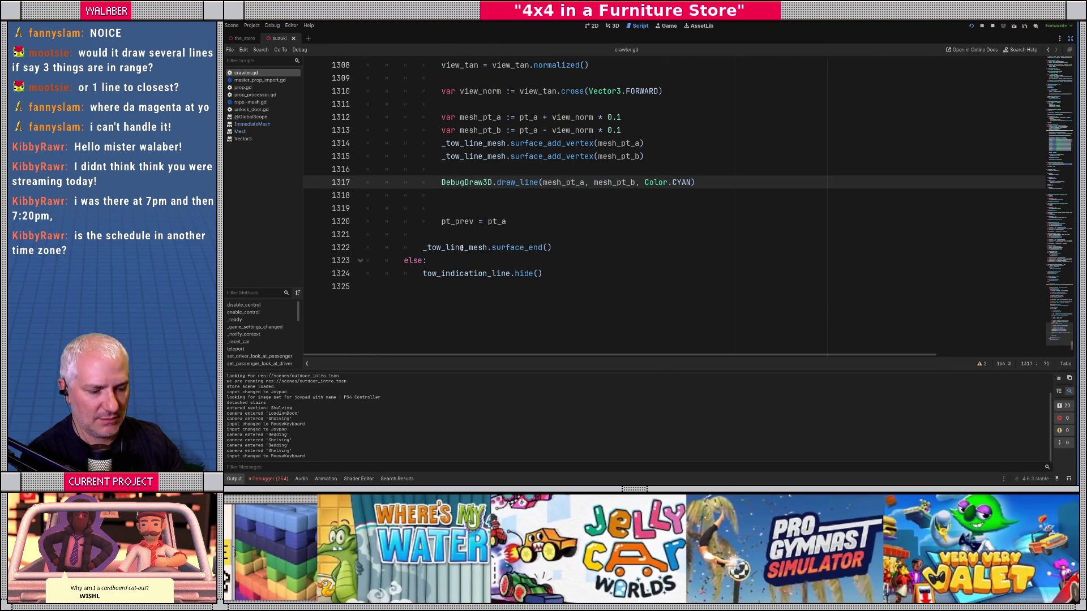
Find the _tow_line_mesh assignment on line 433 and show the Debugger panel
{"action": "double_click", "coordinate": [460, 248]}
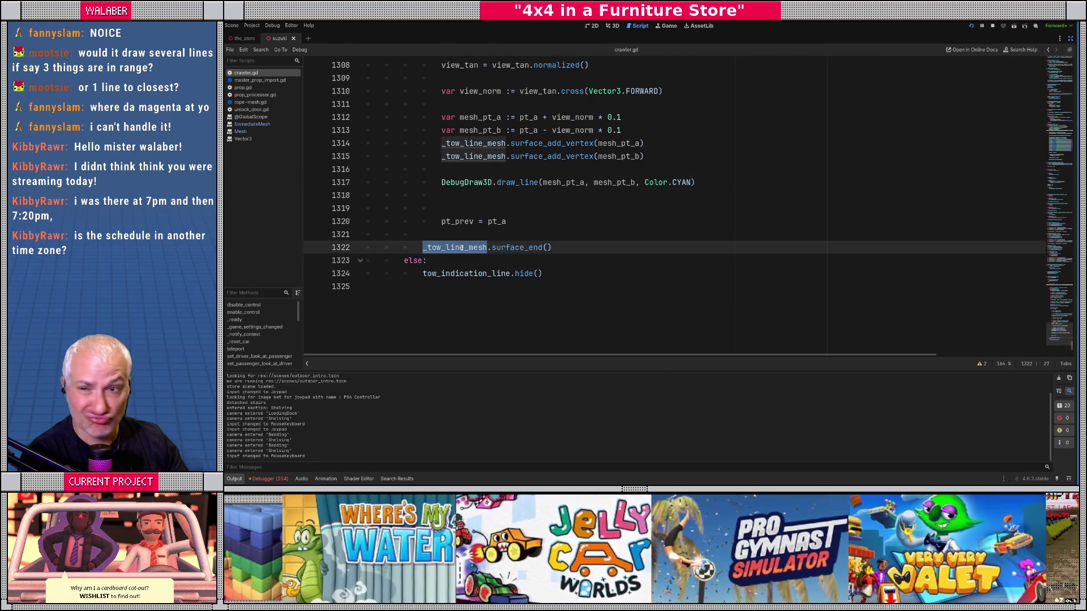
{"action": "key", "text": "ctrl+f"}
{"action": "key", "text": "Return"}
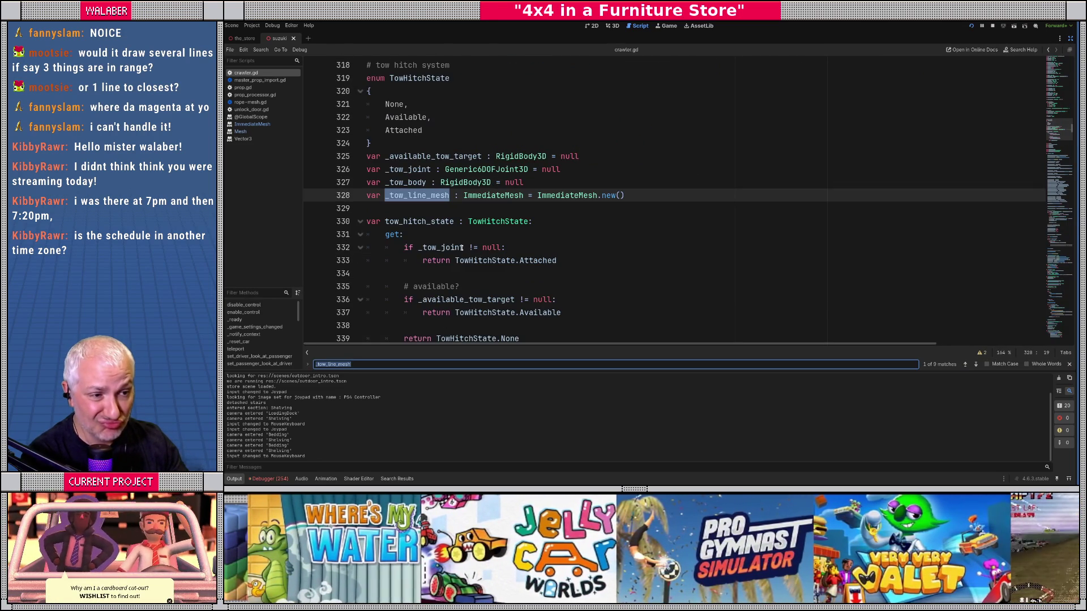
{"action": "key", "text": "Return"}
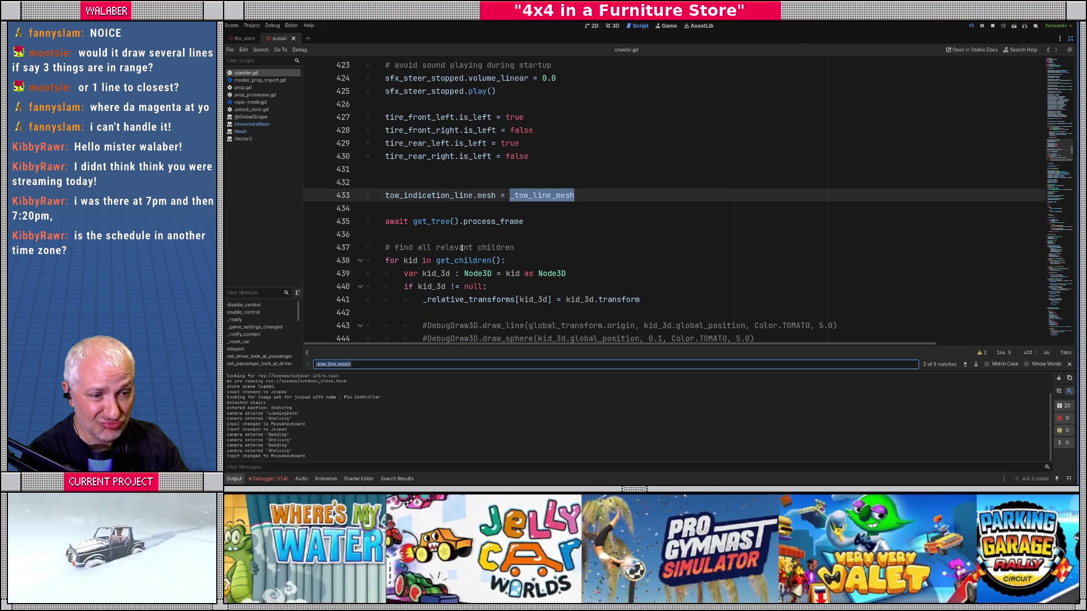
{"action": "left_click", "coordinate": [270, 479]}
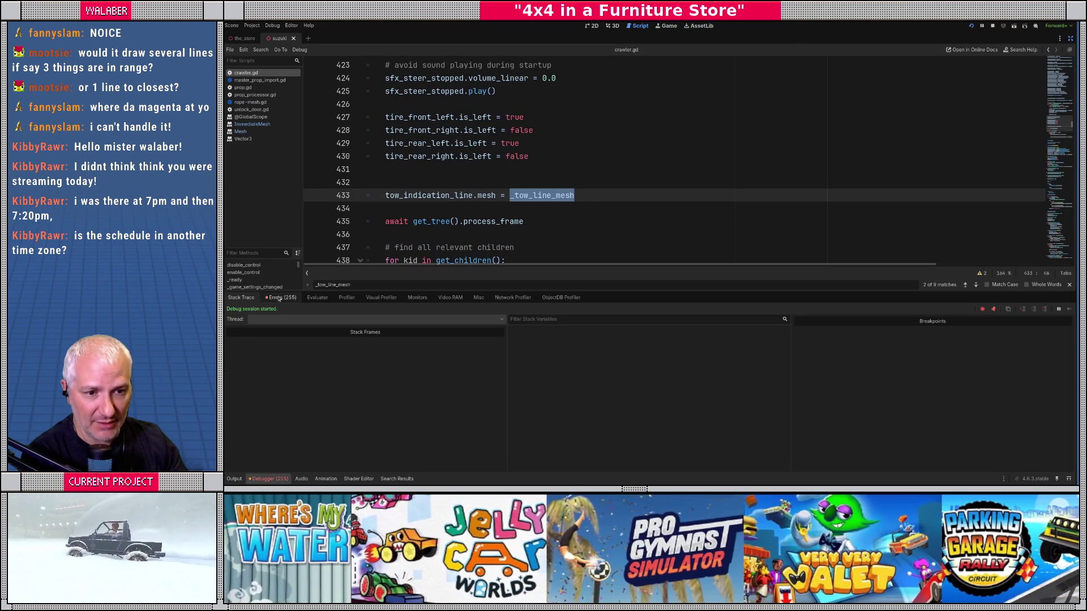
Review the latest runtime errors in the Debugger, then switch to the running game to check the tow line
{"action": "left_click", "coordinate": [279, 299]}
{"action": "left_click_drag", "start_coordinate": [1072, 330], "coordinate": [1060, 473]}
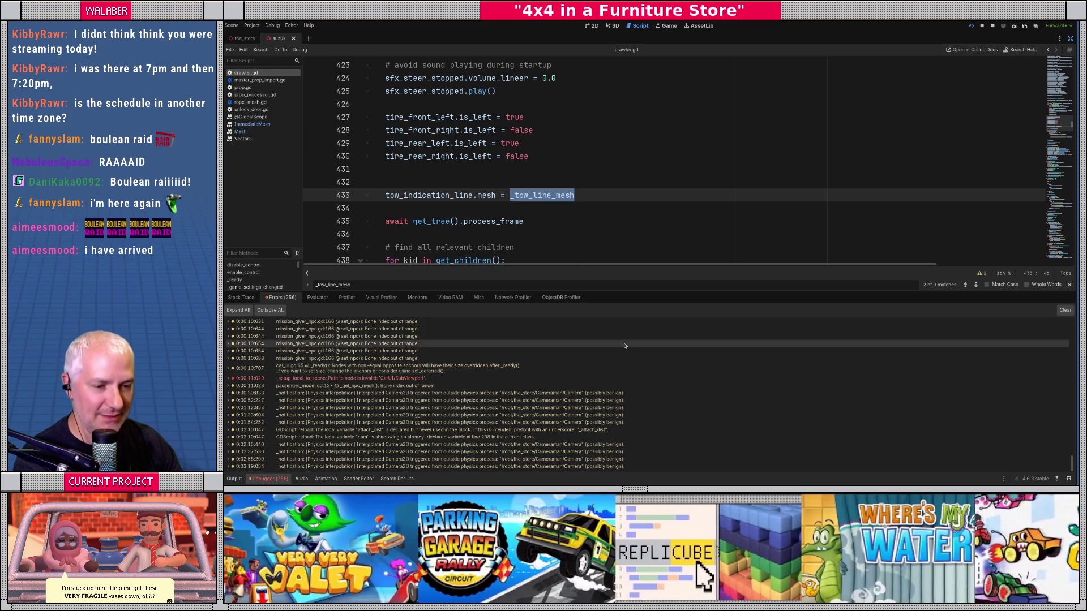
{"action": "left_click", "coordinate": [547, 207]}
{"action": "key", "text": "alt+Tab"}
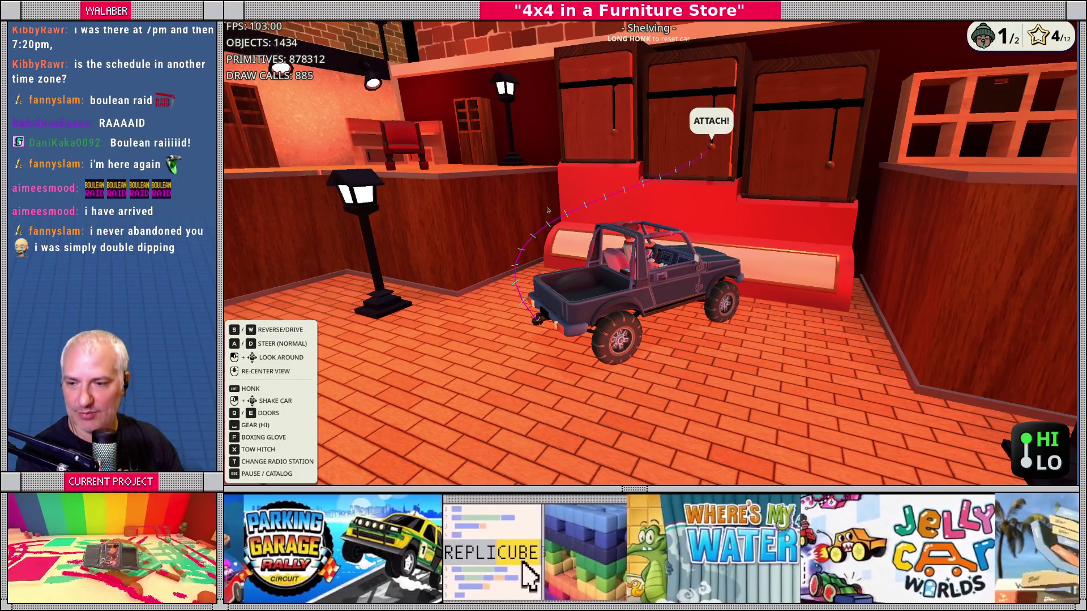
Back in the editor, shrink the debugger, go to _update_tow_line_mesh, and restore the side docks
{"action": "key", "text": "F8"}
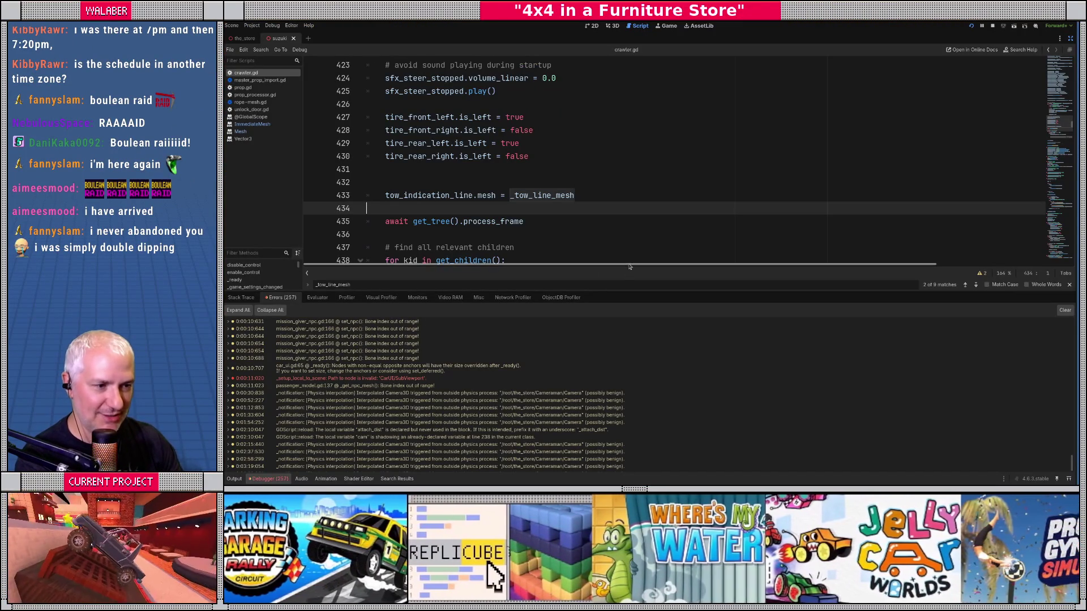
{"action": "left_click_drag", "start_coordinate": [645, 291], "coordinate": [645, 351]}
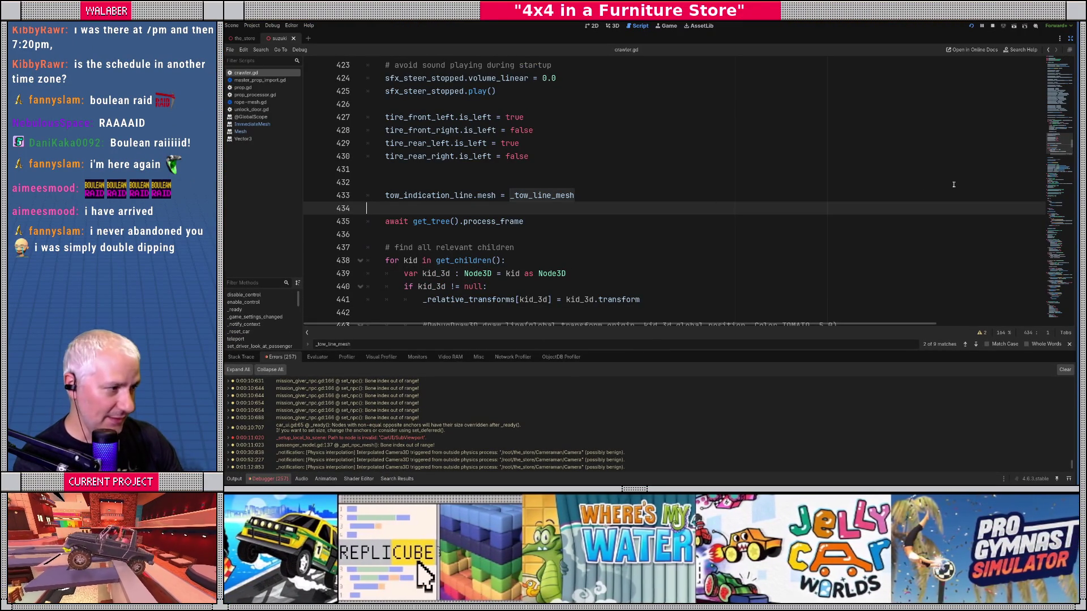
{"action": "left_click_drag", "start_coordinate": [1058, 145], "coordinate": [1043, 311]}
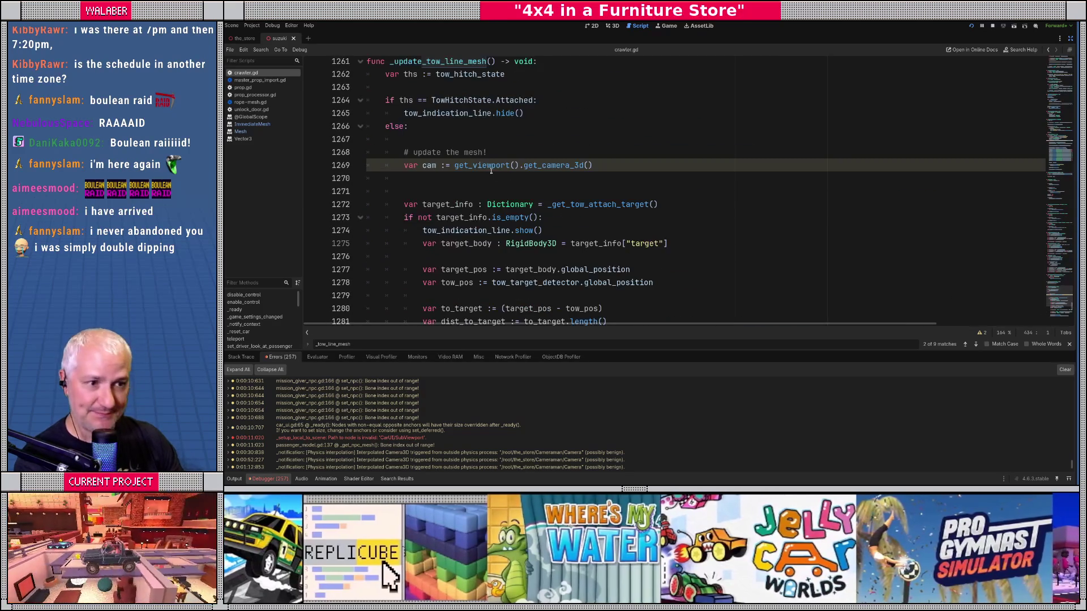
{"action": "left_click", "coordinate": [396, 177]}
{"action": "scroll", "coordinate": [415, 153], "scroll_direction": "down", "scroll_amount": 2}
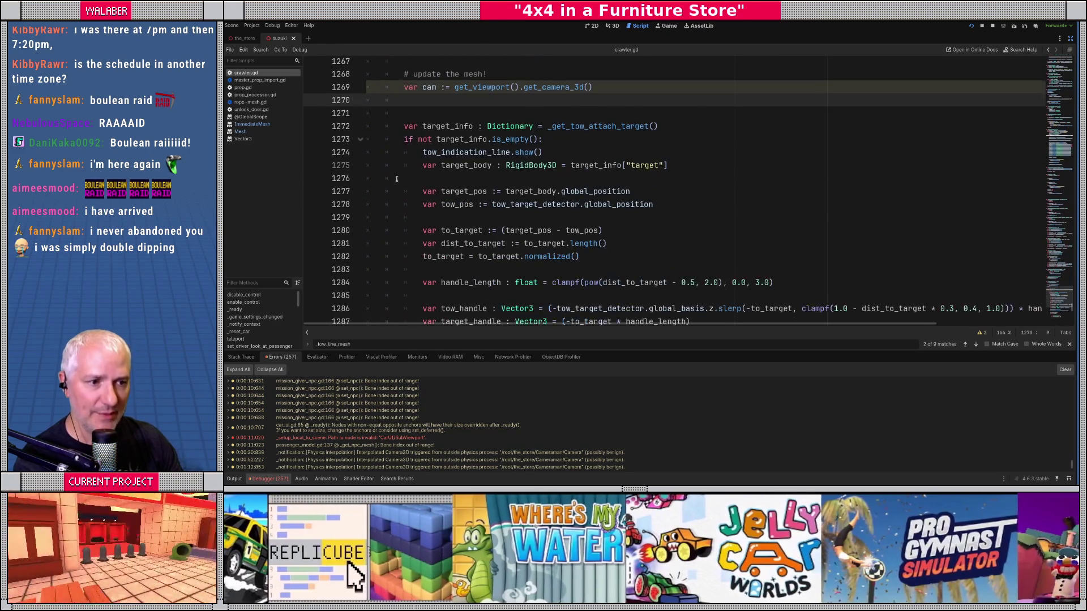
{"action": "left_click_drag", "start_coordinate": [414, 153], "coordinate": [544, 152]}
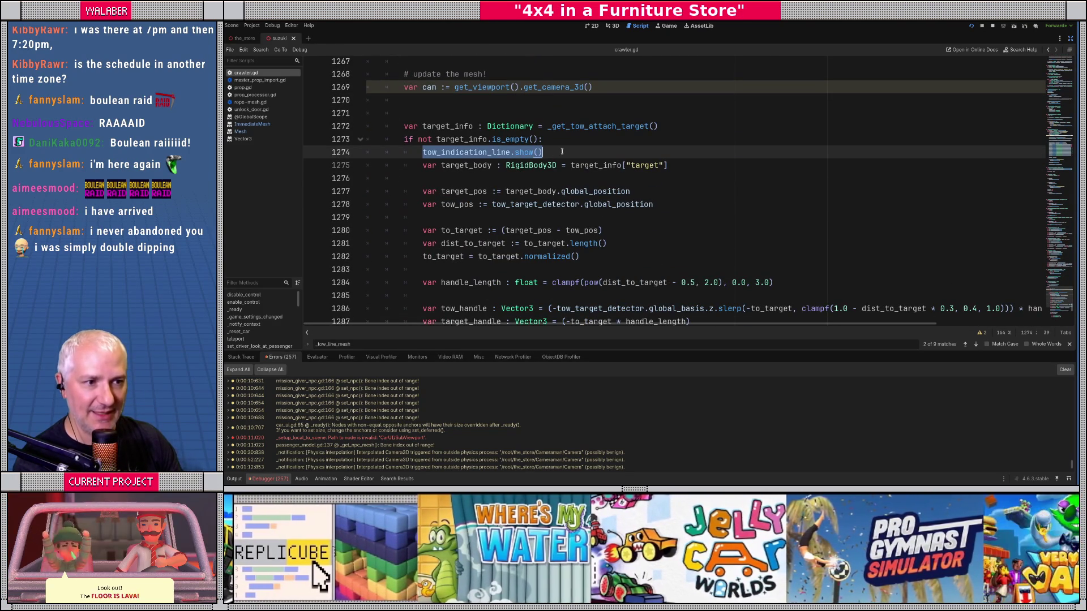
{"action": "left_click", "coordinate": [562, 151]}
{"action": "left_click", "coordinate": [1070, 38]}
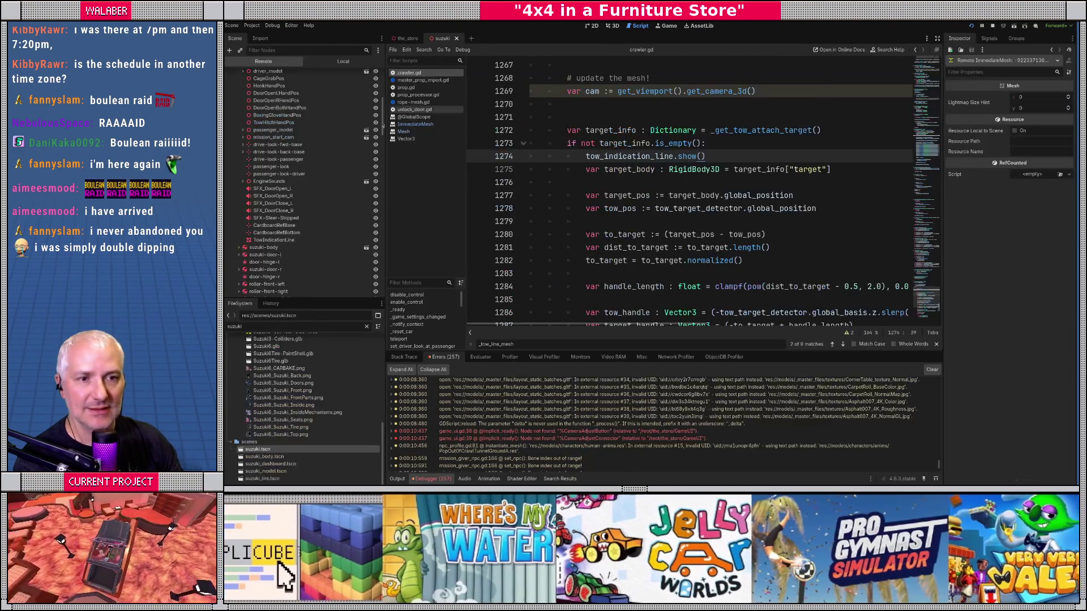
Inspect the live TowIndicationLine node in a widened remote Inspector, then view the game from behind the jeep
{"action": "left_click", "coordinate": [266, 240]}
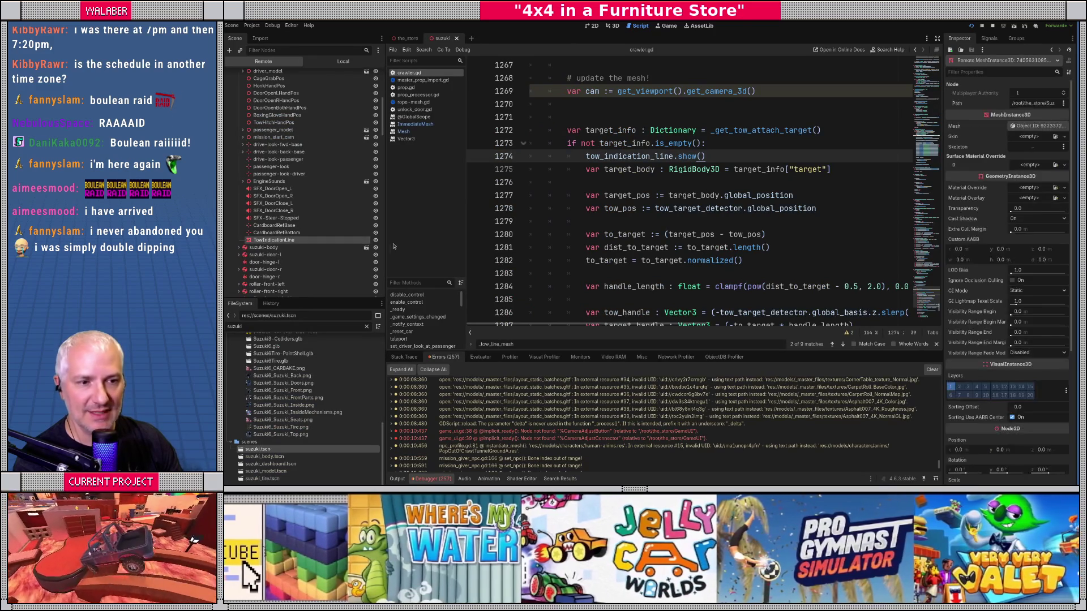
{"action": "mouse_move", "coordinate": [940, 179]}
{"action": "left_mouse_down"}
{"action": "mouse_move", "coordinate": [781, 175]}
{"action": "mouse_move", "coordinate": [842, 170]}
{"action": "left_mouse_up"}
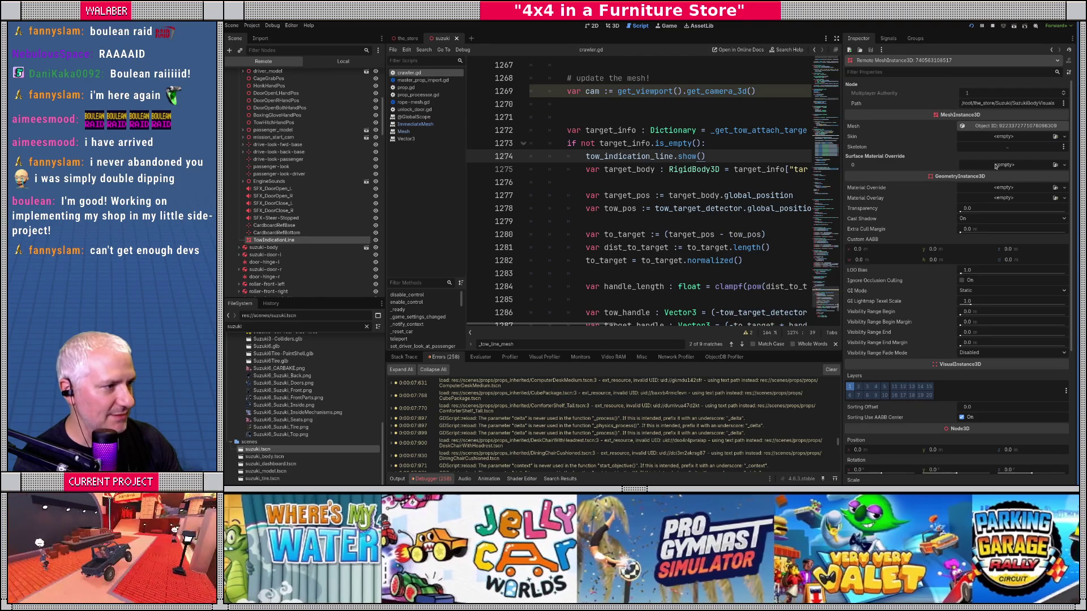
{"action": "key", "text": "alt+Tab"}
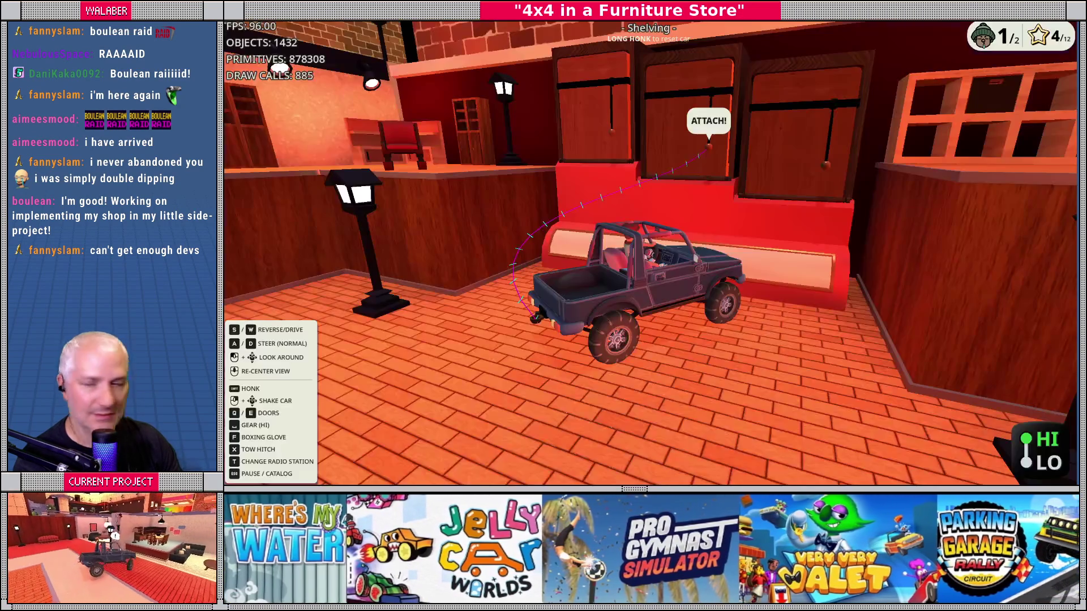
{"action": "key", "text": "w"}
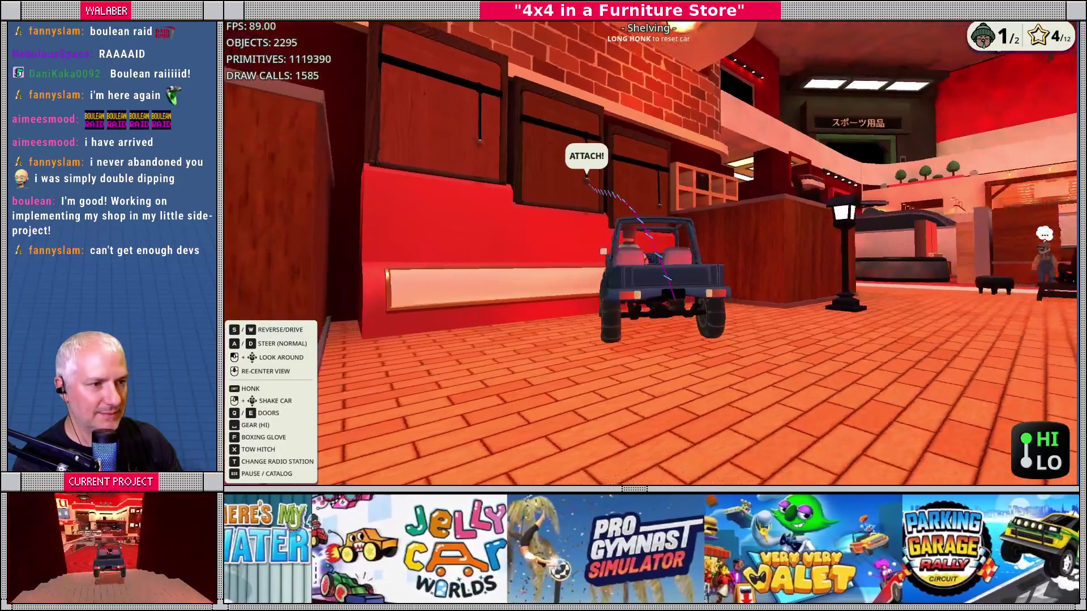
Inspect the tow line's ImmediateMesh resource, then stop the game with F8 and return to crawler.gd
{"action": "key", "text": "alt+Tab"}
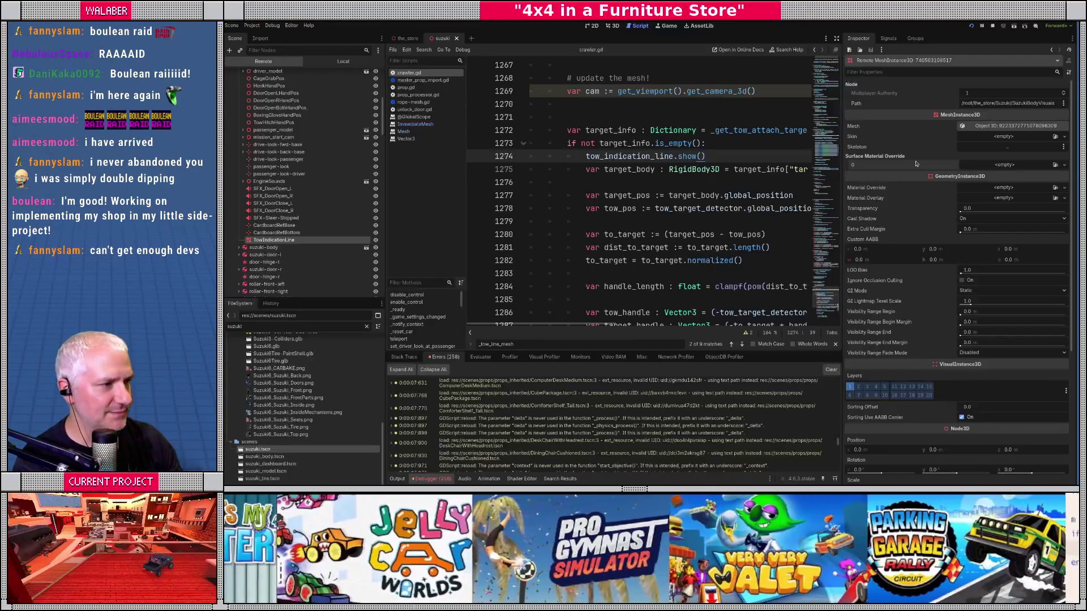
{"action": "left_click", "coordinate": [1006, 125]}
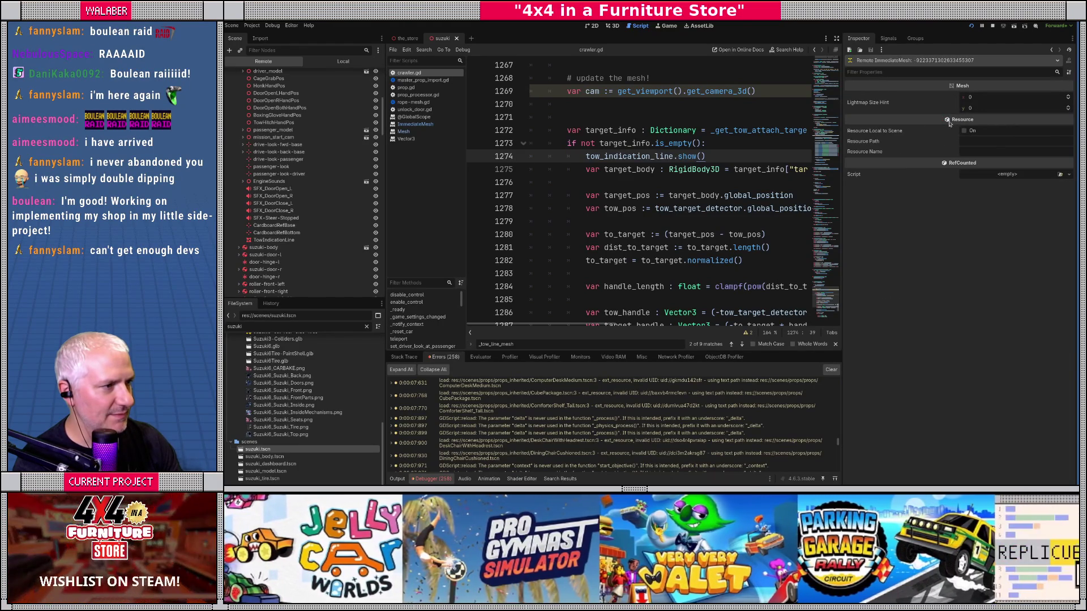
{"action": "left_click", "coordinate": [317, 240]}
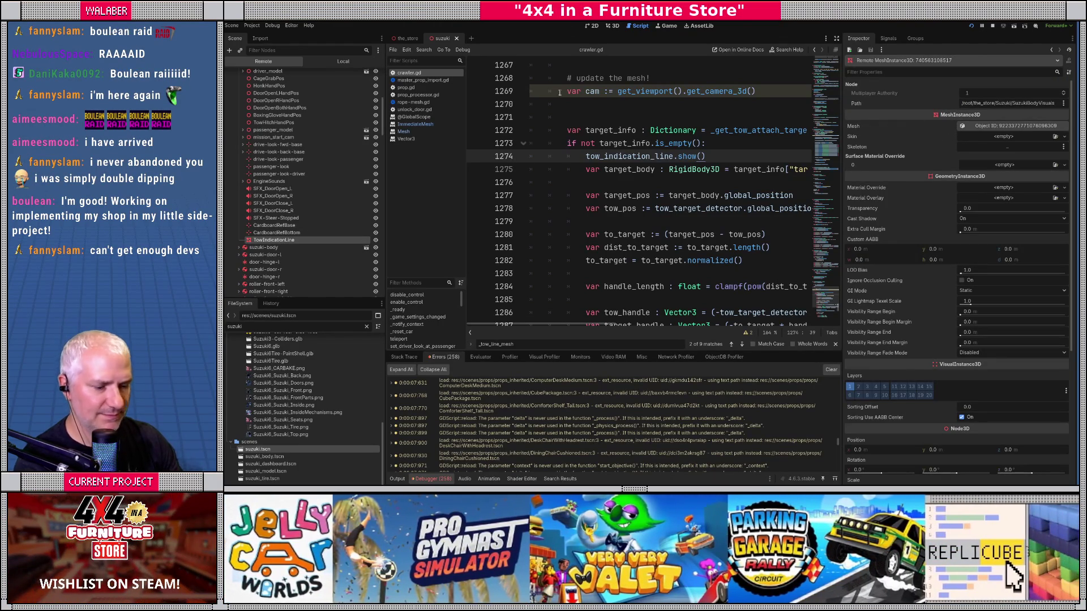
{"action": "key", "text": "F8"}
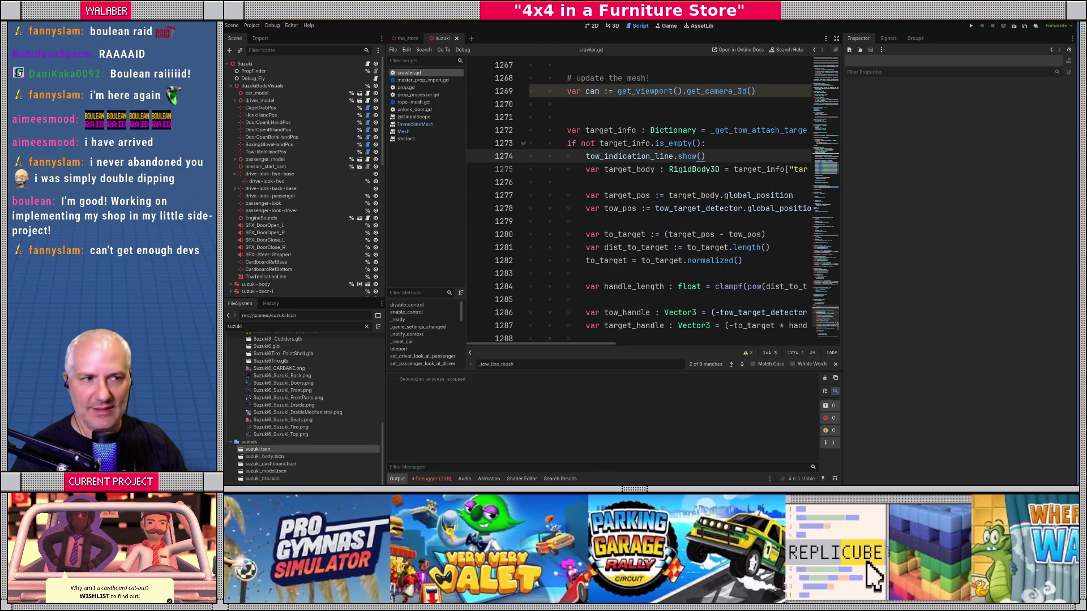
{"action": "left_click", "coordinate": [670, 91]}
Run the project with F5, drive to the shelving, then return to crawler.gd's camera lookup line
{"action": "key", "text": "F5"}
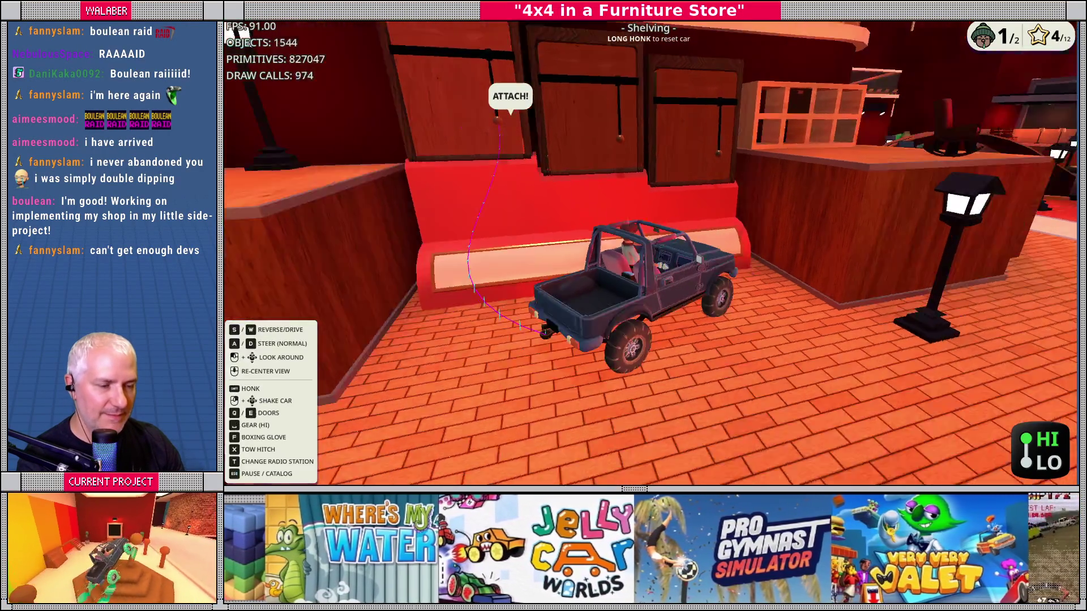
{"action": "key", "text": "alt+Tab"}
{"action": "left_click", "coordinate": [586, 115]}
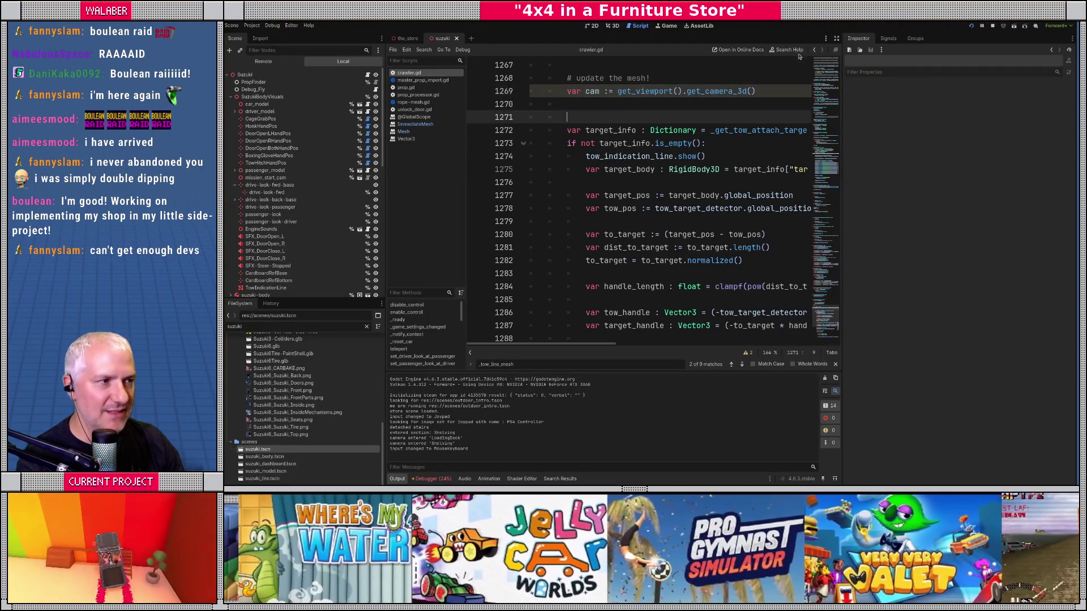
Hide the side docks and open the ImmediateMesh documentation from the tow-line code
{"action": "left_click", "coordinate": [836, 38]}
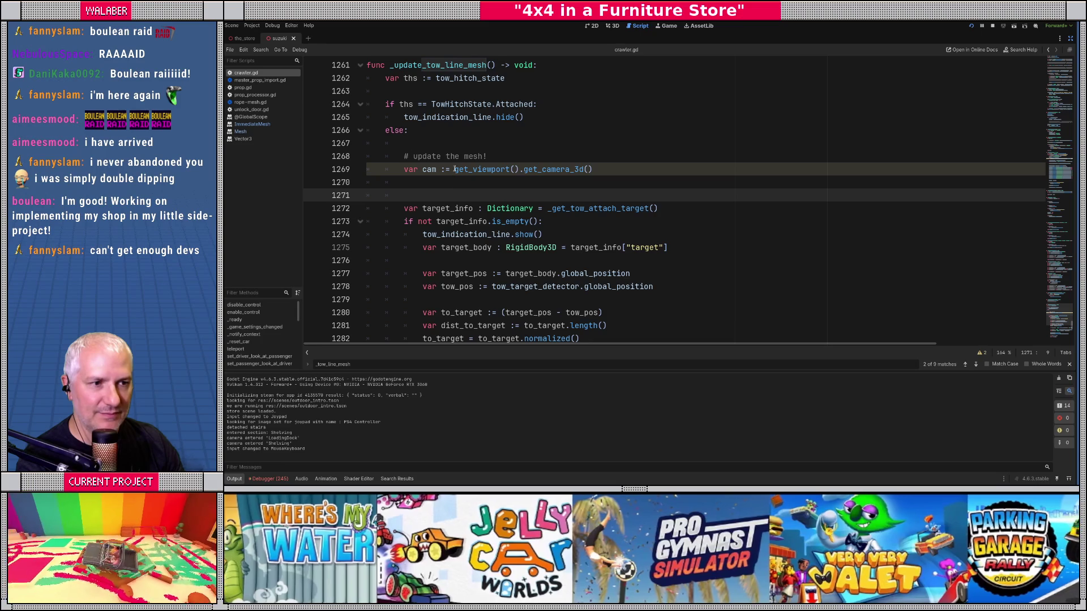
{"action": "double_click", "coordinate": [464, 117]}
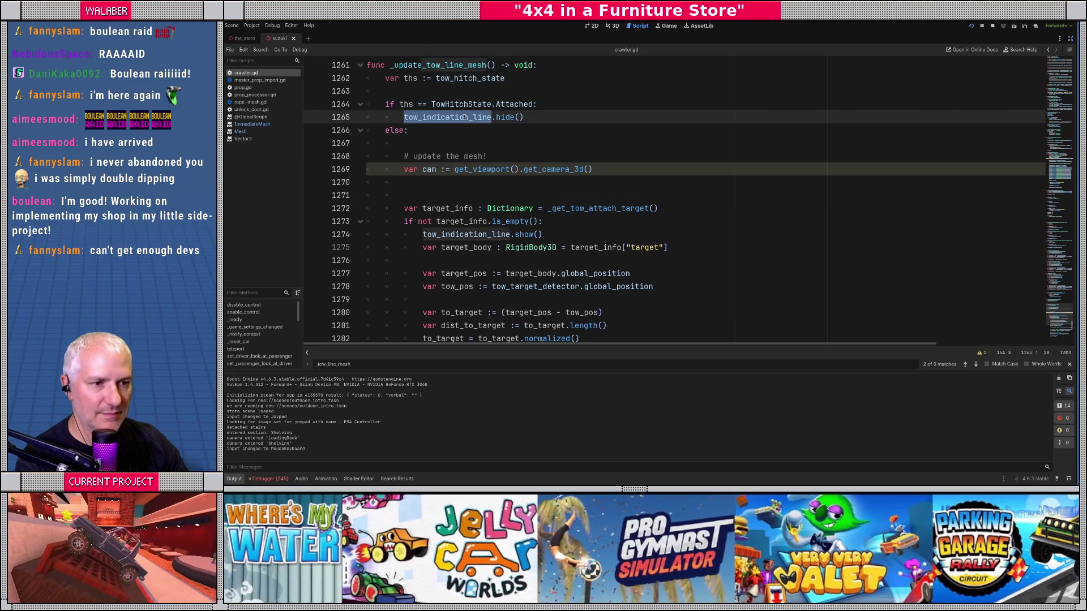
{"action": "scroll", "coordinate": [448, 236], "scroll_direction": "down", "scroll_amount": 5}
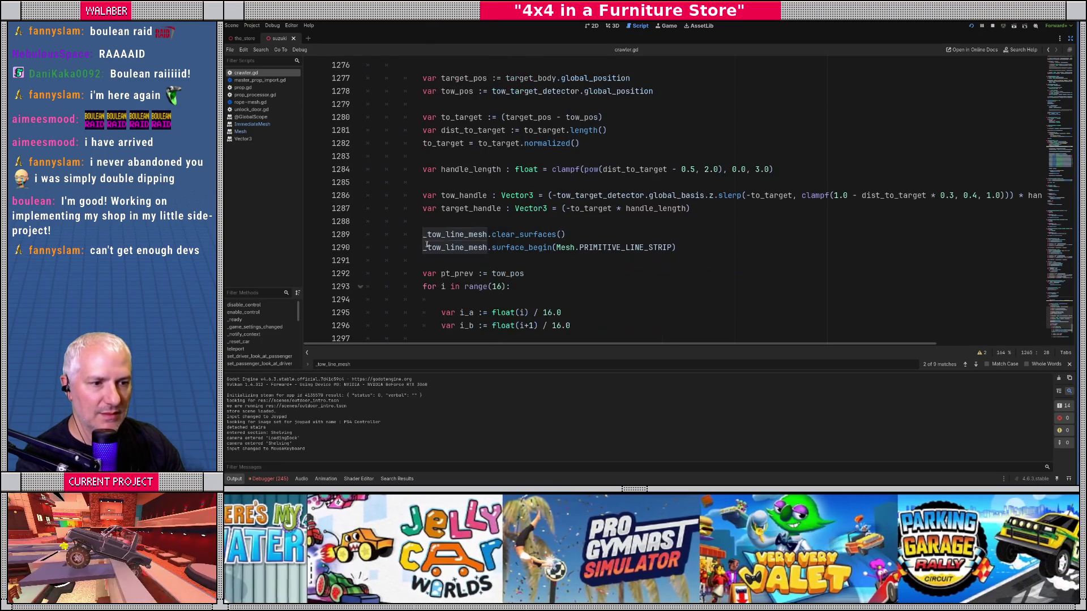
{"action": "left_click", "coordinate": [491, 234], "text": "ctrl"}
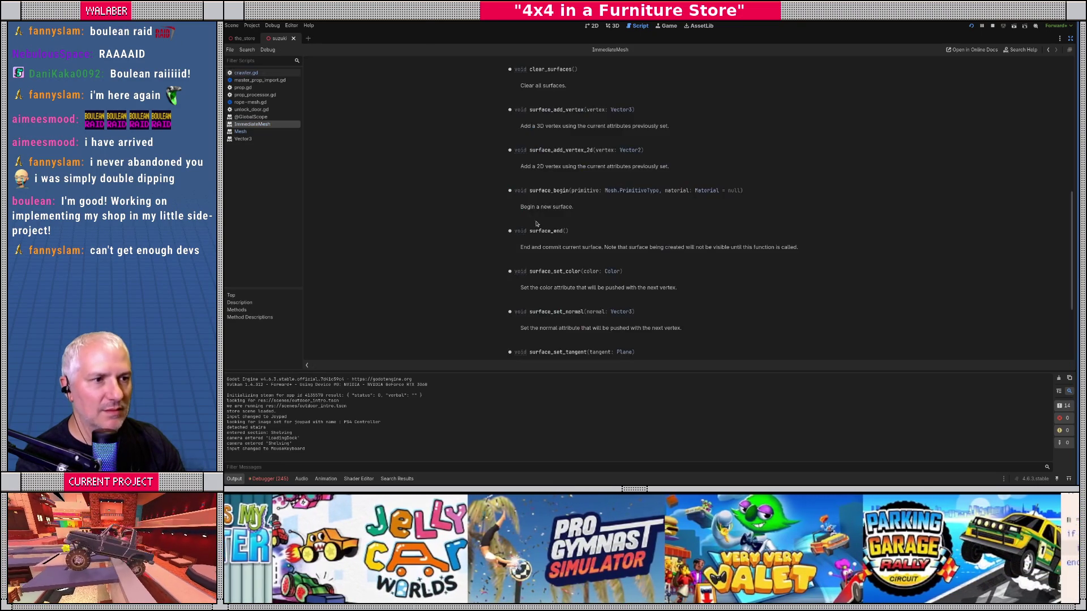
{"action": "scroll", "coordinate": [572, 146], "scroll_direction": "up", "scroll_amount": 10}
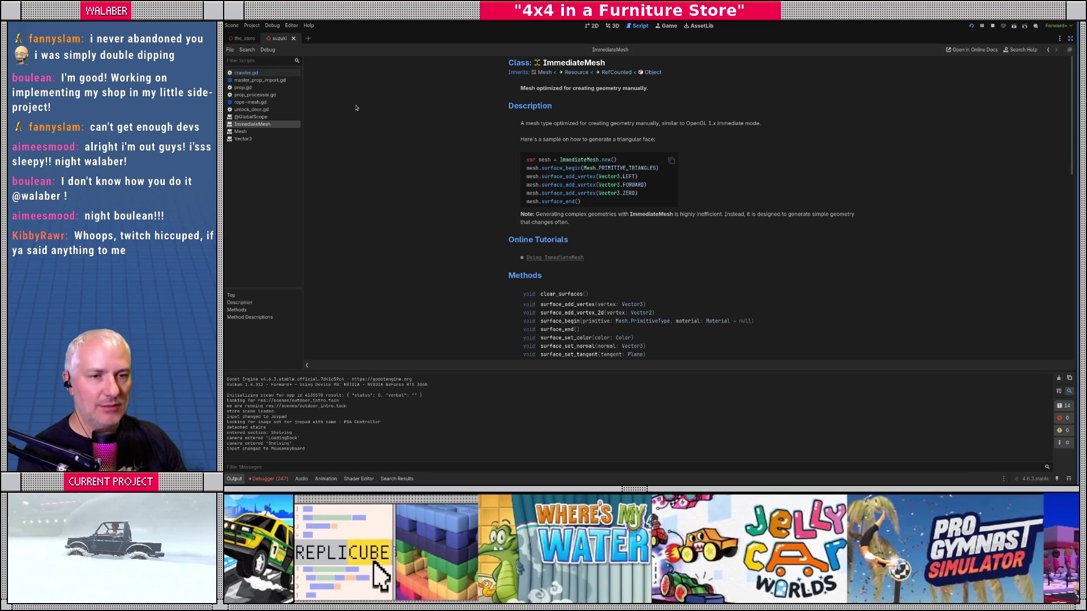
{"action": "left_click", "coordinate": [1070, 38]}
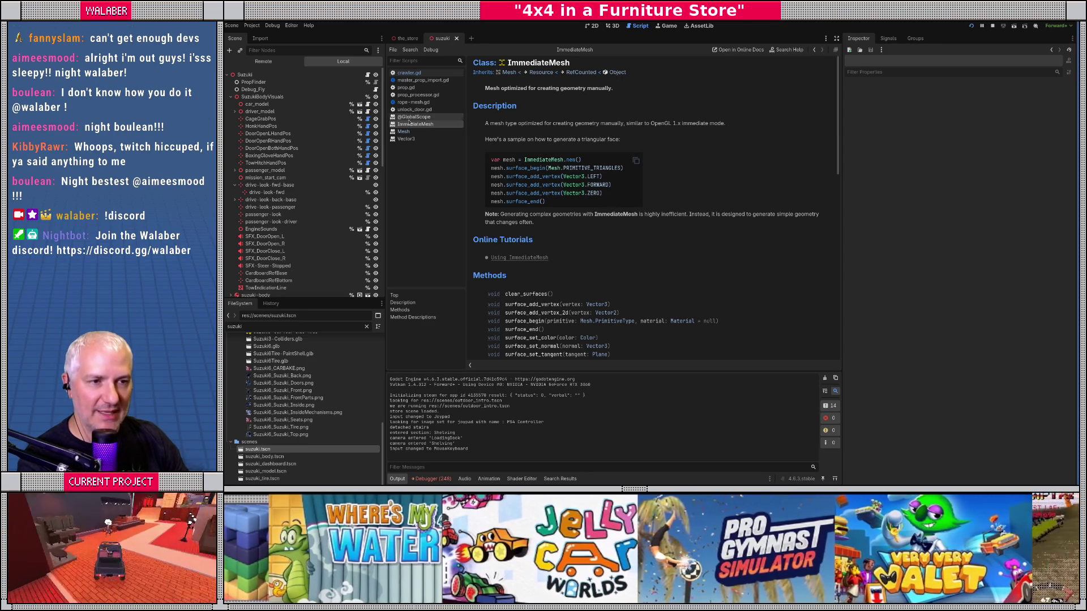
{"action": "left_click_drag", "start_coordinate": [465, 163], "coordinate": [472, 165]}
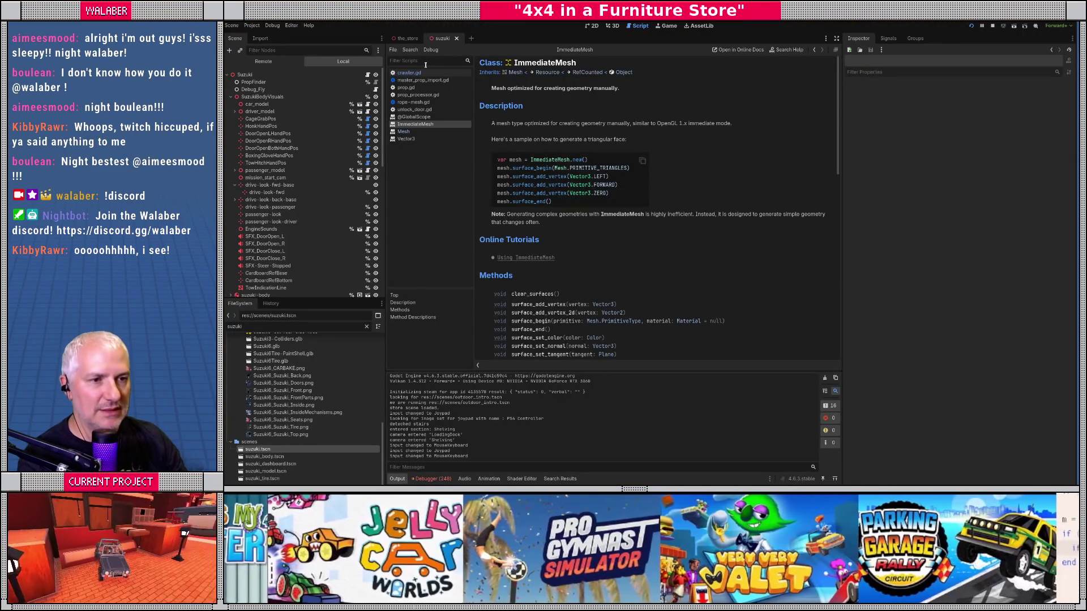
{"action": "left_click", "coordinate": [414, 117]}
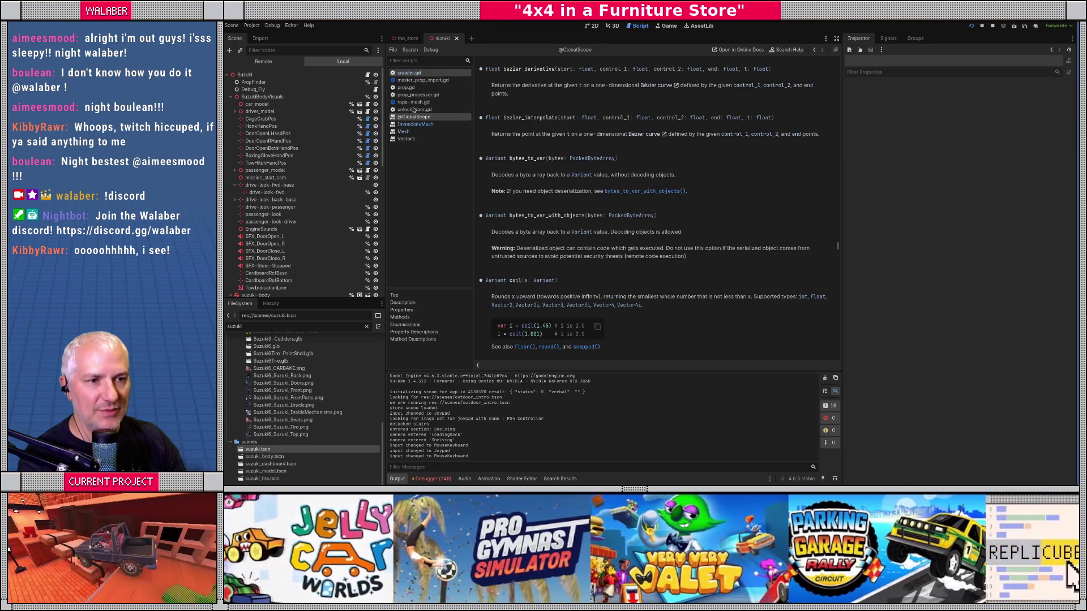
{"action": "left_click", "coordinate": [415, 124]}
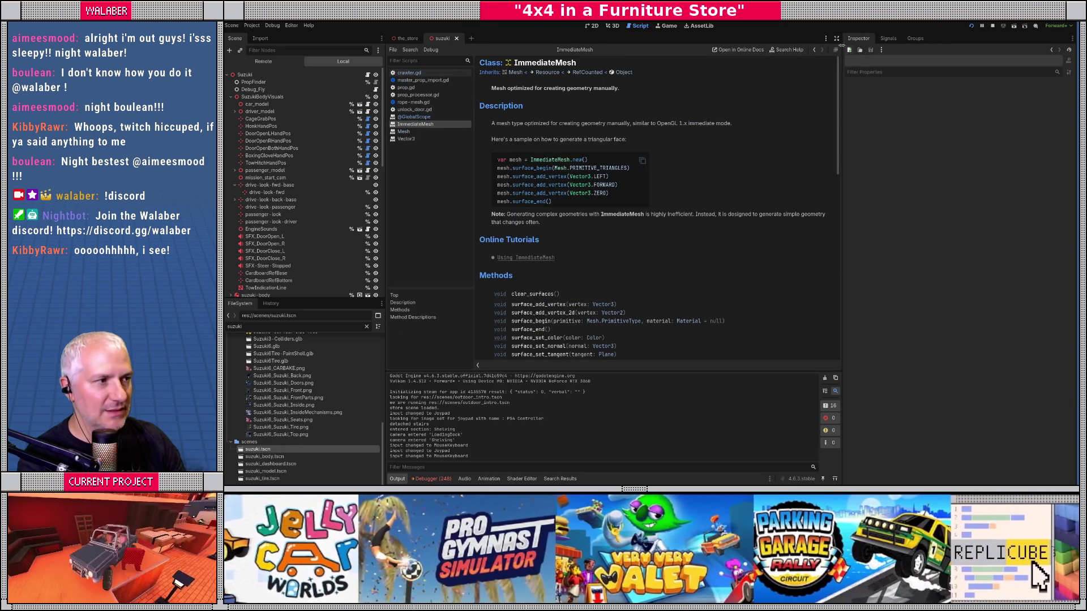
{"action": "left_click", "coordinate": [836, 38]}
{"action": "scroll", "coordinate": [577, 232], "scroll_direction": "down", "scroll_amount": 5}
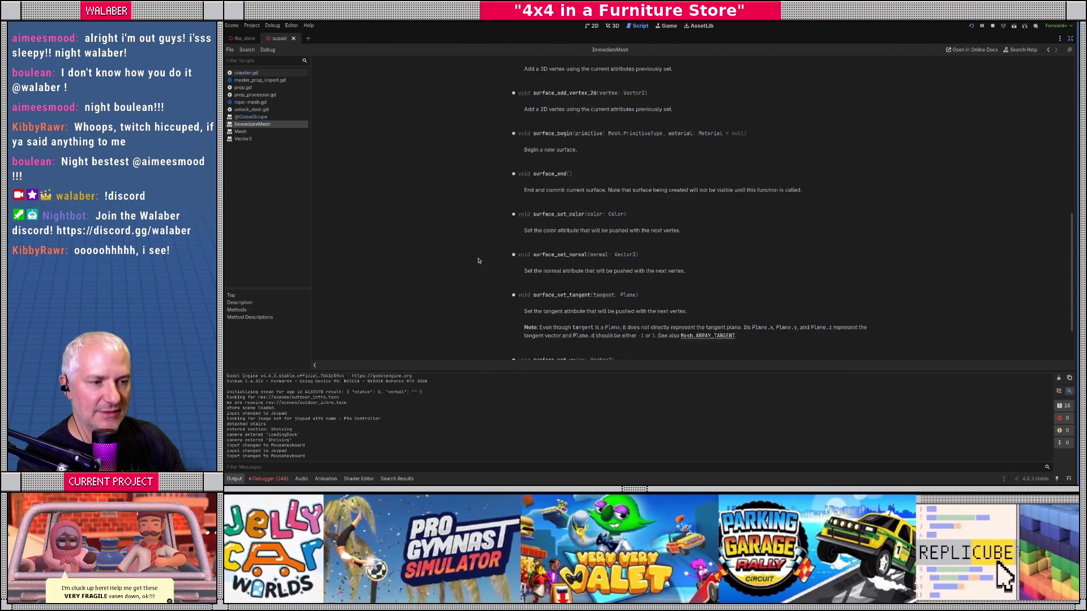
{"action": "left_click", "coordinate": [246, 72]}
{"action": "scroll", "coordinate": [461, 244], "scroll_direction": "down", "scroll_amount": 1}
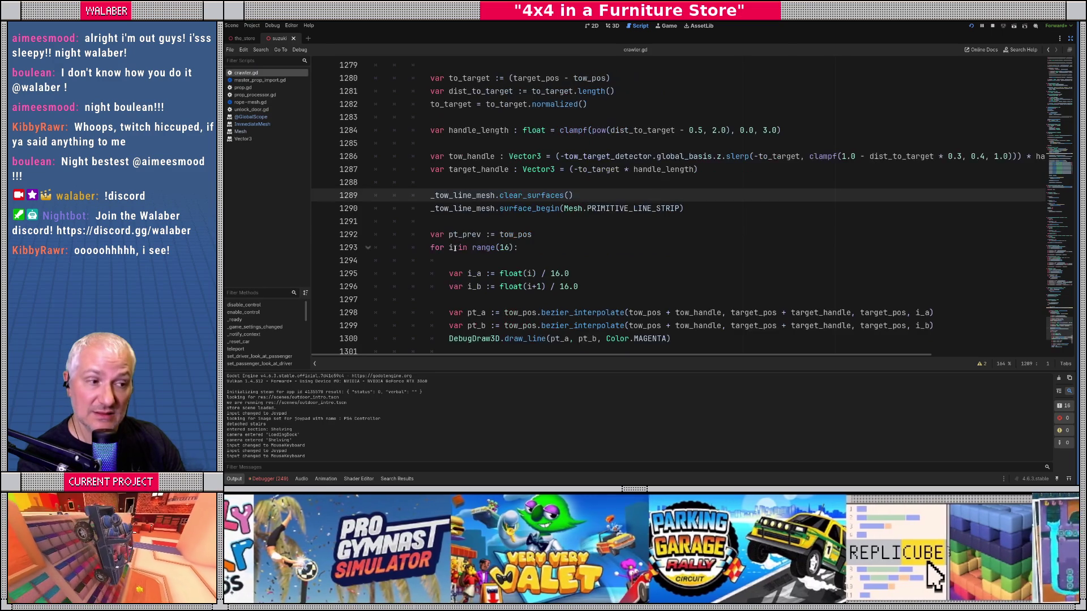
Change line 1290's surface primitive to PRIMITIVE_TRIANGLE_STRIP, save, and check it in the game
{"action": "double_click", "coordinate": [618, 213]}
{"action": "type", "text": "PR"}
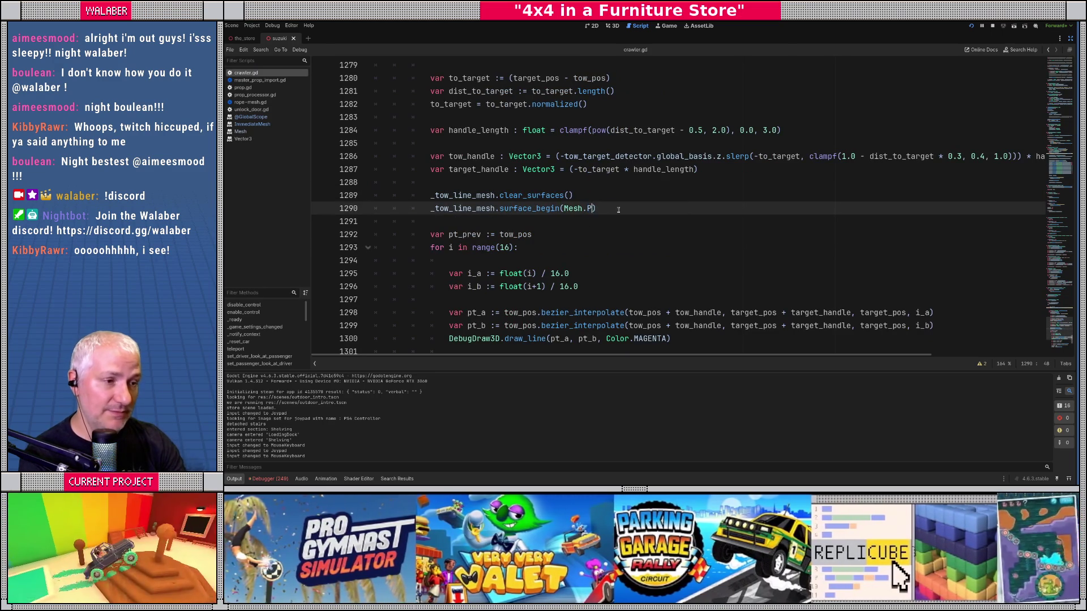
{"action": "key", "text": "Down"}
{"action": "key", "text": "Down"}
{"action": "key", "text": "Down"}
{"action": "key", "text": "Return"}
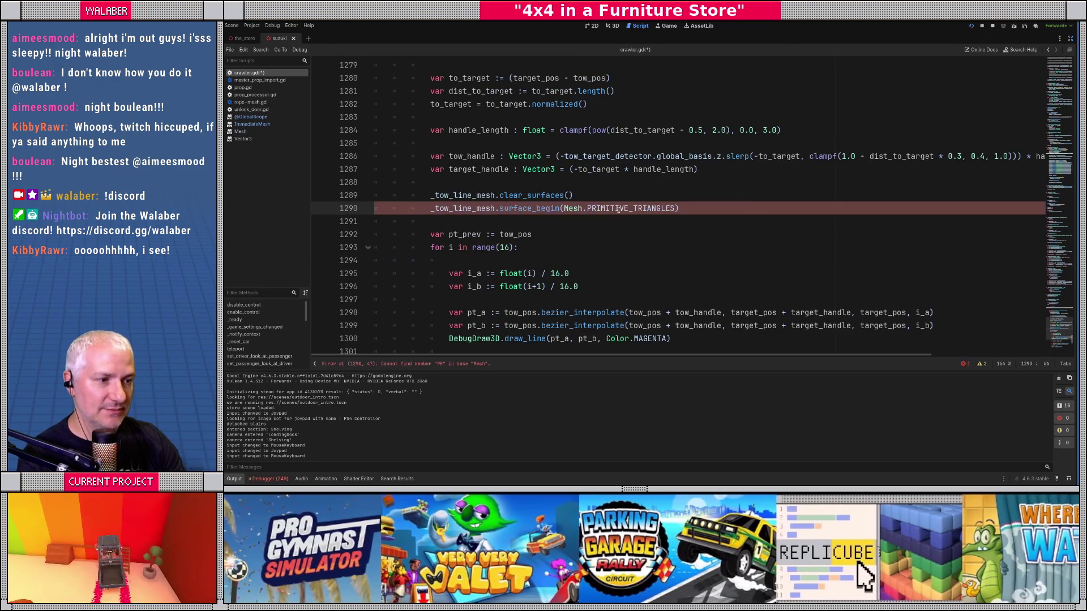
{"action": "double_click", "coordinate": [618, 208]}
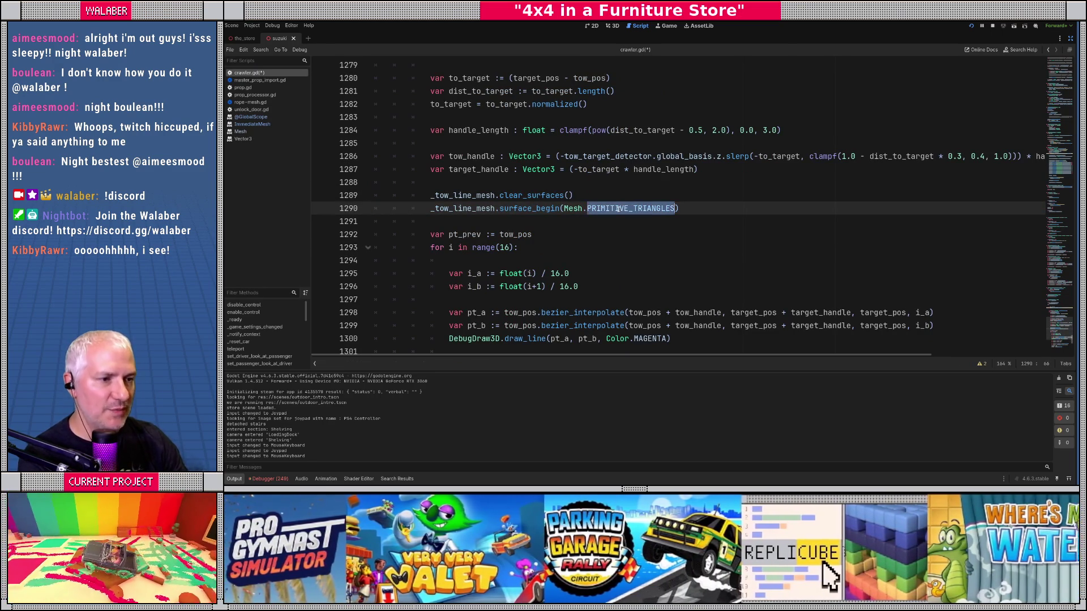
{"action": "type", "text": "TIR"}
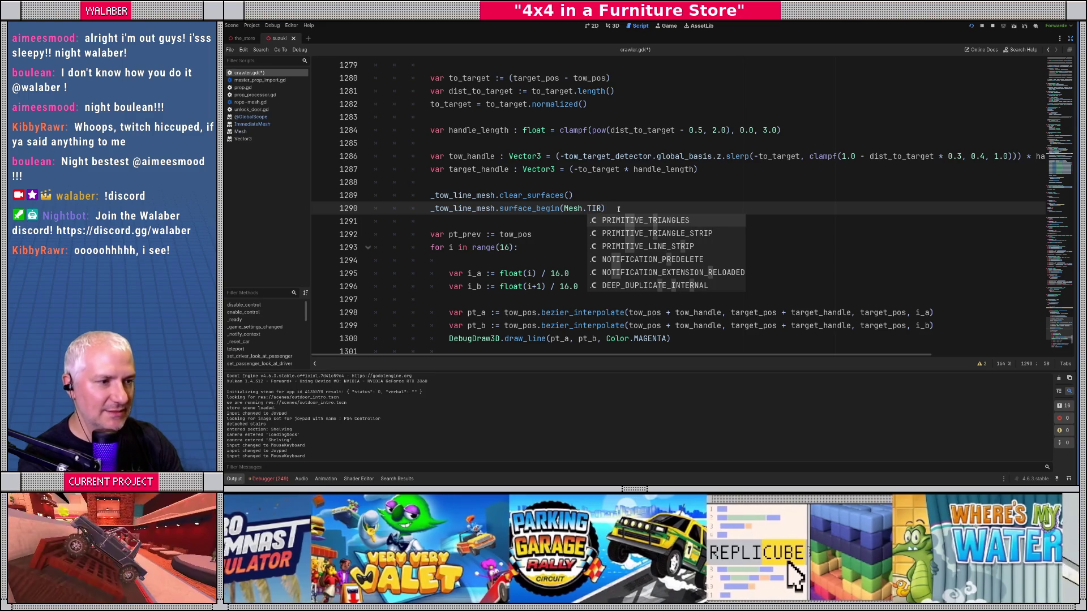
{"action": "key", "text": "Down"}
{"action": "key", "text": "Return"}
{"action": "key", "text": "ctrl+s"}
{"action": "key", "text": "alt+Tab"}
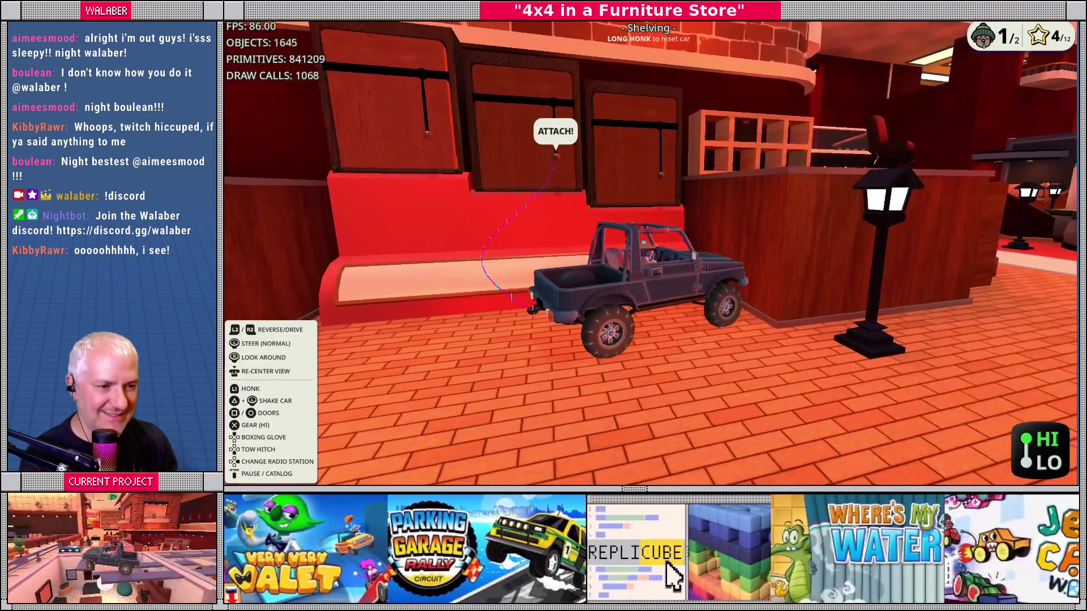
Switch the primitive to Mesh.PRIMITIVE_TRIANGLES instead and go back to the running game
{"action": "key", "text": "alt+Tab"}
{"action": "double_click", "coordinate": [619, 209]}
{"action": "type", "text": "T"}
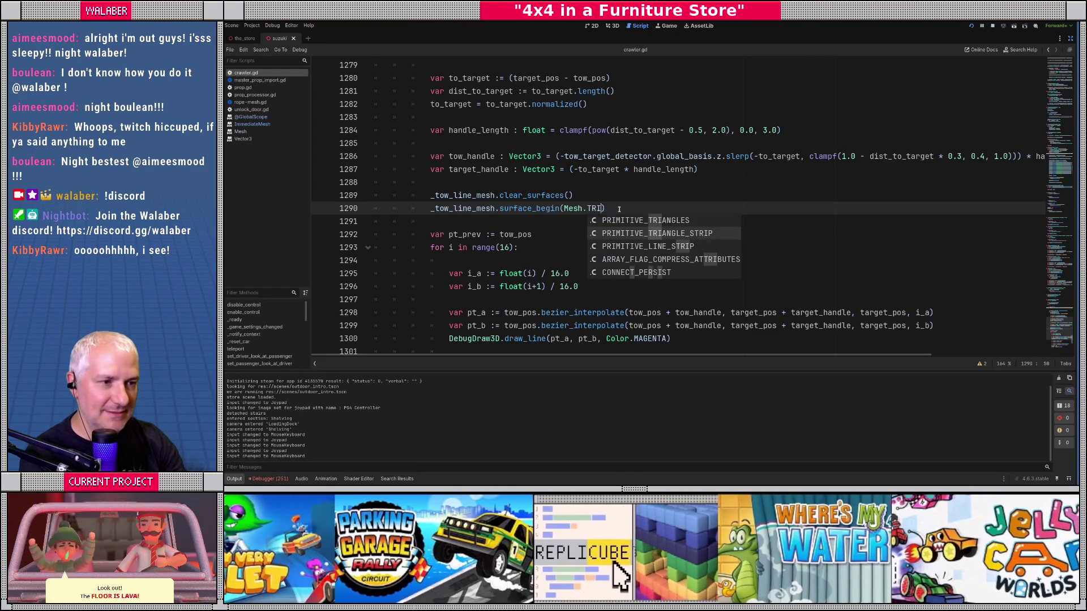
{"action": "key", "text": "Up"}
{"action": "key", "text": "Return"}
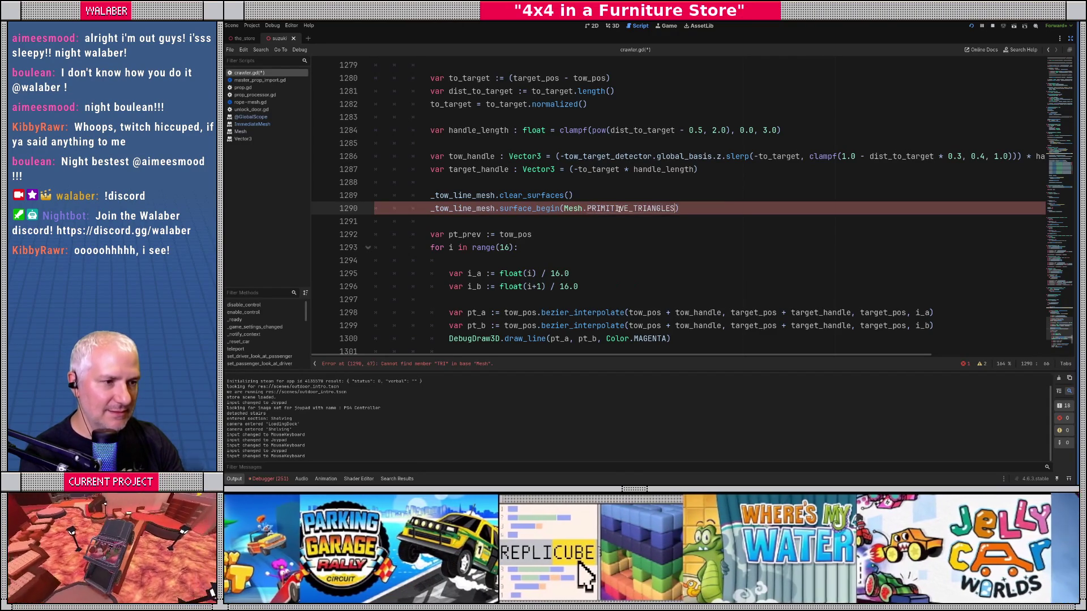
{"action": "key", "text": "alt+Tab"}
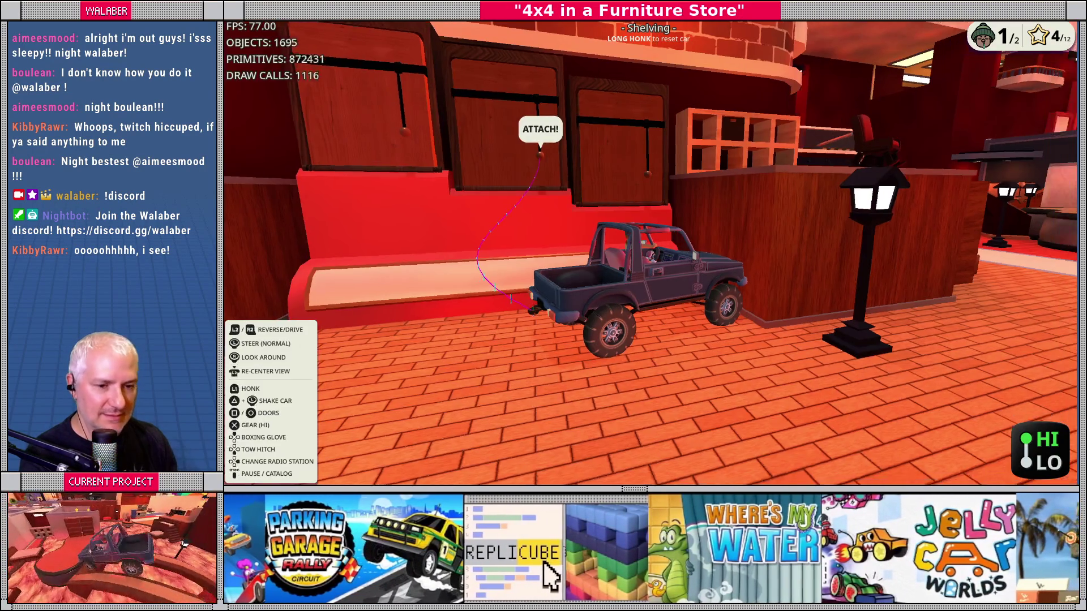
Window the game at the top of the editor, drive to check the tow line, then stop it with F8
{"action": "key", "text": "alt+Tab"}
{"action": "key", "text": "alt+Tab"}
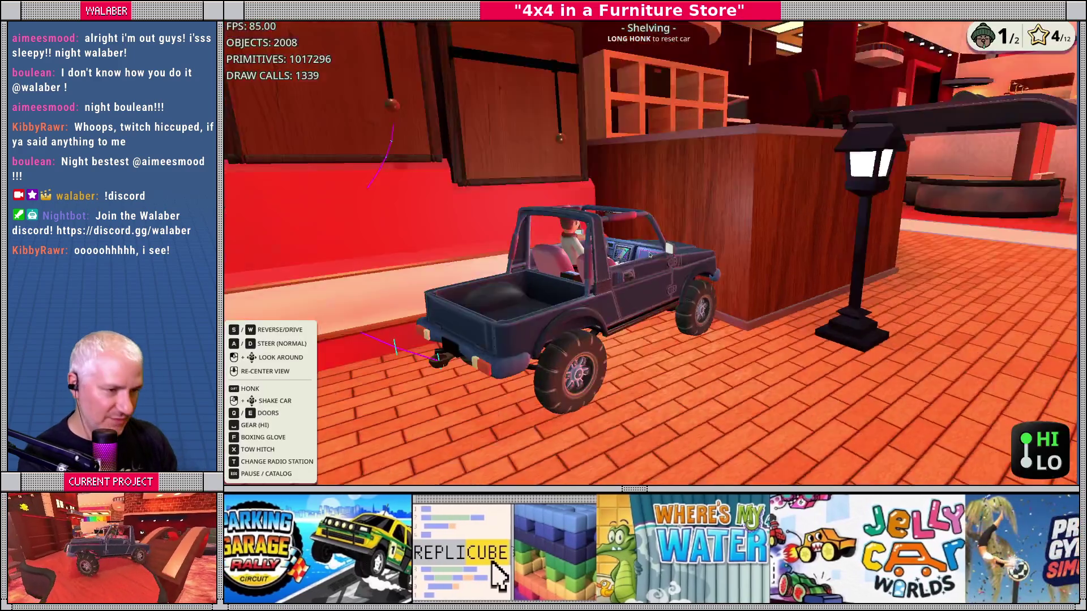
{"action": "left_click", "coordinate": [650, 255]}
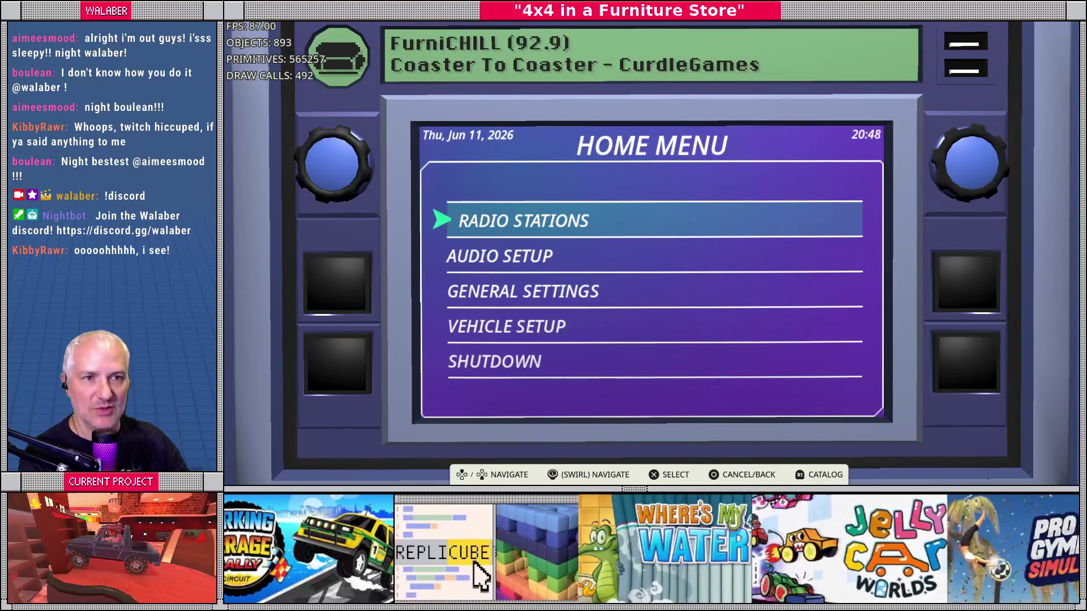
{"action": "key", "text": "Return"}
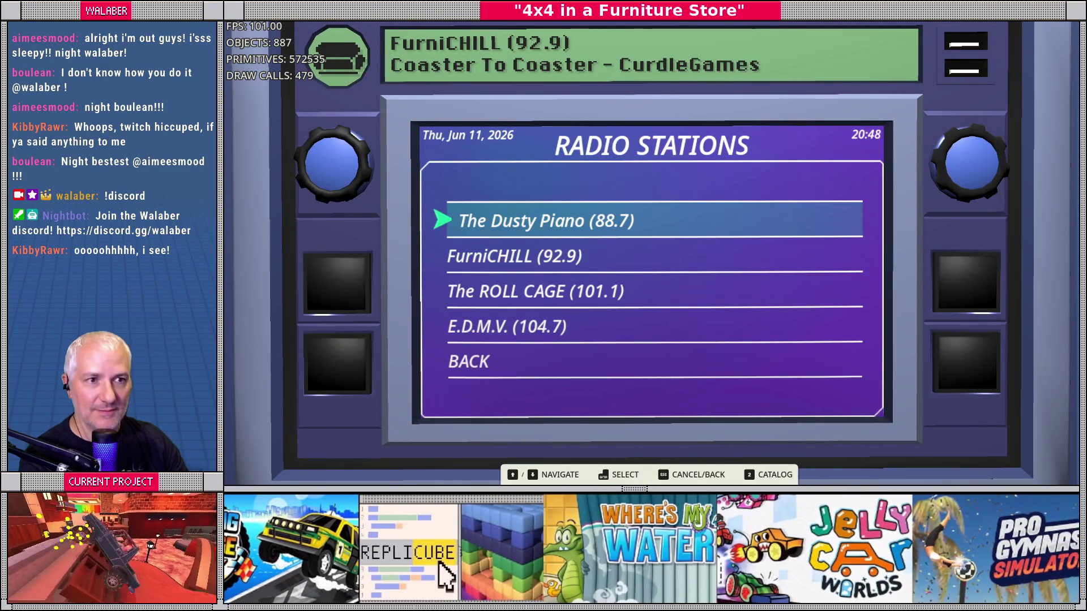
{"action": "key", "text": "F11"}
{"action": "mouse_move", "coordinate": [310, 57]}
{"action": "left_mouse_down"}
{"action": "mouse_move", "coordinate": [470, 154]}
{"action": "mouse_move", "coordinate": [532, 215]}
{"action": "left_mouse_up"}
{"action": "mouse_move", "coordinate": [649, 215]}
{"action": "left_mouse_down"}
{"action": "mouse_move", "coordinate": [505, 69]}
{"action": "mouse_move", "coordinate": [502, 43]}
{"action": "left_mouse_up"}
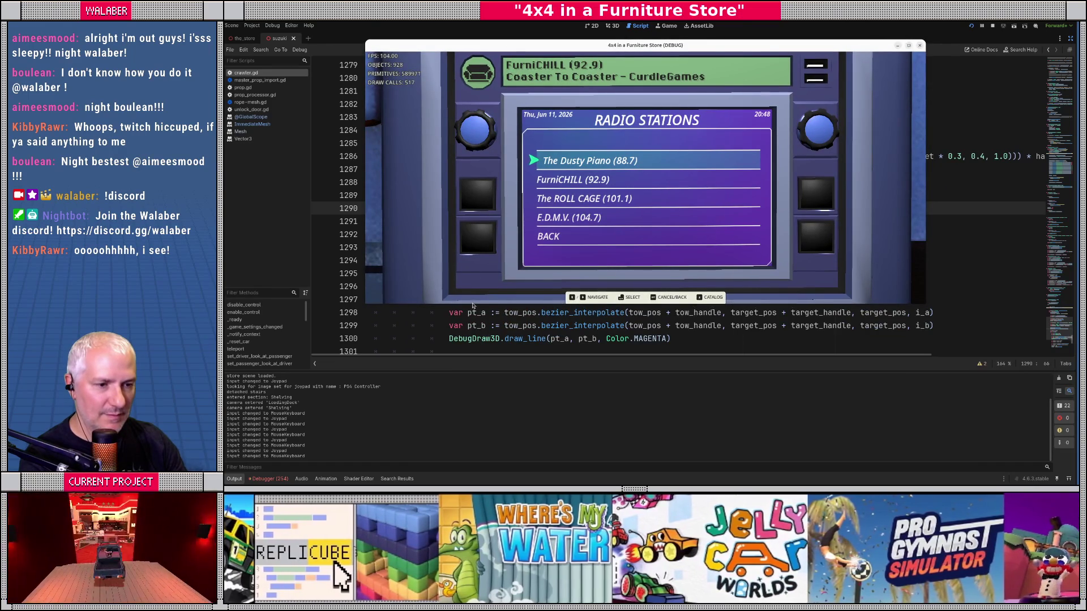
{"action": "left_click_drag", "start_coordinate": [470, 304], "coordinate": [471, 391]}
{"action": "key", "text": "Escape"}
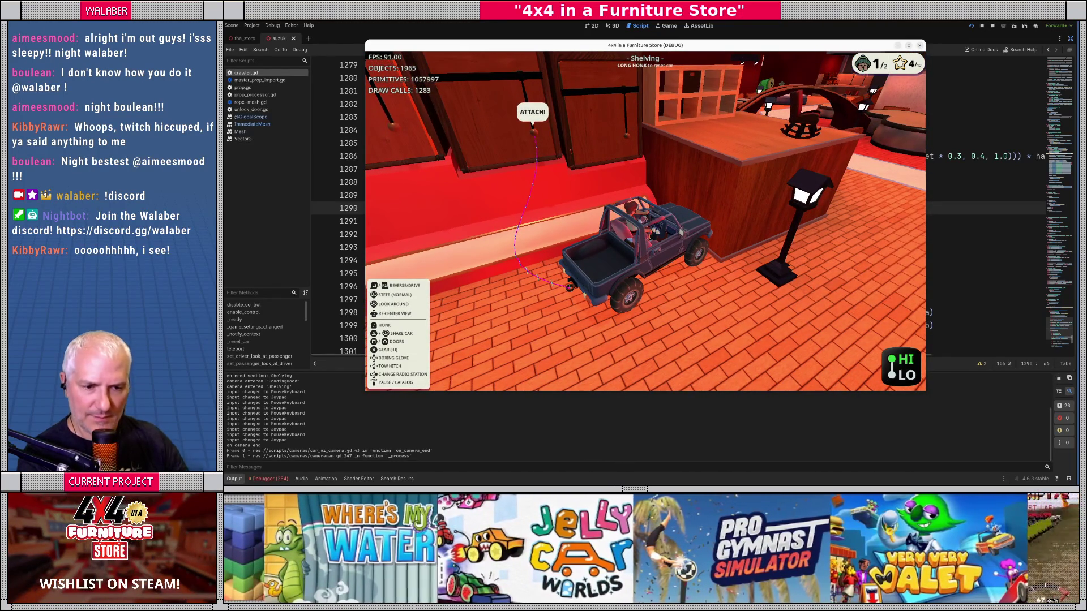
{"action": "key", "text": "F8"}
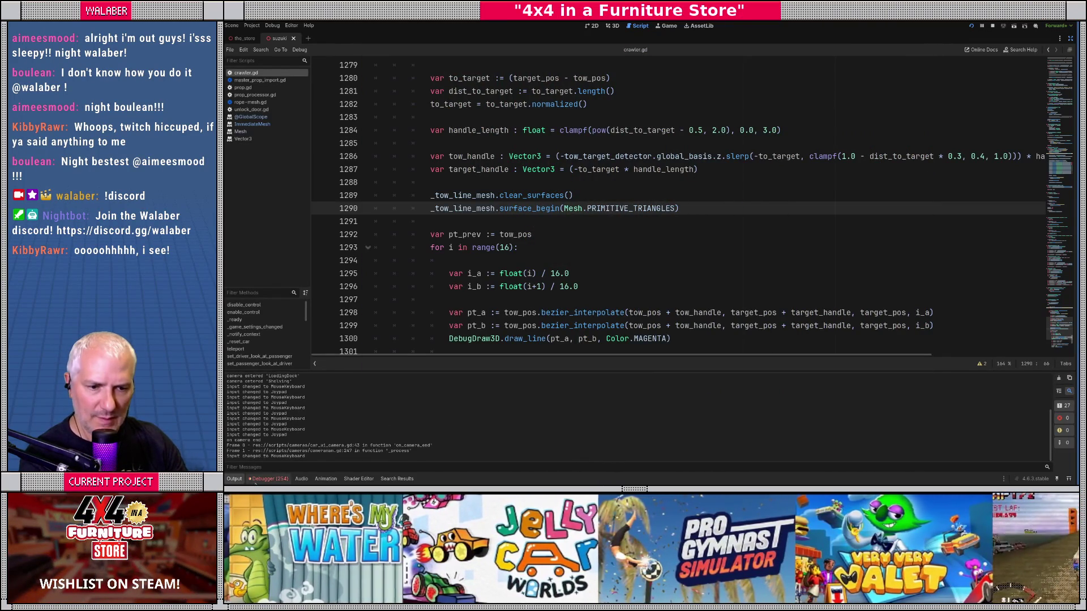
From the Debugger's cam shadowing warning, rename the camera variable to scene_cam on line 1269
{"action": "left_click", "coordinate": [255, 480]}
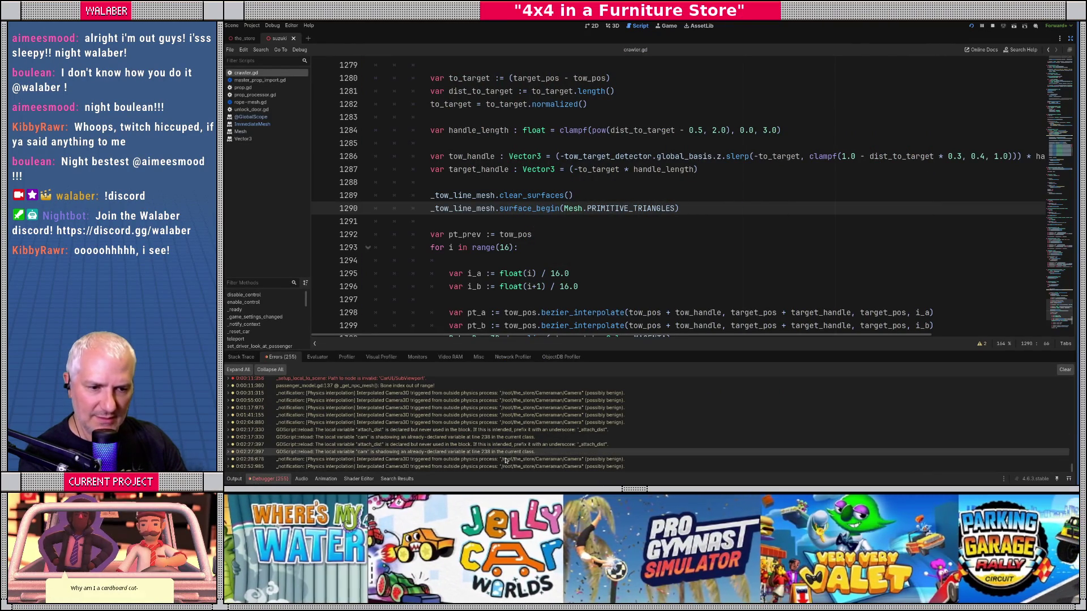
{"action": "left_click", "coordinate": [396, 451]}
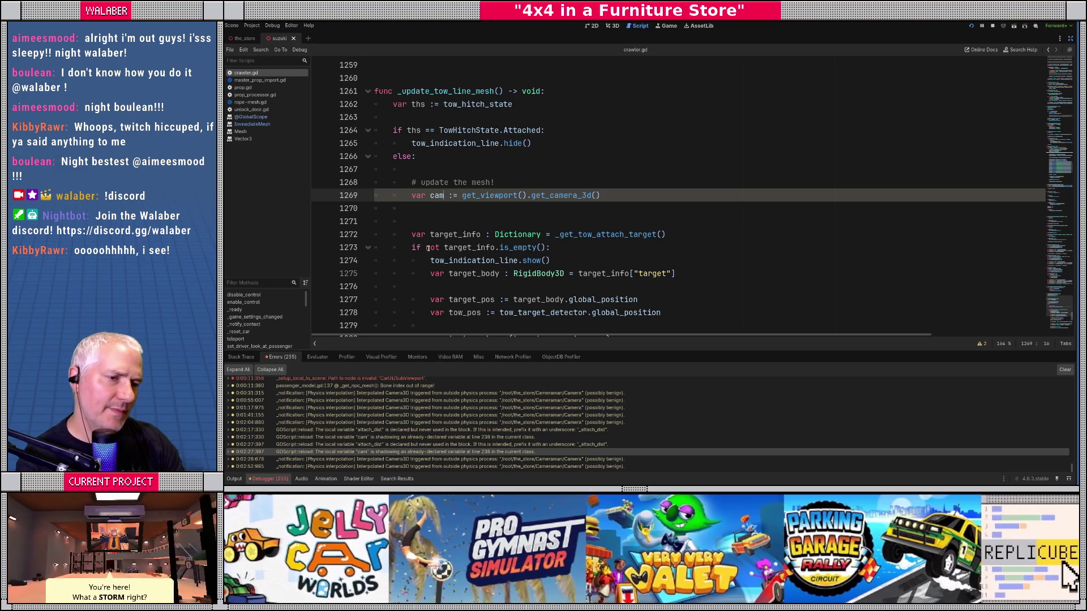
{"action": "type", "text": "scene_"}
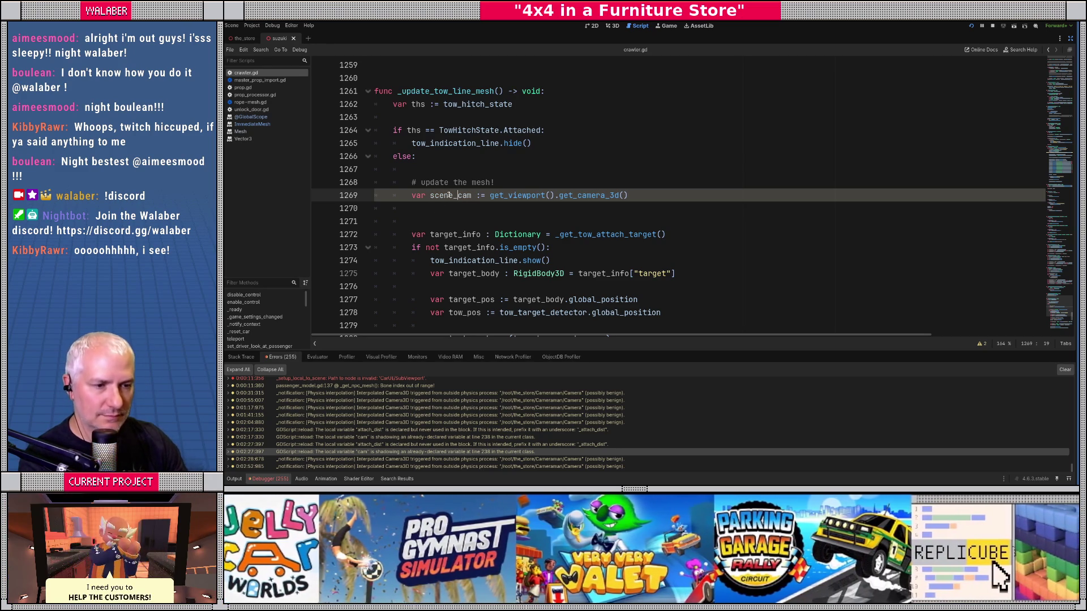
{"action": "double_click", "coordinate": [448, 195]}
{"action": "scroll", "coordinate": [455, 209], "scroll_direction": "down", "scroll_amount": 12}
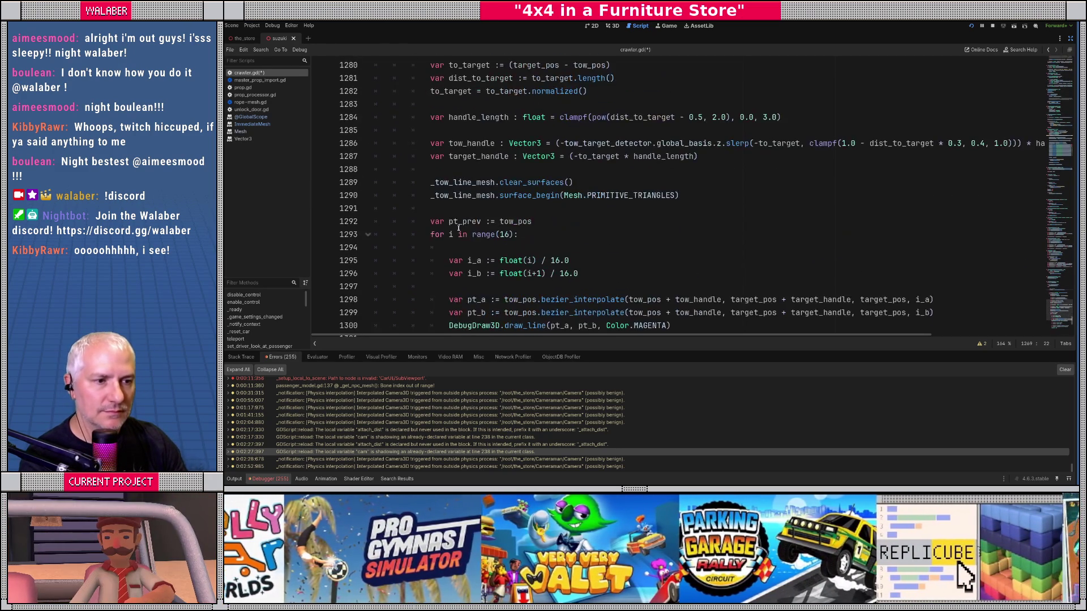
{"action": "scroll", "coordinate": [464, 222], "scroll_direction": "down", "scroll_amount": 3}
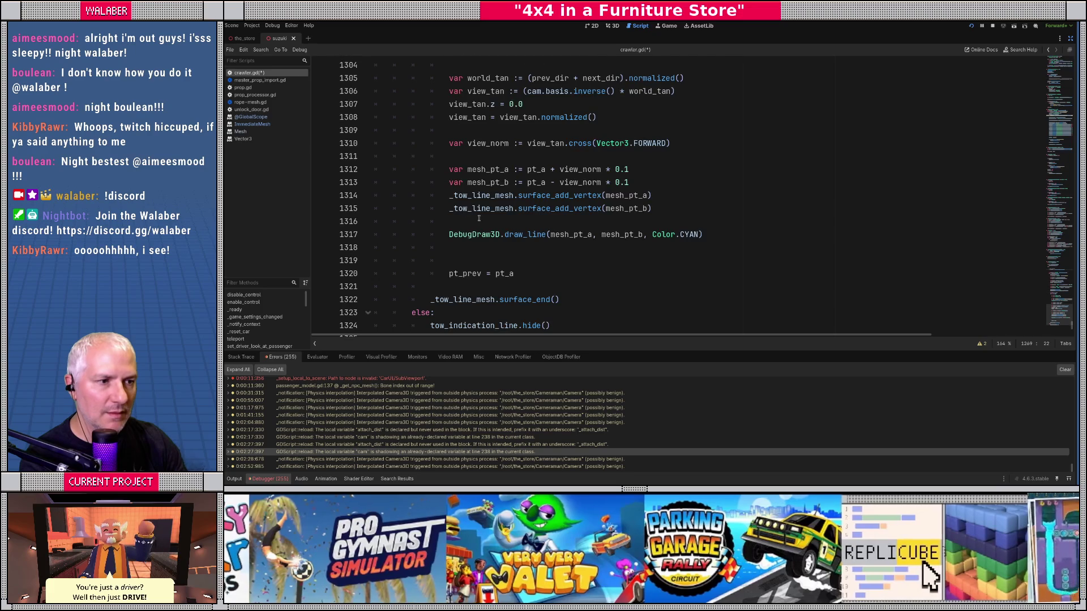
{"action": "scroll", "coordinate": [517, 206], "scroll_direction": "up", "scroll_amount": 4}
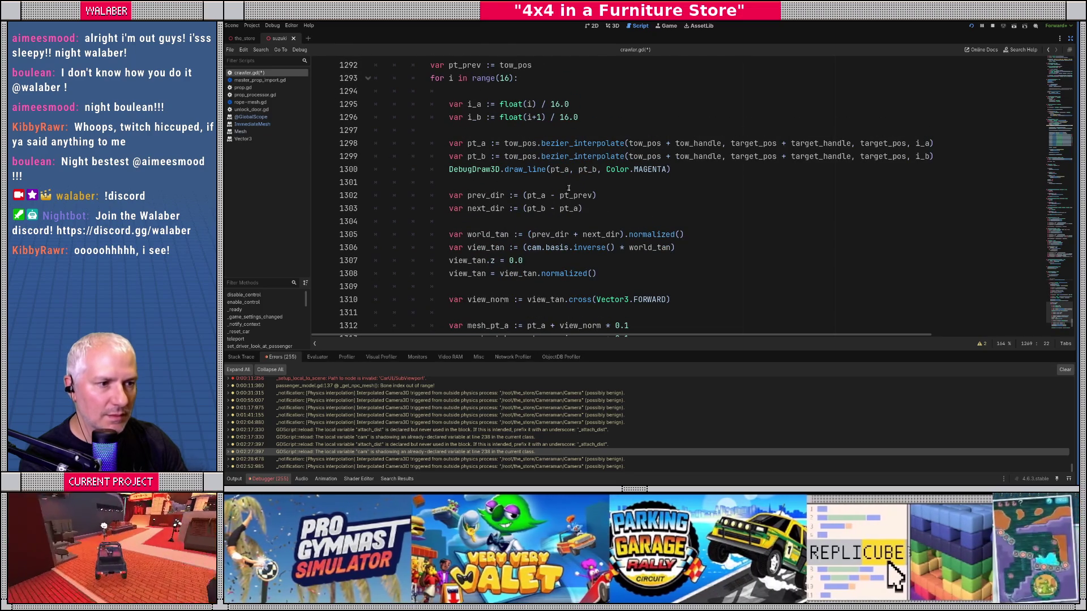
Use scene_cam in the view_tan line 1306, then save and test-run the game with F5
{"action": "double_click", "coordinate": [533, 247]}
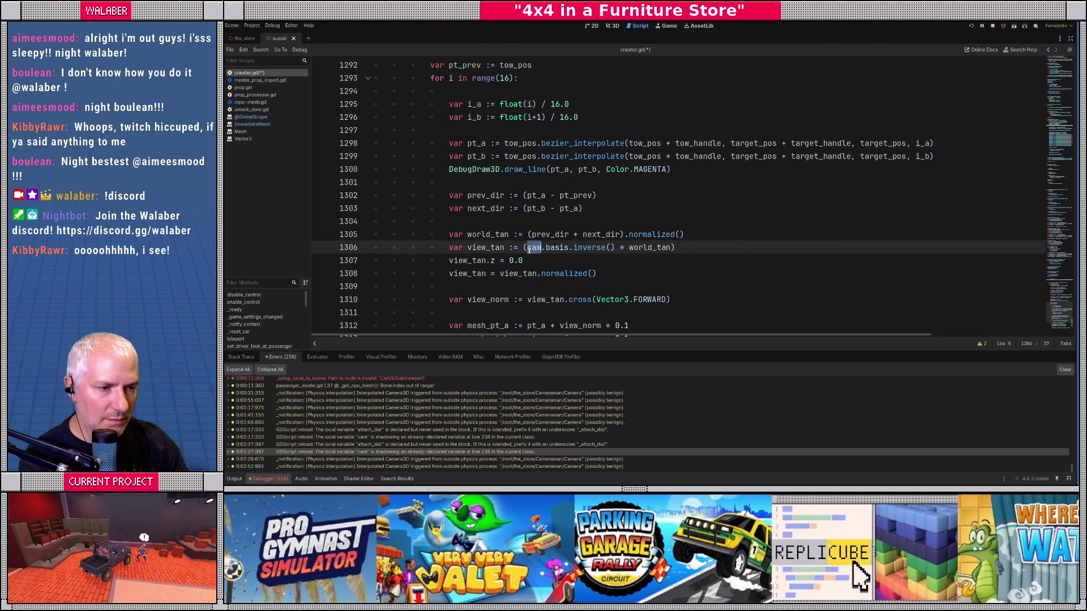
{"action": "type", "text": "scene_cam"}
{"action": "key", "text": "F5"}
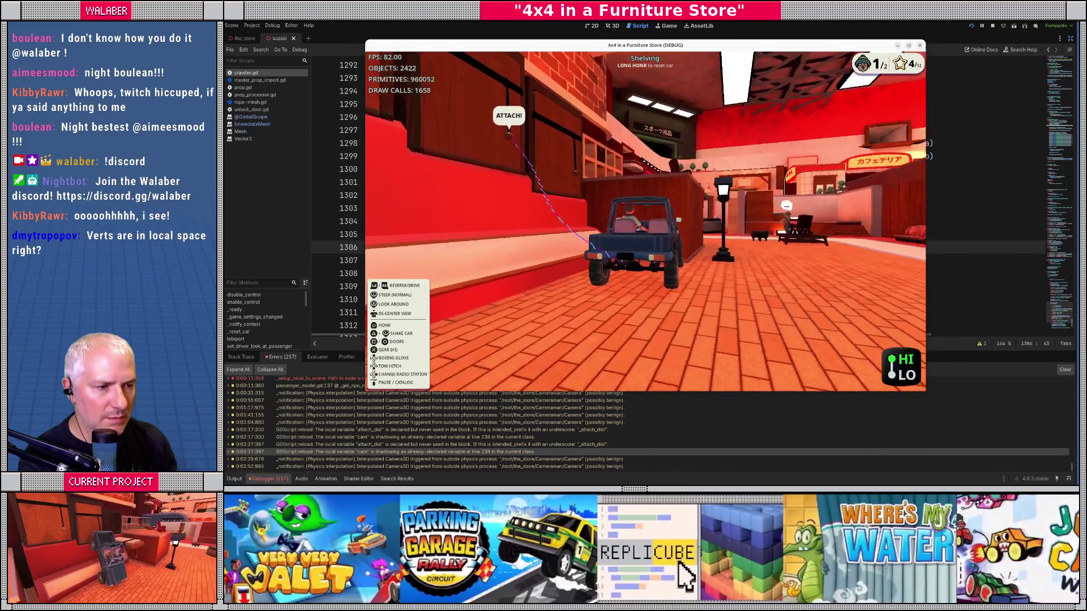
{"action": "key", "text": "F8"}
{"action": "scroll", "coordinate": [562, 216], "scroll_direction": "down", "scroll_amount": 2}
{"action": "left_click", "coordinate": [494, 226]}
{"action": "left_click", "coordinate": [485, 235]}
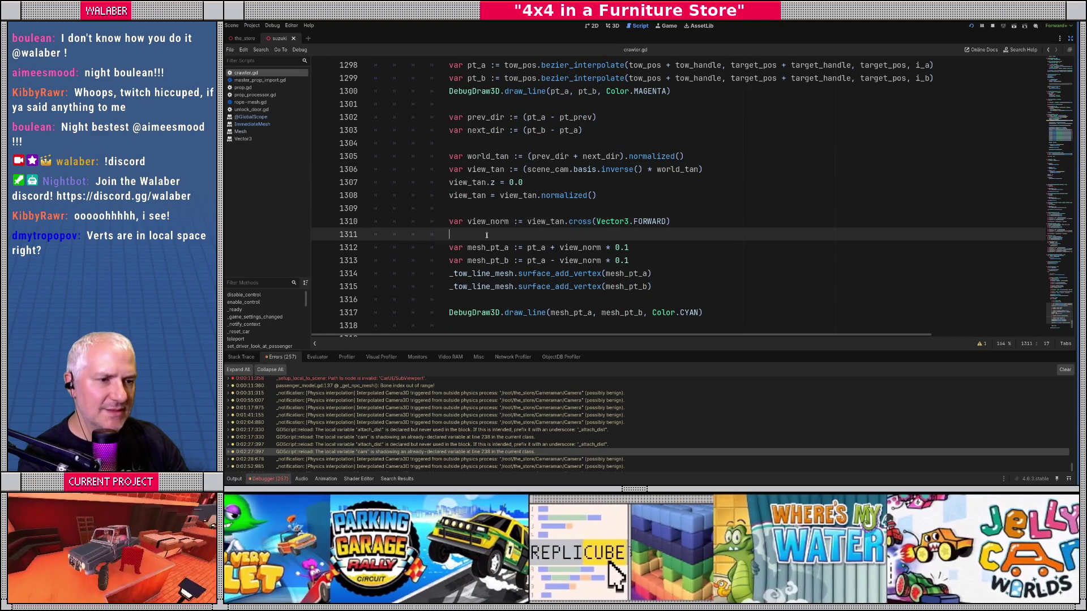
Add 'var world_norm := scene_cam.global_basis * view_norm' after line 1311 and save
{"action": "key", "text": "Return"}
{"action": "type", "text": "var world_norm := scene_"}
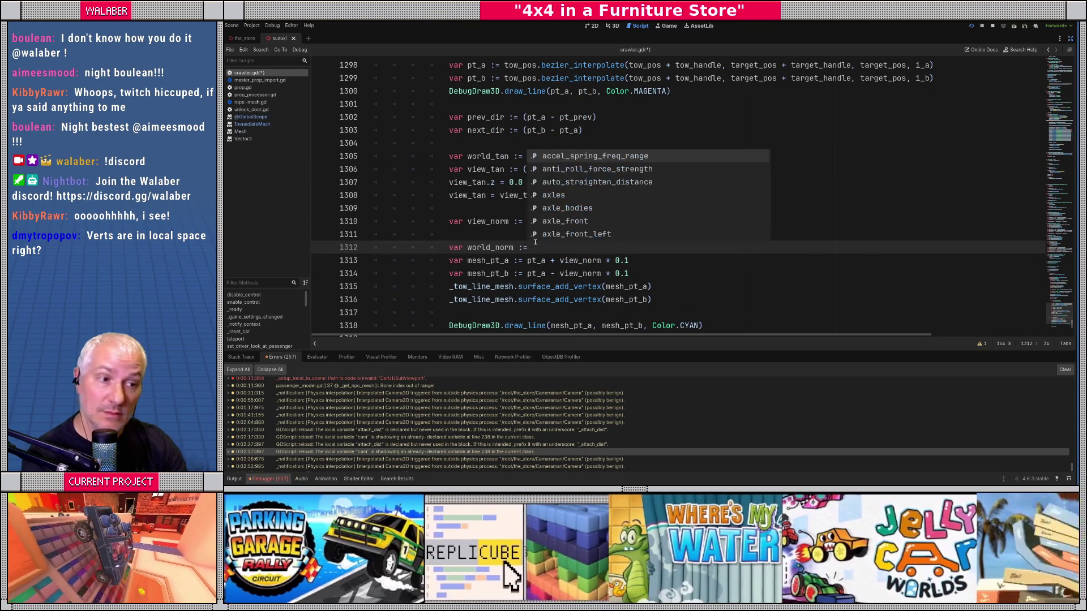
{"action": "type", "text": "cam.global_"}
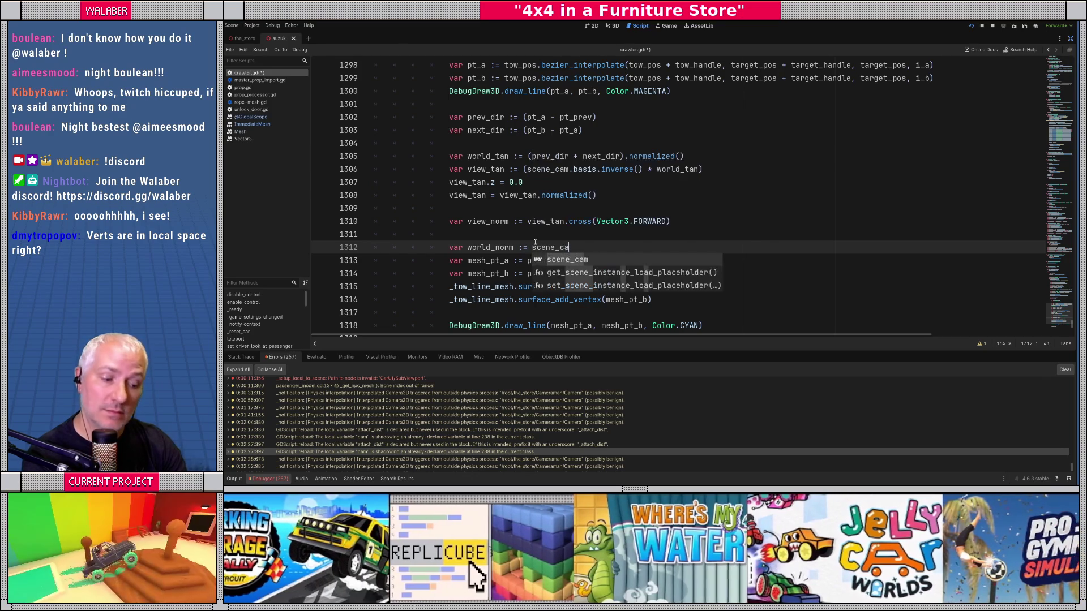
{"action": "key", "text": "Return"}
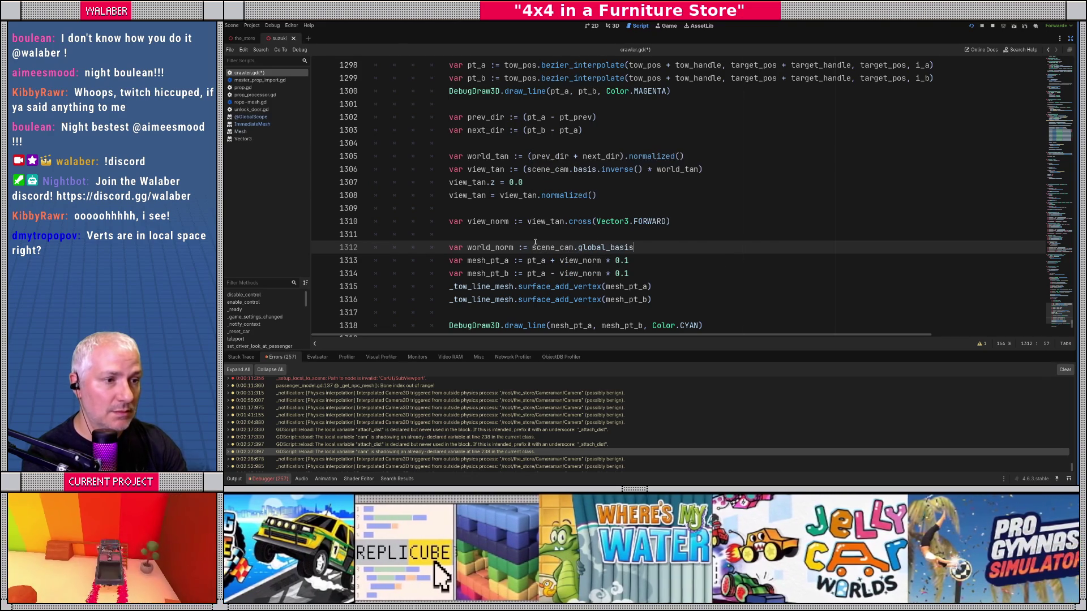
{"action": "type", "text": " * view_n"}
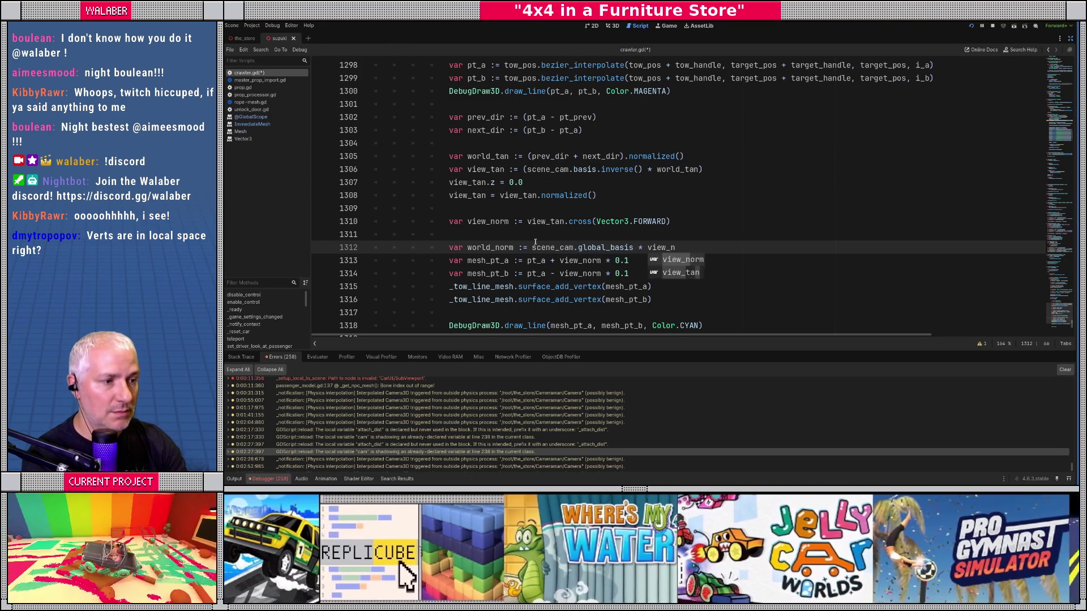
{"action": "key", "text": "Return"}
{"action": "key", "text": "Return"}
{"action": "key", "text": "ctrl+s"}
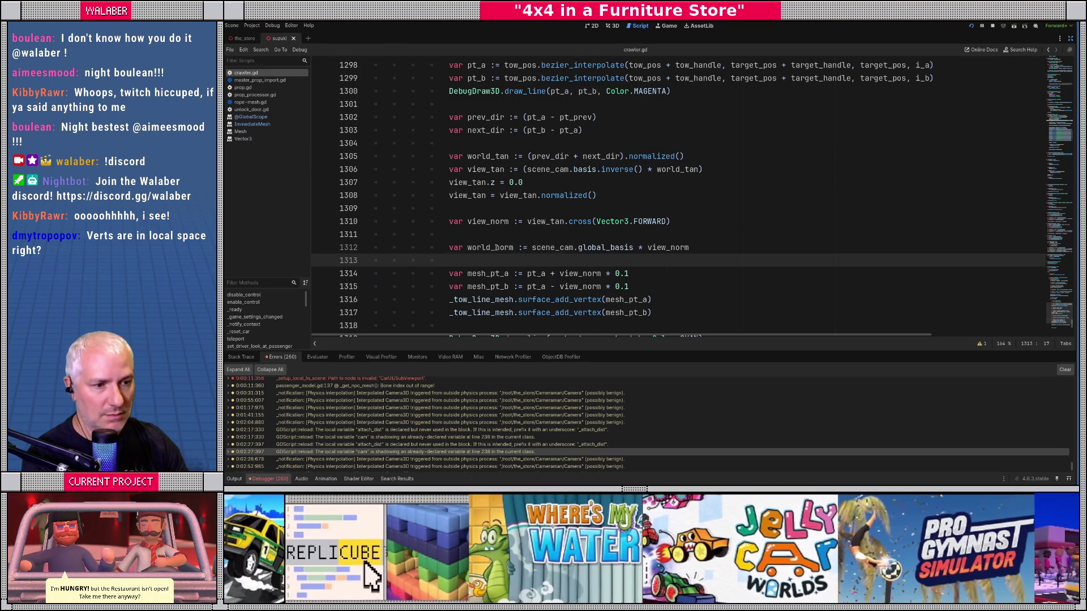
Replace view_norm with world_norm in both the mesh_pt_a and mesh_pt_b lines, then save
{"action": "double_click", "coordinate": [489, 248]}
{"action": "key", "text": "ctrl+c"}
{"action": "double_click", "coordinate": [584, 274]}
{"action": "key", "text": "ctrl+d"}
{"action": "key", "text": "ctrl+v"}
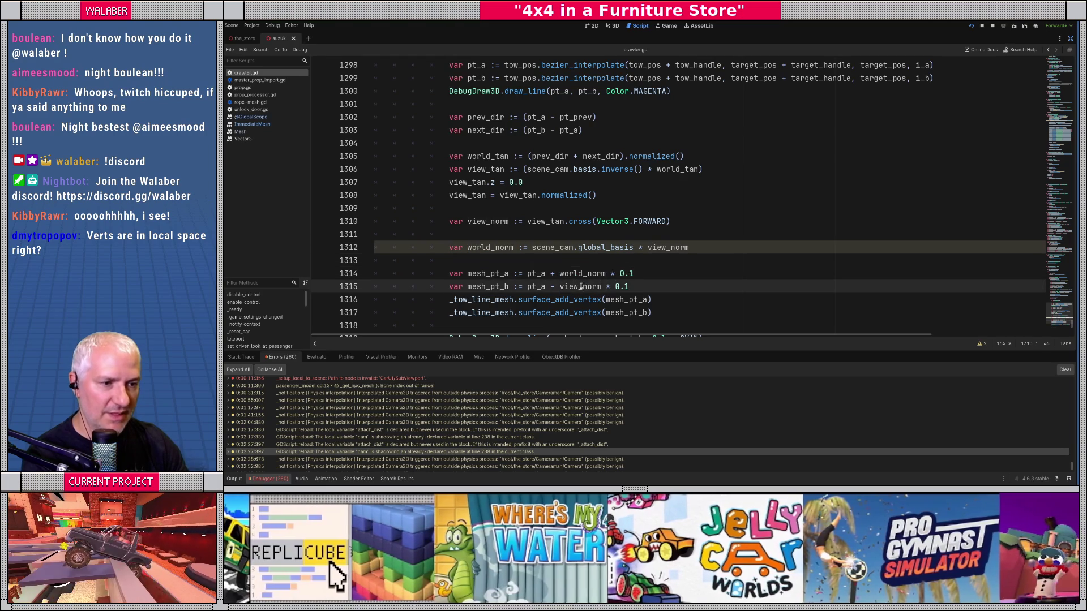
{"action": "key", "text": "ctrl+s"}
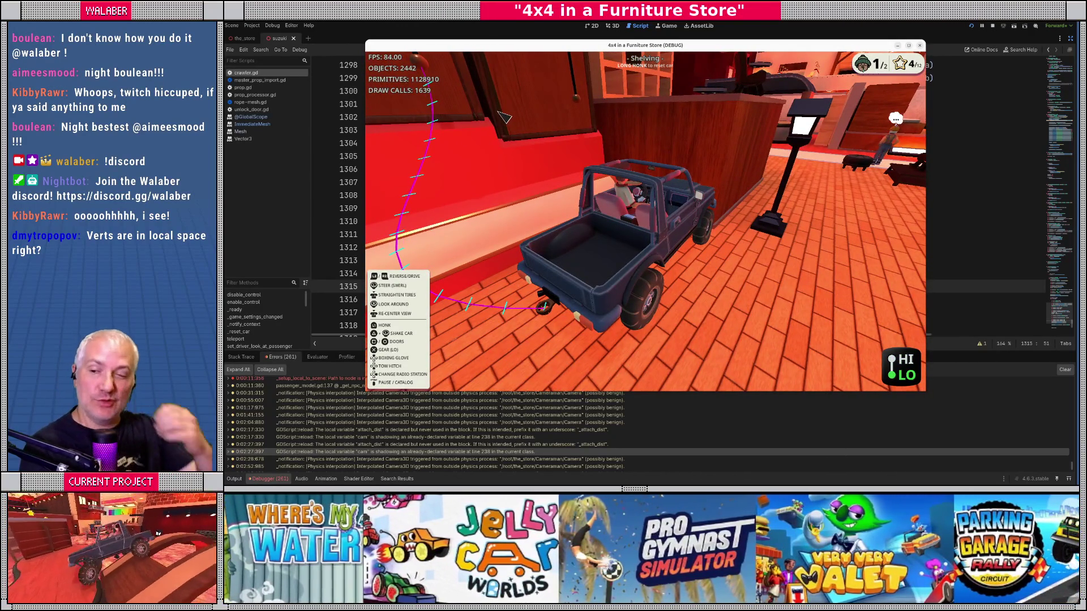
{"action": "key", "text": "w"}
{"action": "key", "text": "F8"}
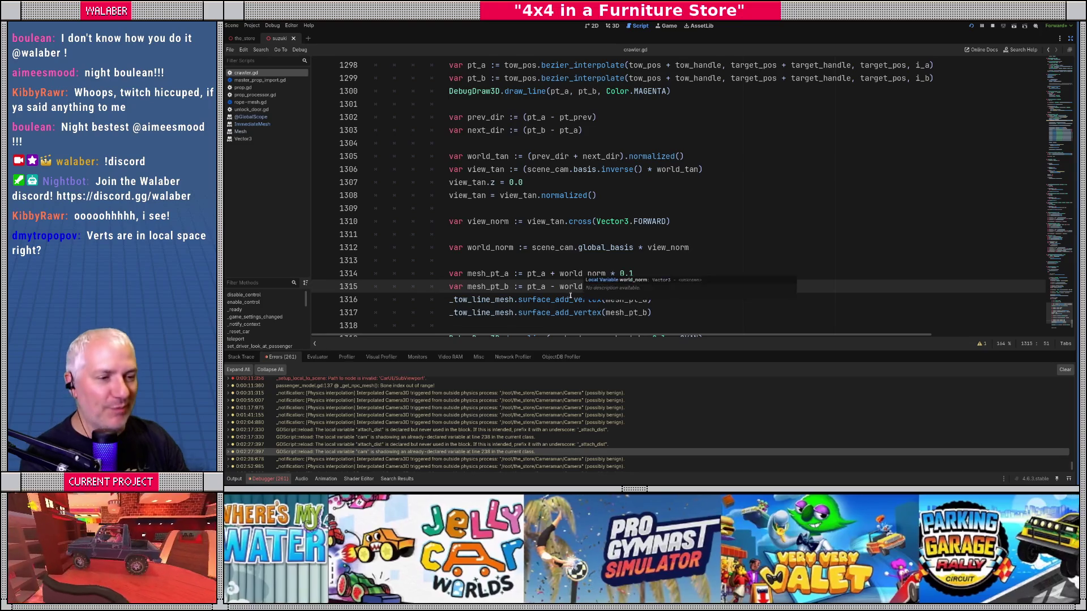
{"action": "left_click", "coordinate": [546, 259]}
{"action": "scroll", "coordinate": [507, 275], "scroll_direction": "down", "scroll_amount": 2}
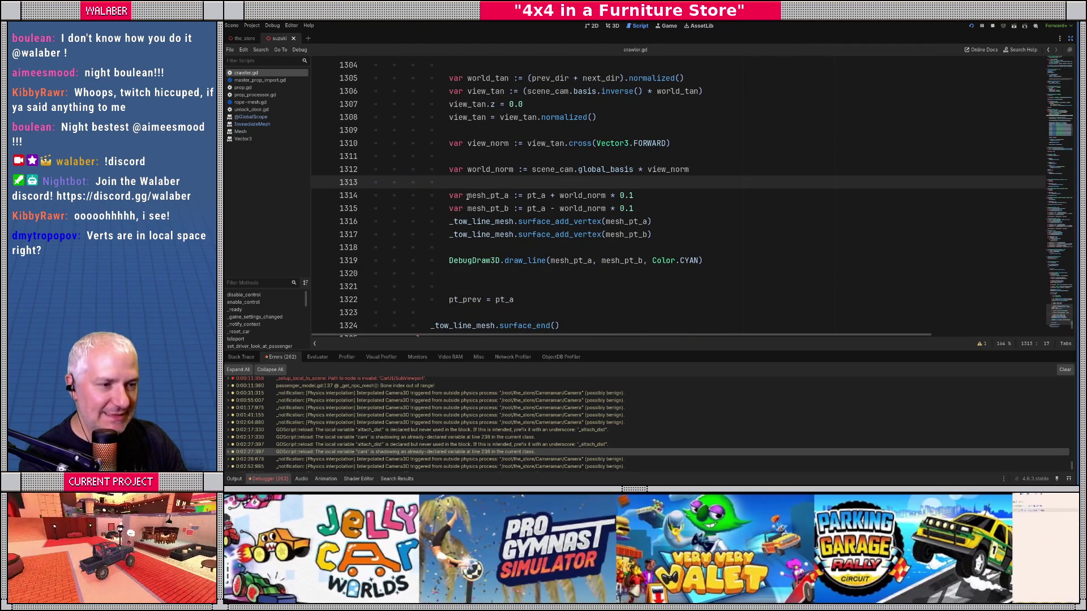
{"action": "left_click", "coordinate": [648, 224]}
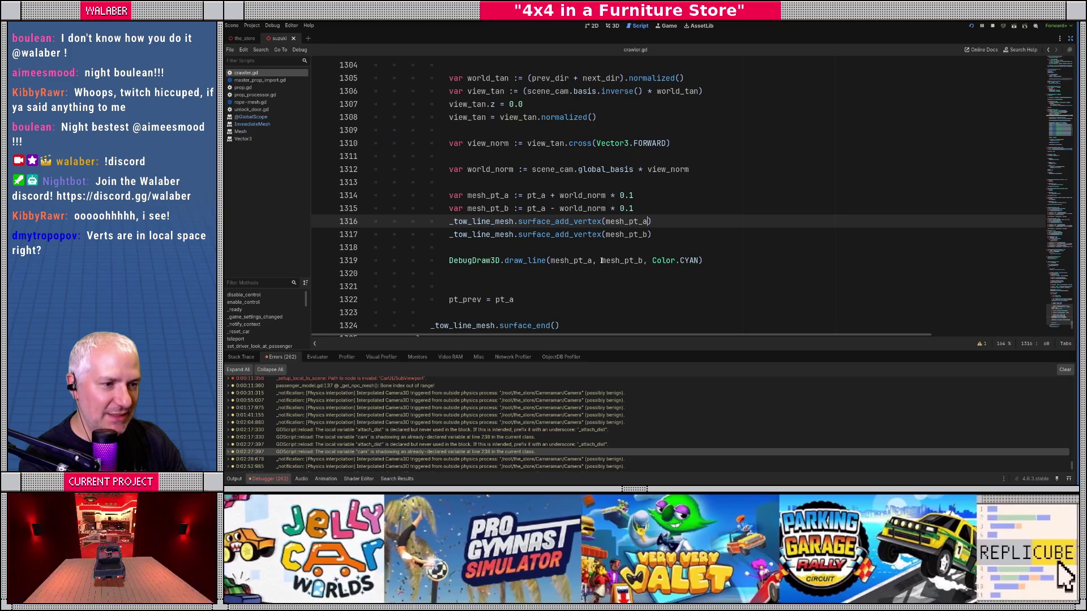
{"action": "mouse_move", "coordinate": [589, 233]}
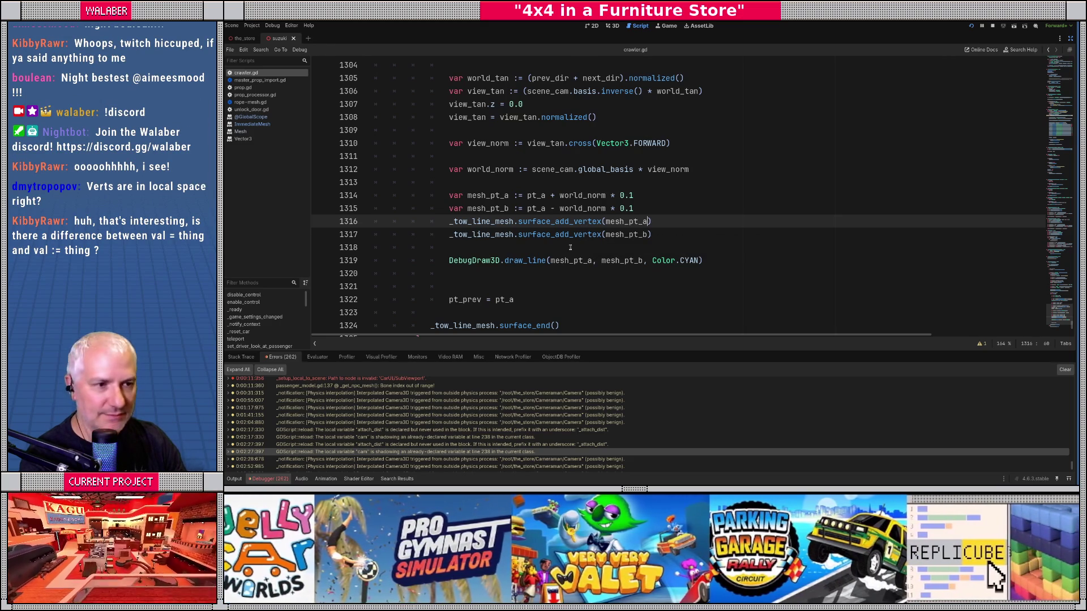
{"action": "scroll", "coordinate": [570, 247], "scroll_direction": "up", "scroll_amount": 1}
{"action": "left_click", "coordinate": [522, 209]}
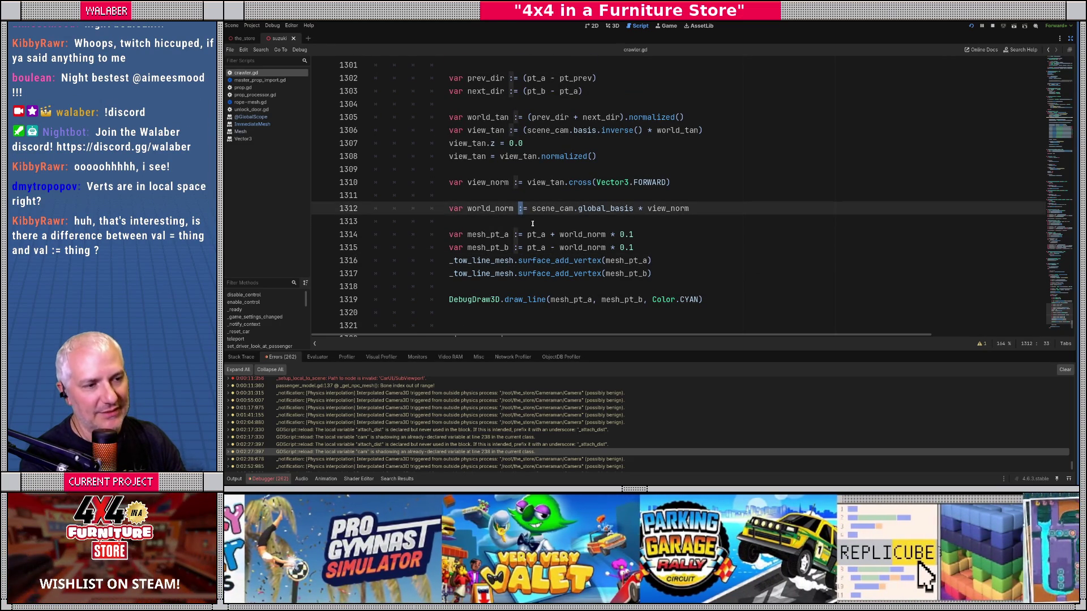
{"action": "left_click", "coordinate": [525, 220]}
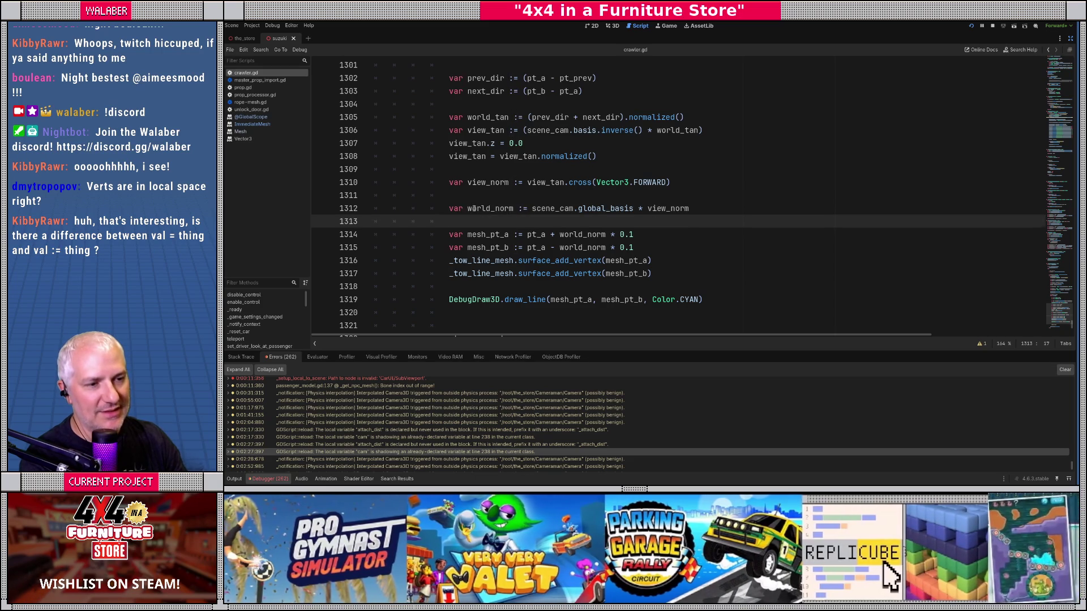
{"action": "double_click", "coordinate": [473, 208]}
{"action": "double_click", "coordinate": [521, 208]}
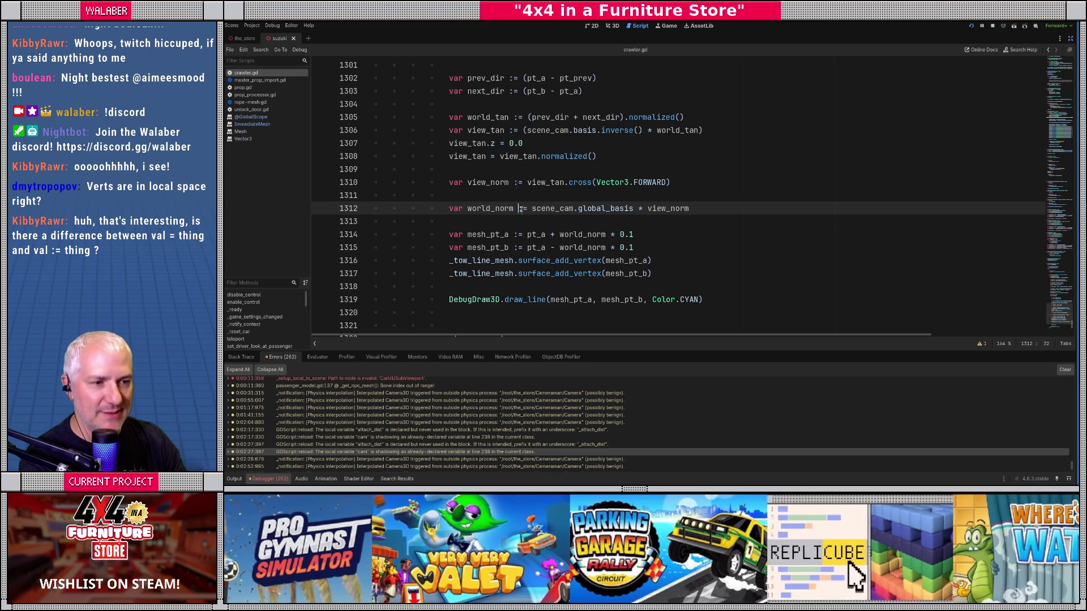
{"action": "left_click", "coordinate": [520, 208]}
{"action": "type", "text": "Vector"}
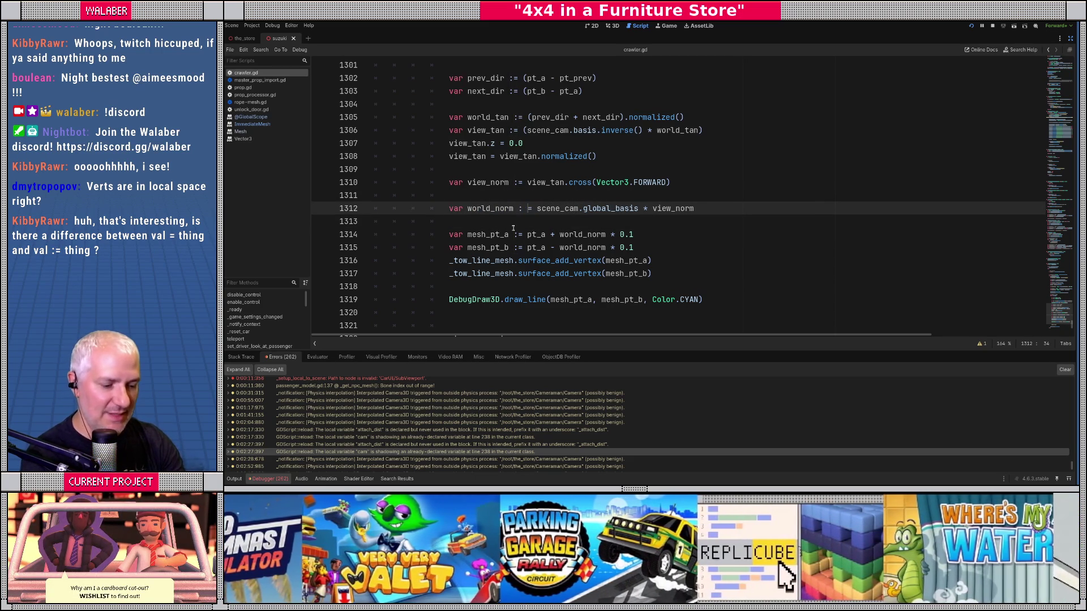
{"action": "type", "text": "3"}
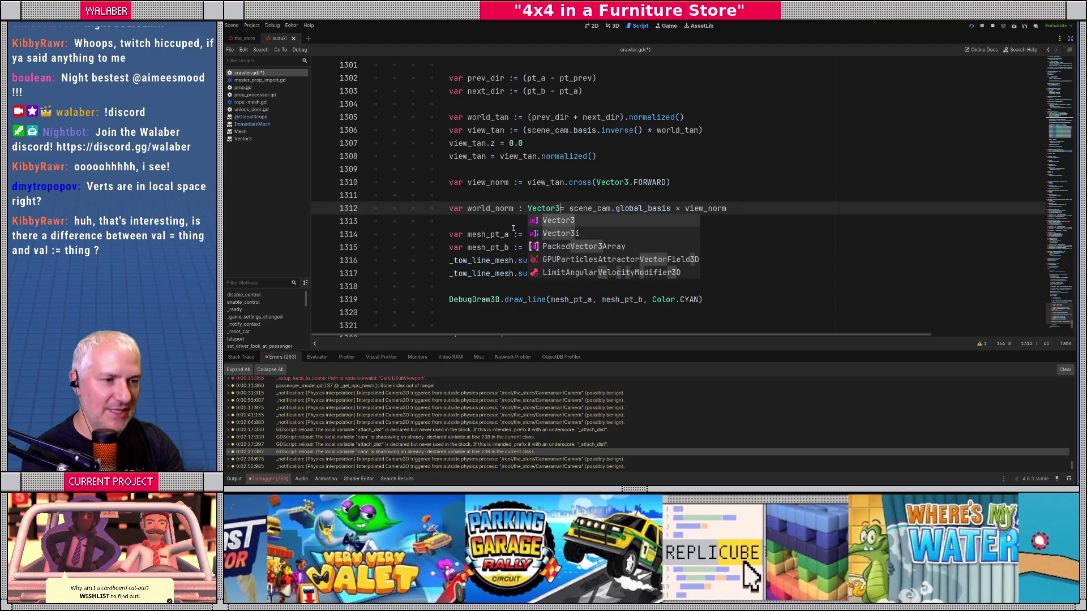
{"action": "key", "text": "Escape"}
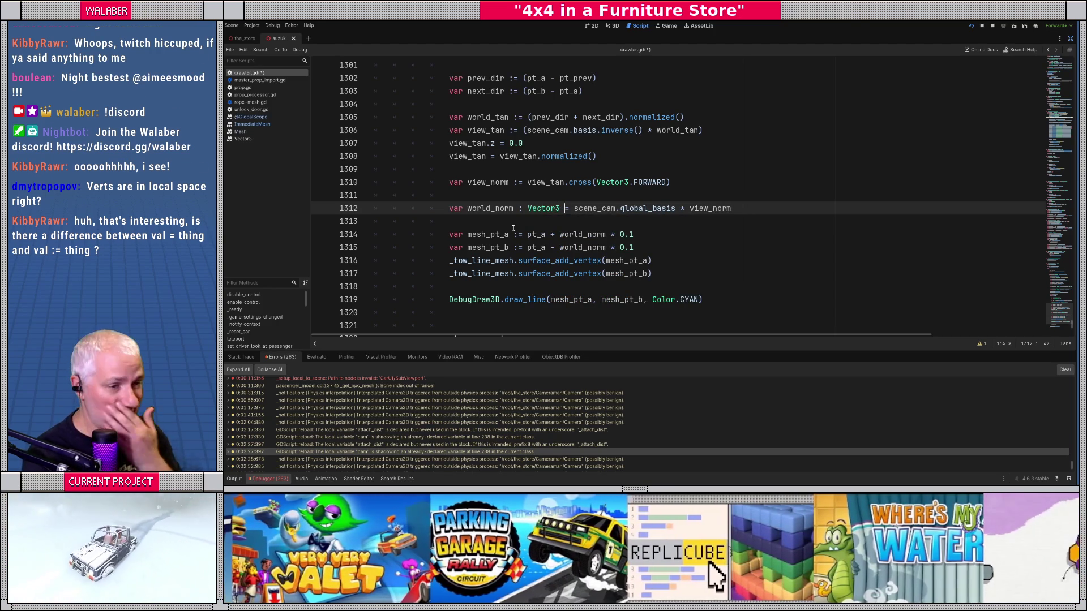
{"action": "left_click", "coordinate": [513, 207]}
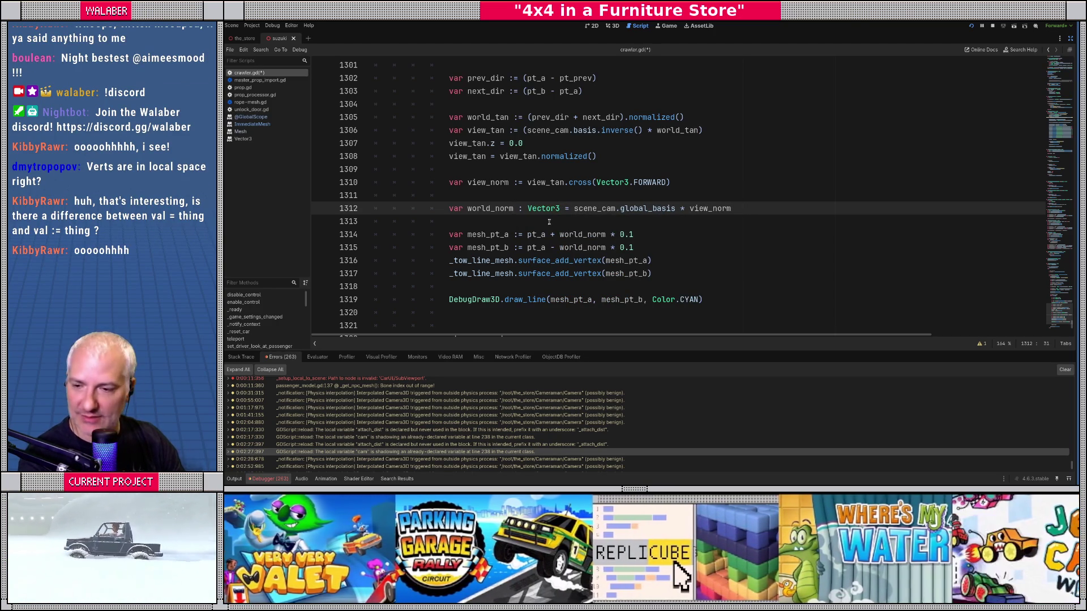
{"action": "left_click", "coordinate": [578, 222]}
{"action": "scroll", "coordinate": [538, 233], "scroll_direction": "down", "scroll_amount": 1}
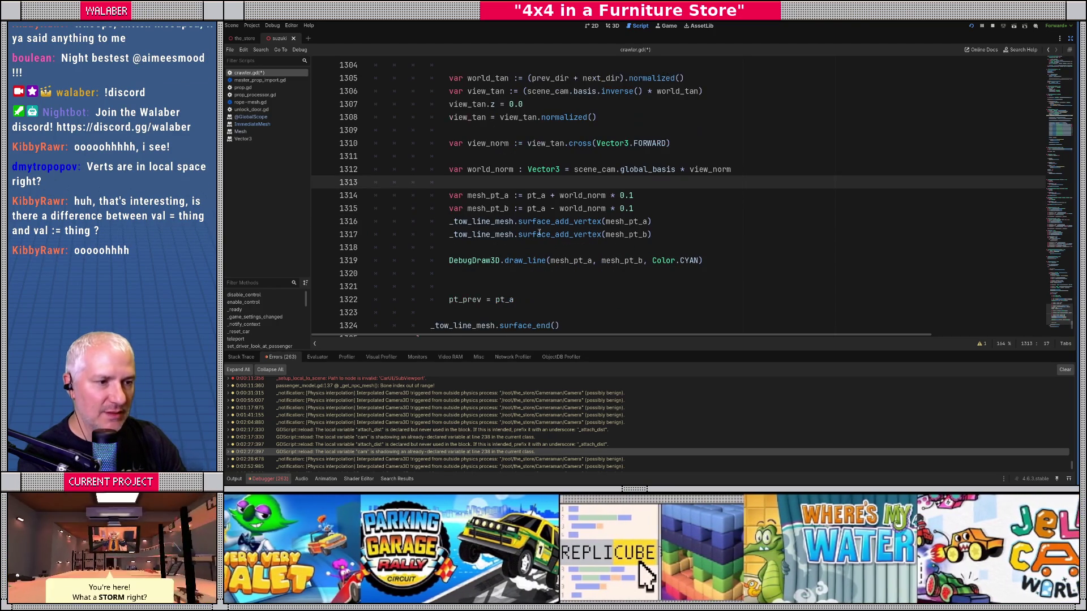
{"action": "double_click", "coordinate": [522, 261]}
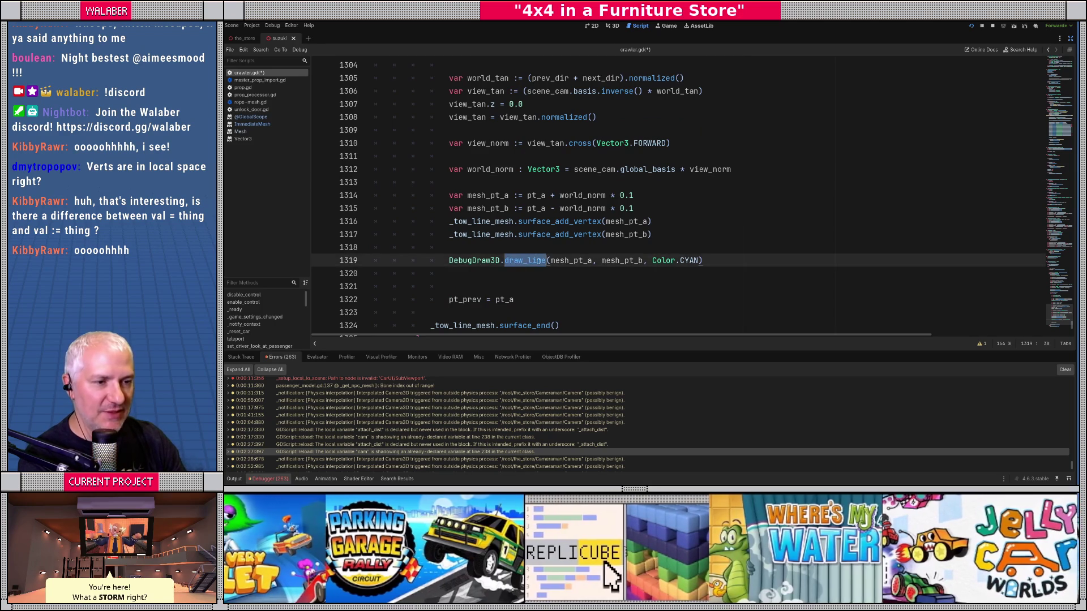
{"action": "double_click", "coordinate": [539, 223]}
{"action": "left_click", "coordinate": [648, 222]}
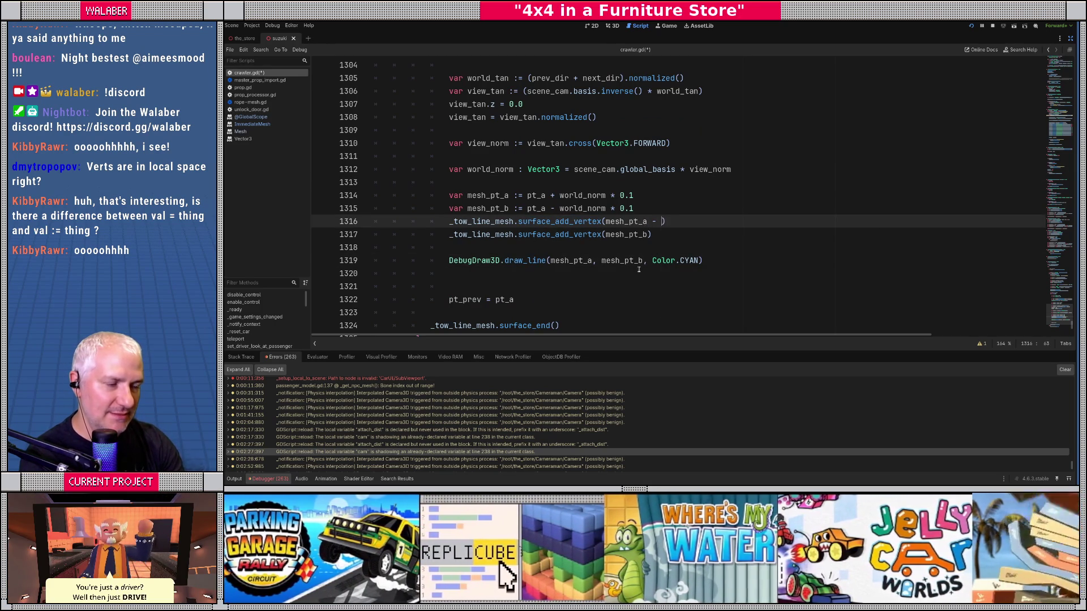
{"action": "key", "text": "BackSpace"}
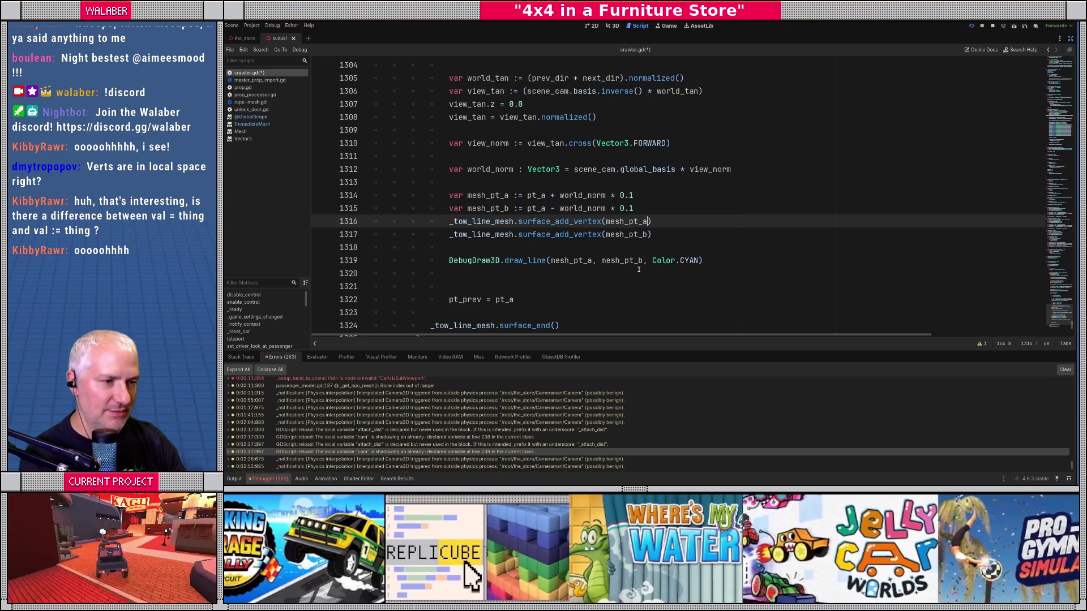
{"action": "scroll", "coordinate": [540, 220], "scroll_direction": "up", "scroll_amount": 8}
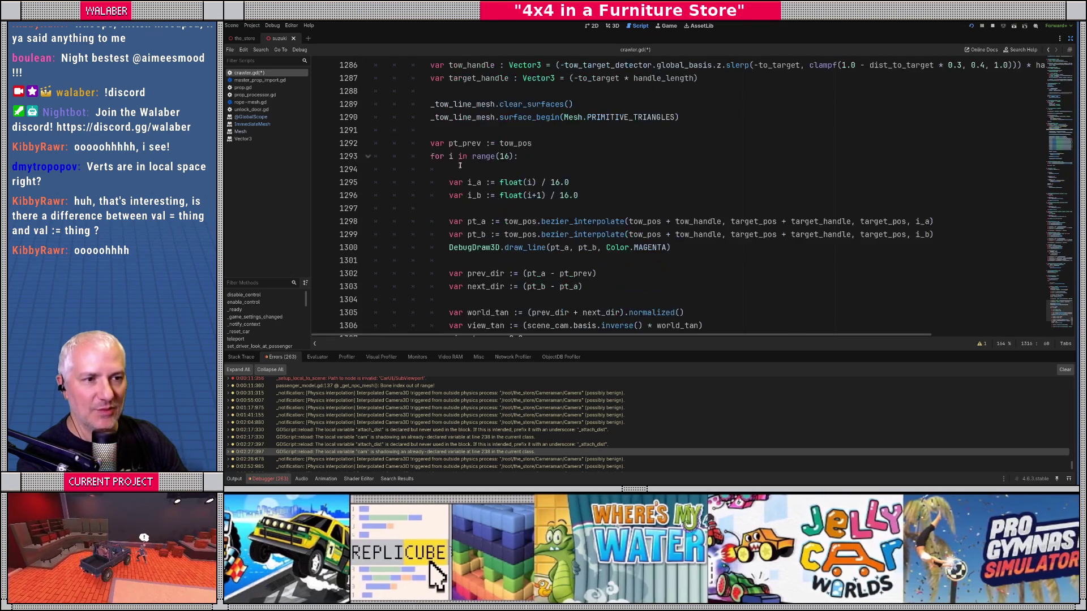
Declare 'var mesh_pos := tow_indication_line.global_position' on line 1270
{"action": "scroll", "coordinate": [450, 158], "scroll_direction": "up", "scroll_amount": 5}
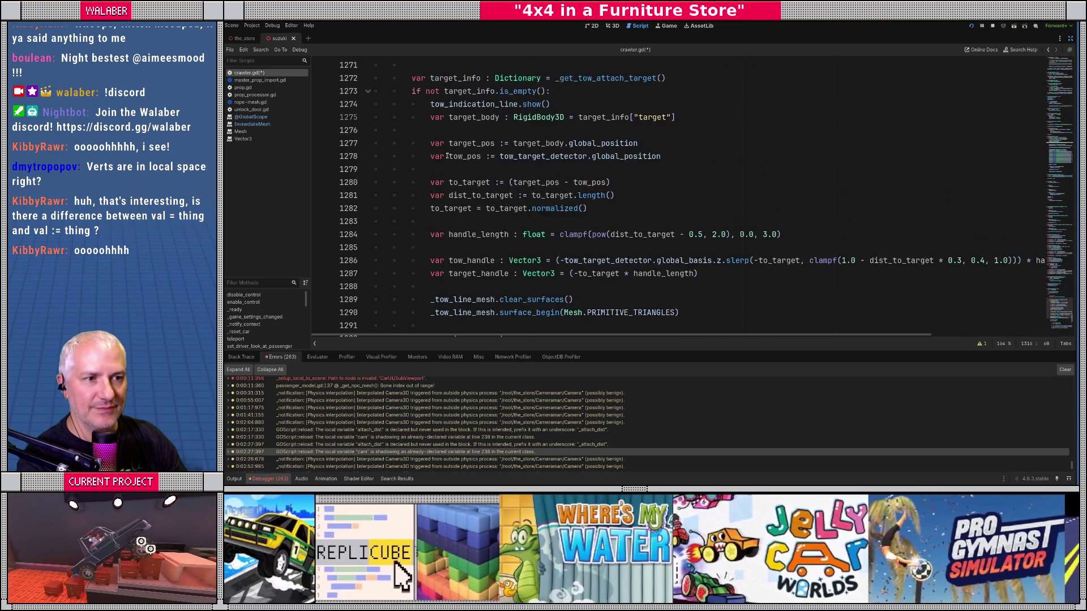
{"action": "left_click", "coordinate": [443, 140]}
{"action": "key", "text": "Up"}
{"action": "type", "text": "var mesh"}
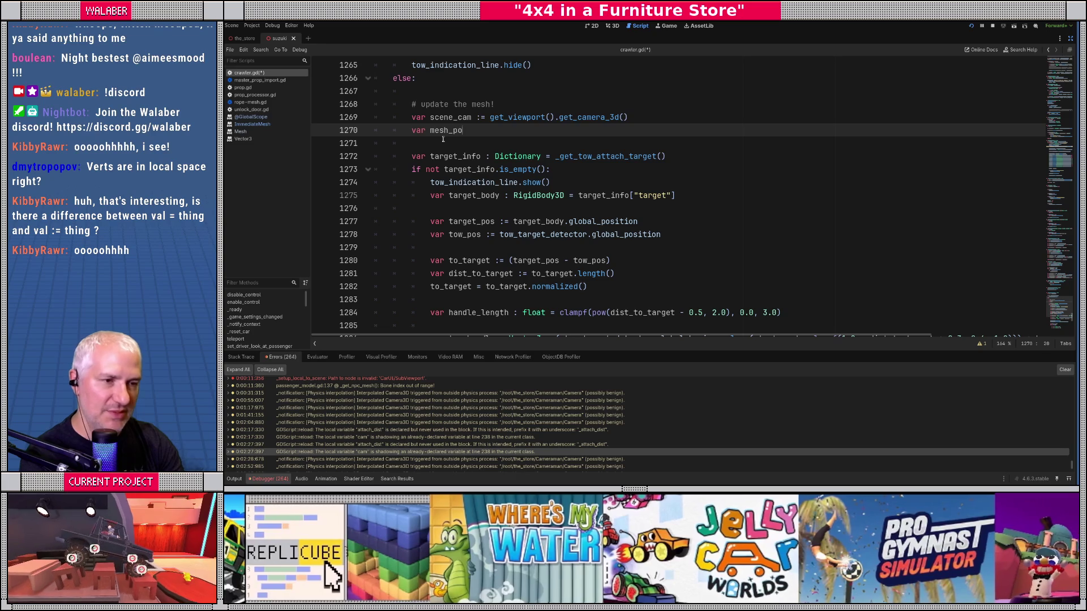
{"action": "type", "text": "os := tow"}
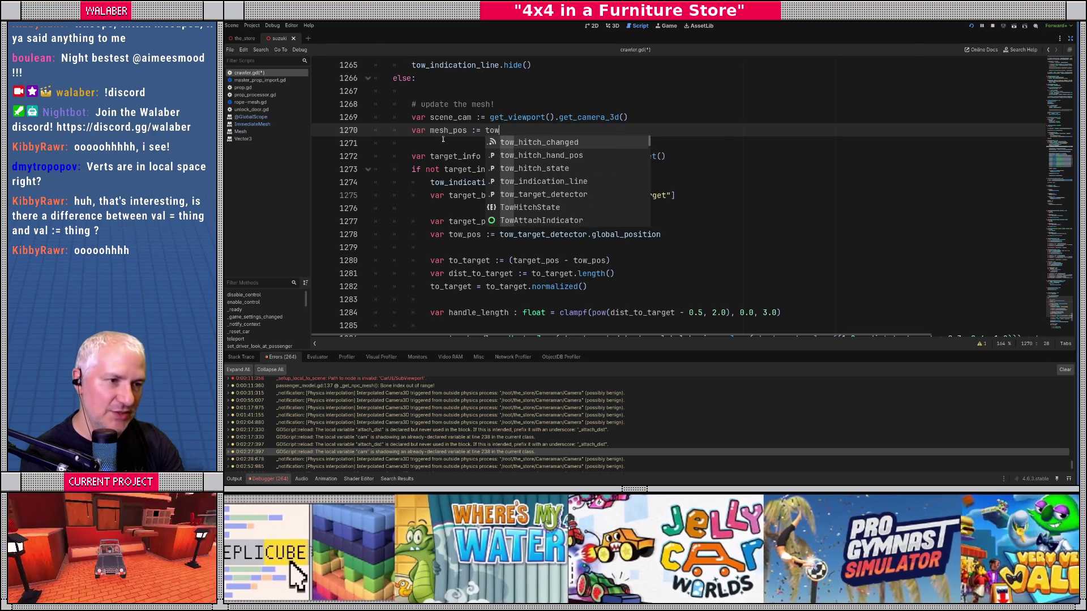
{"action": "type", "text": "_li"}
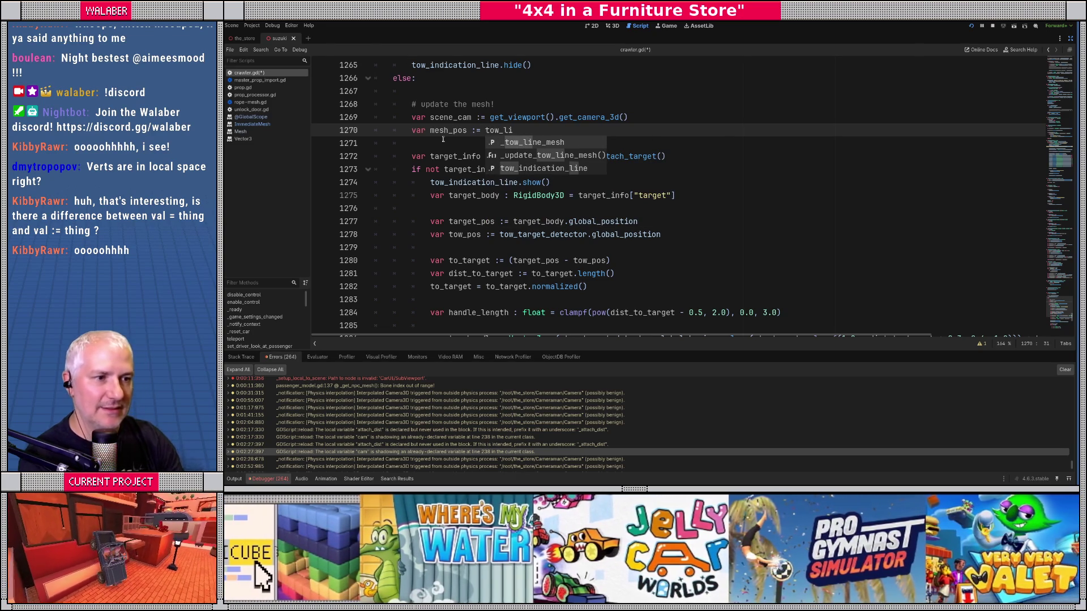
{"action": "key", "text": "Down"}
{"action": "key", "text": "Down"}
{"action": "key", "text": "Return"}
{"action": "type", "text": ".global_po"}
{"action": "key", "text": "Return"}
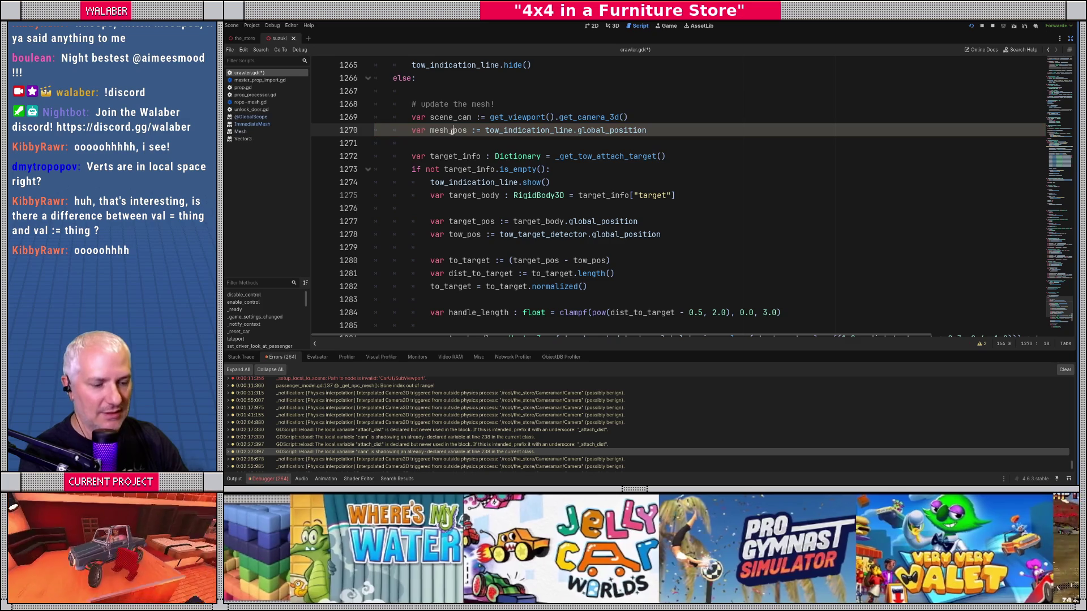
{"action": "double_click", "coordinate": [451, 131]}
Append '- mesh_pos' to the mesh_pt_a and mesh_pt_b vertices on lines 1316-1317, save, and run with F5
{"action": "scroll", "coordinate": [546, 213], "scroll_direction": "down", "scroll_amount": 13}
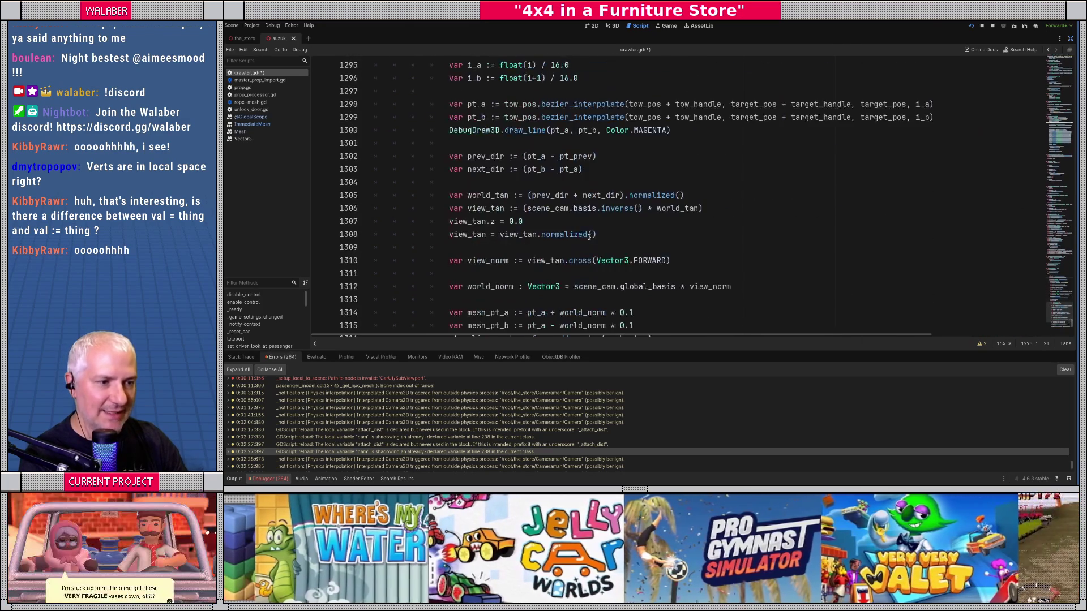
{"action": "left_click", "coordinate": [648, 221]}
{"action": "type", "text": "- mesh_pos"}
{"action": "left_click", "coordinate": [644, 235]}
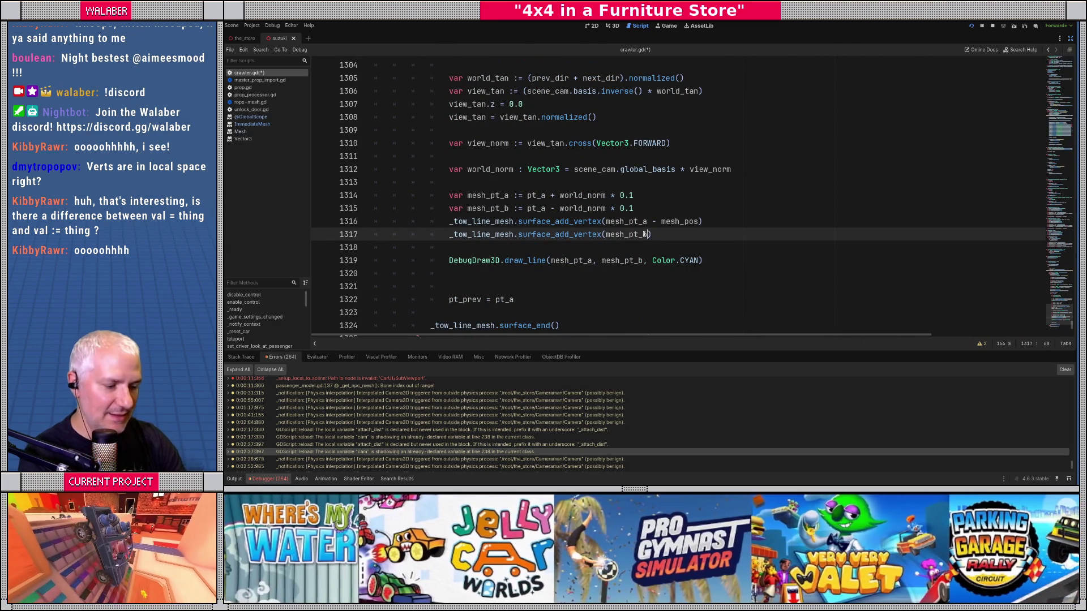
{"action": "type", "text": "- mesh_pos"}
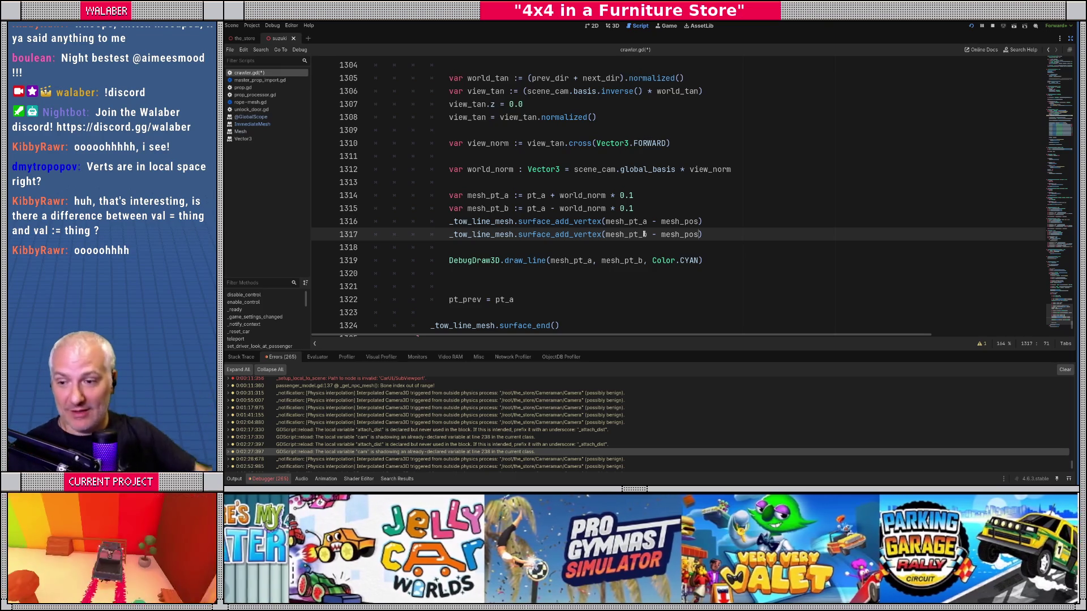
{"action": "key", "text": "ctrl+s"}
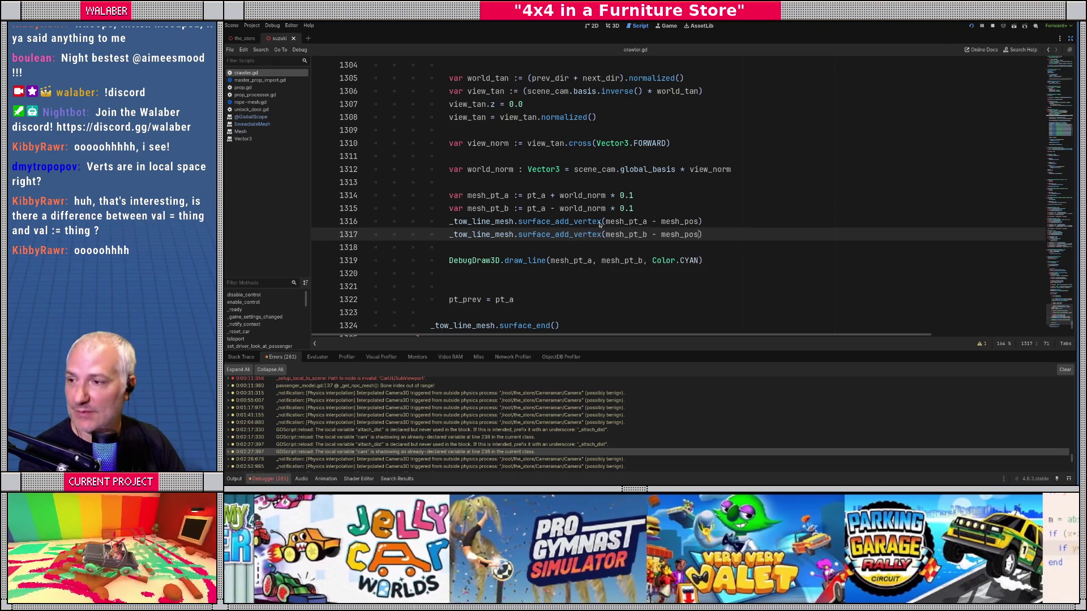
{"action": "key", "text": "F5"}
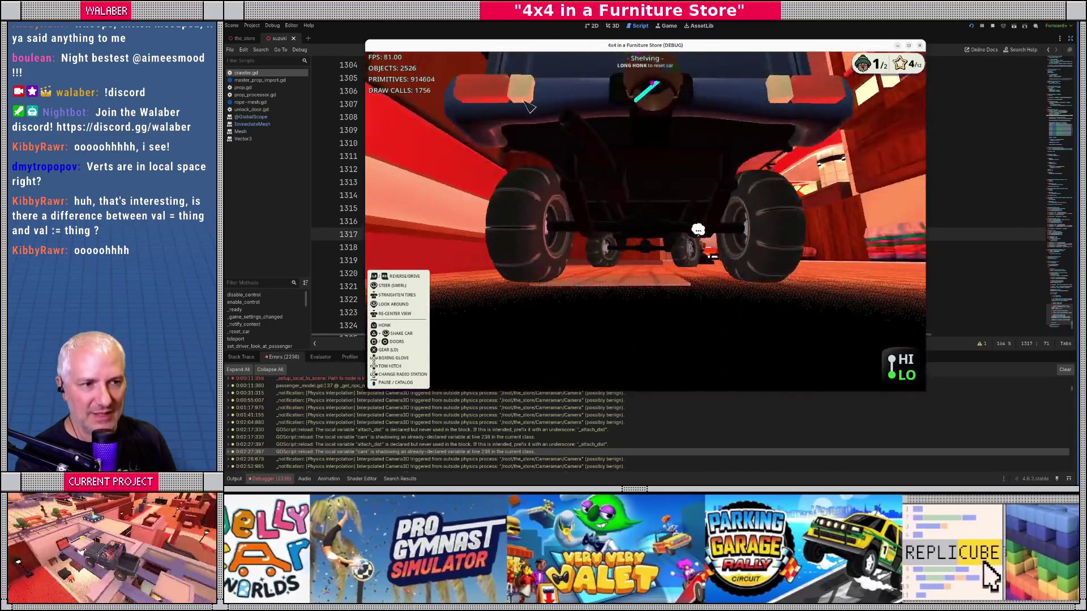
Change the primitive on line 1290 to Mesh.PRIMITIVE_TRIANGLE_STRIP, then save and run the game
{"action": "key", "text": "F8"}
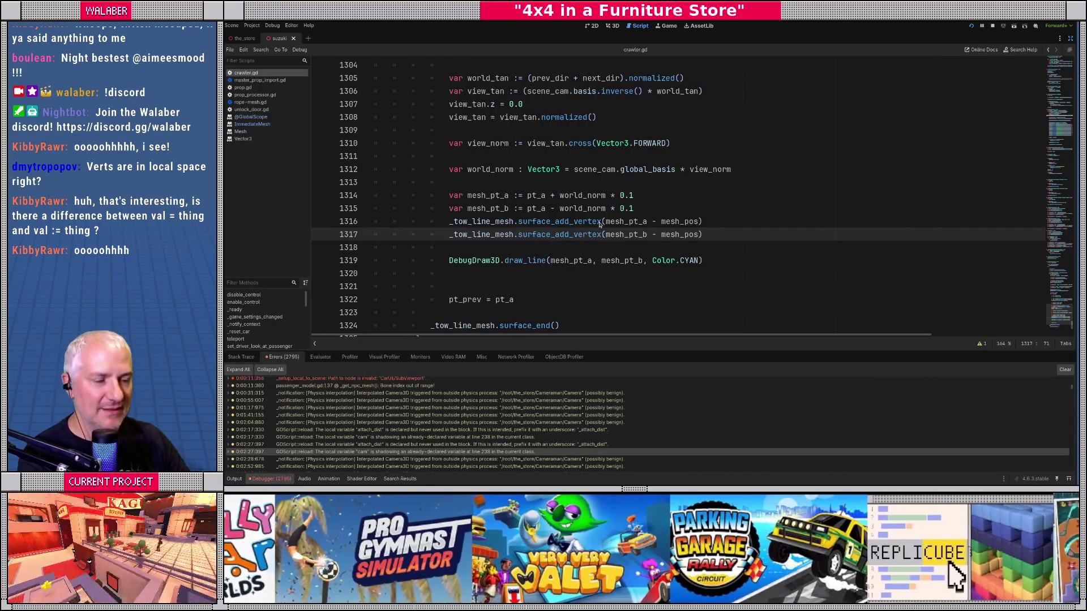
{"action": "left_click", "coordinate": [538, 248]}
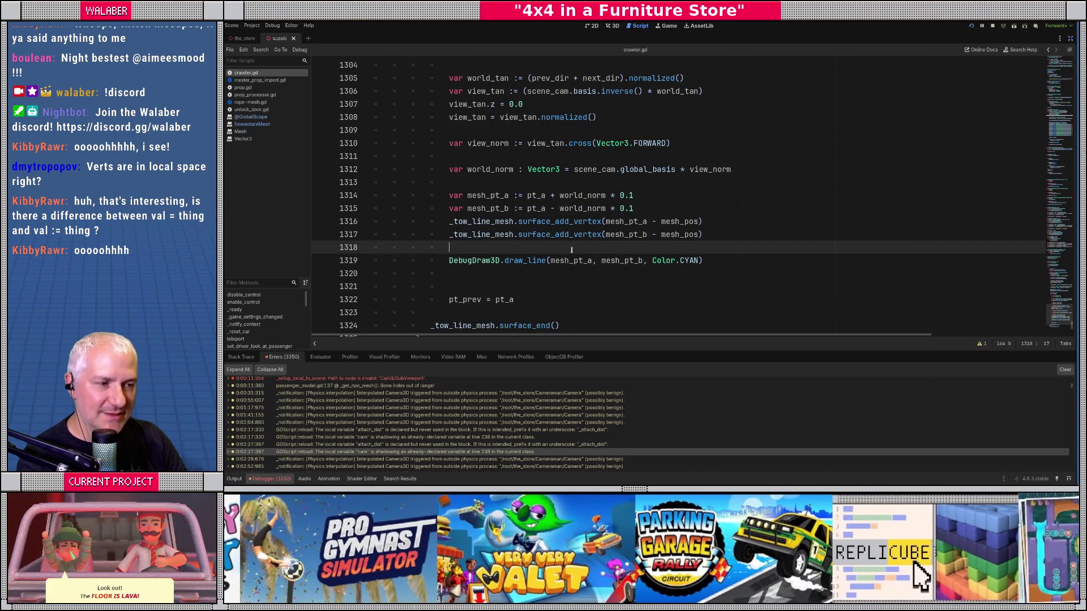
{"action": "left_click", "coordinate": [523, 182]}
{"action": "scroll", "coordinate": [566, 170], "scroll_direction": "up", "scroll_amount": 6}
{"action": "scroll", "coordinate": [620, 162], "scroll_direction": "up", "scroll_amount": 1}
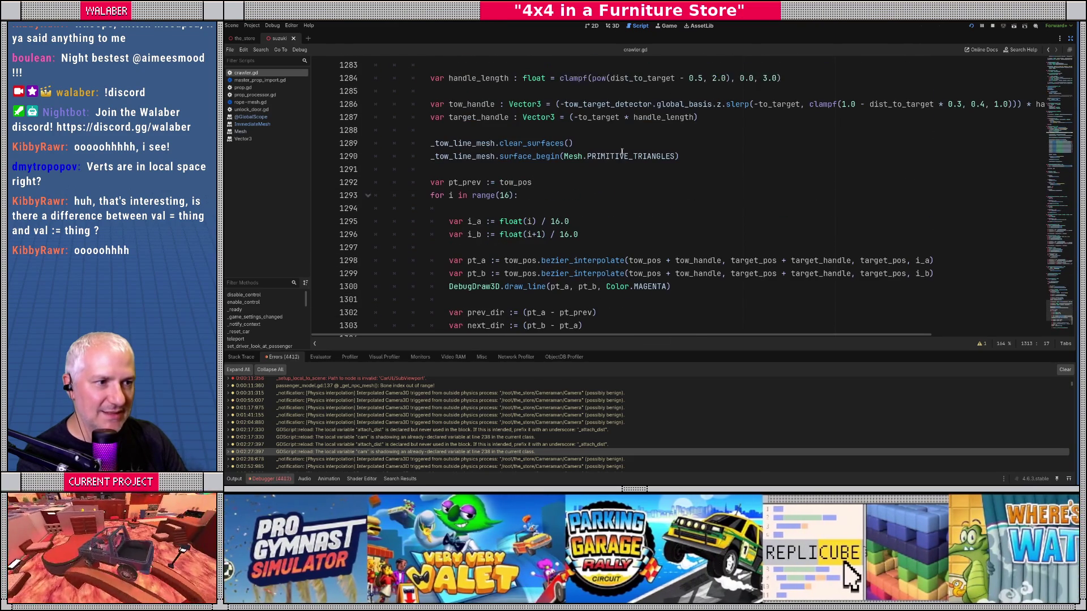
{"action": "double_click", "coordinate": [623, 155]}
{"action": "type", "text": "PR"}
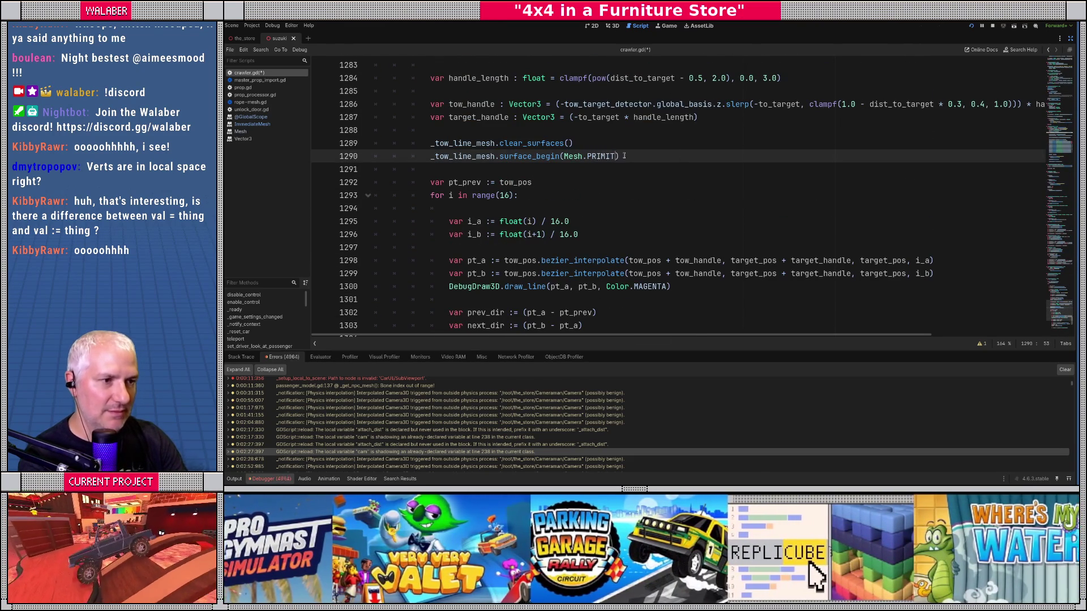
{"action": "type", "text": "I"}
{"action": "key", "text": "Down"}
{"action": "key", "text": "Down"}
{"action": "key", "text": "Down"}
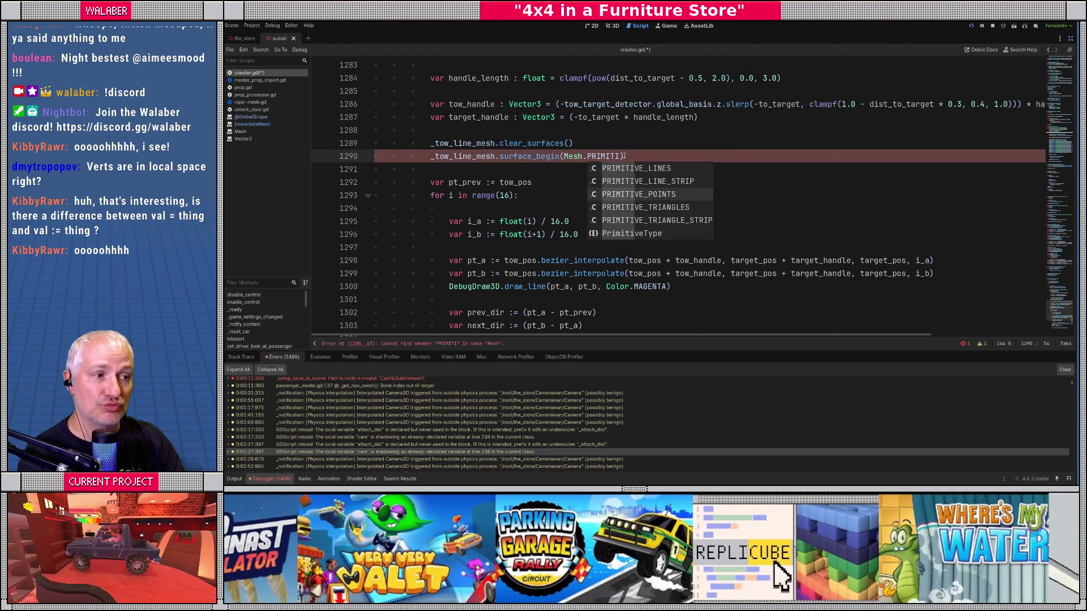
{"action": "key", "text": "Return"}
{"action": "key", "text": "F5"}
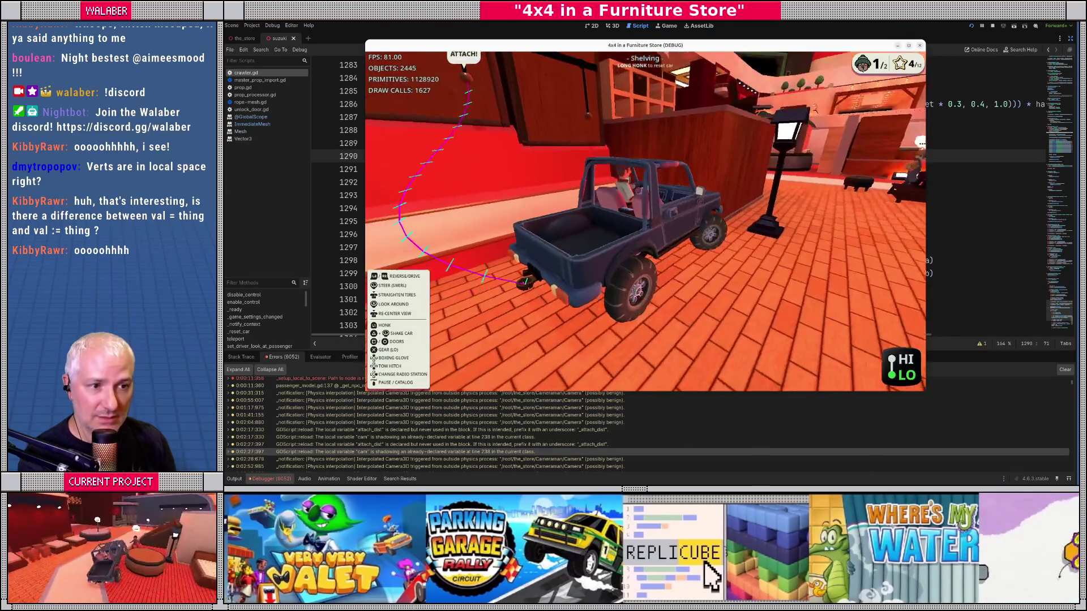
Swap the two surface_add_vertex lines so mesh_pt_b is added before mesh_pt_a
{"action": "key", "text": "F8"}
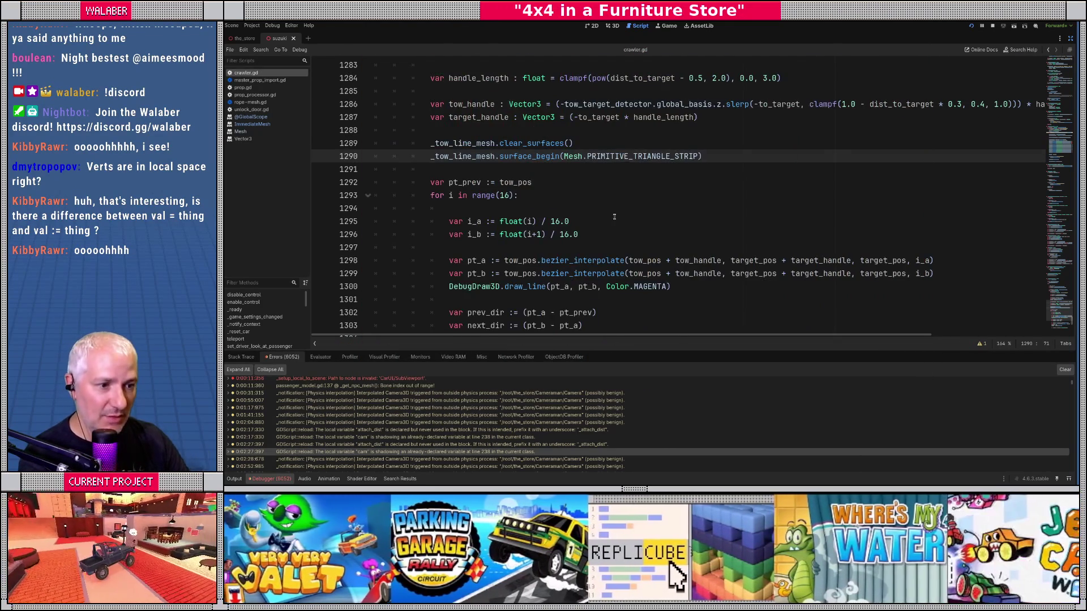
{"action": "scroll", "coordinate": [614, 216], "scroll_direction": "down", "scroll_amount": 7}
{"action": "left_click", "coordinate": [523, 234]}
{"action": "key", "text": "Up"}
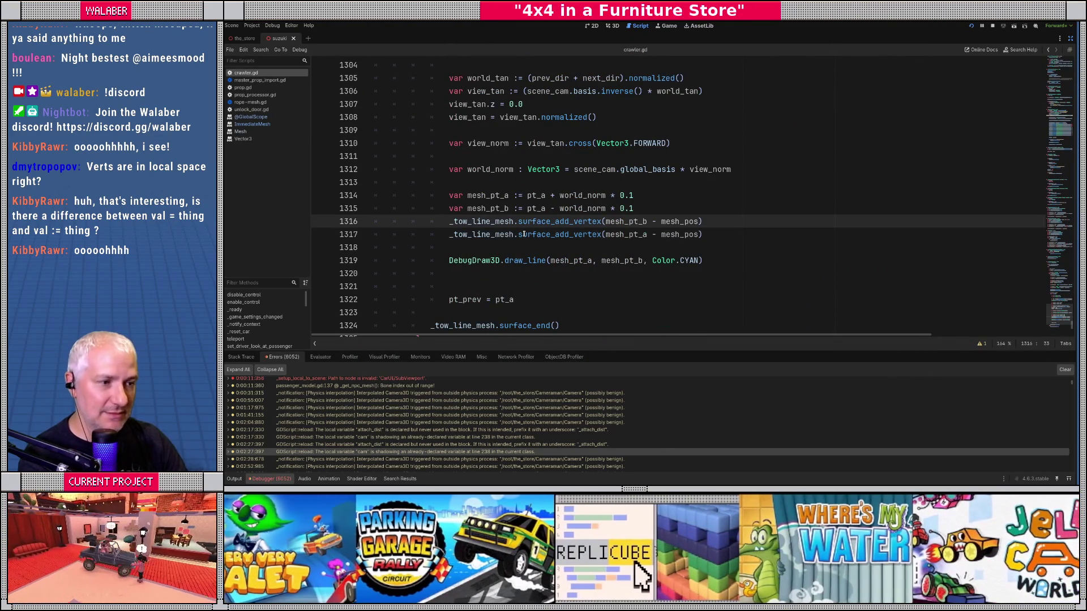
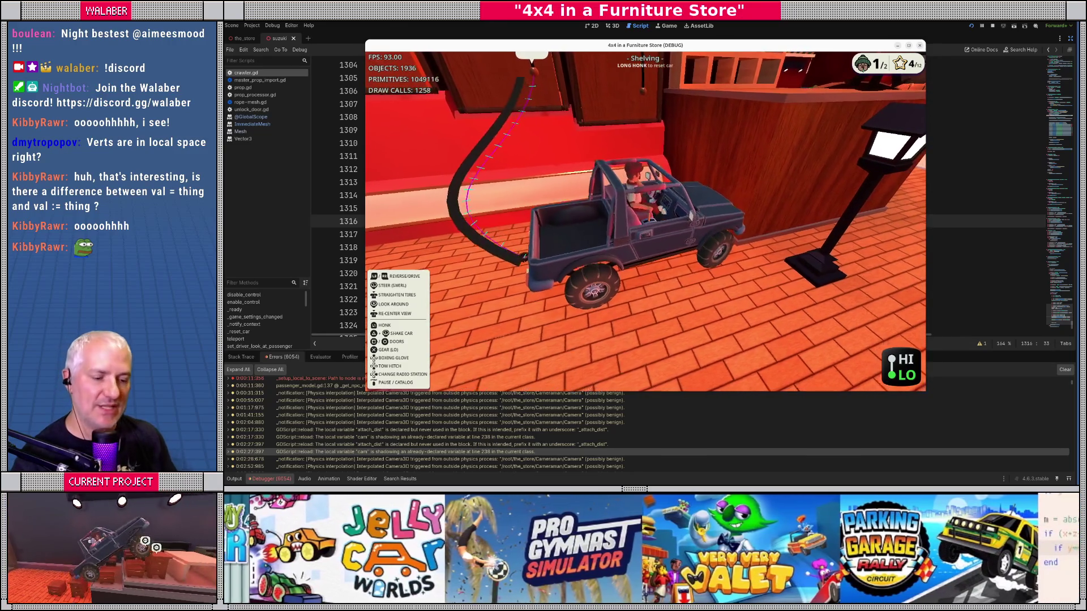
Rename mesh_pos to mesh_tx and assign it the indicator line's global_transform
{"action": "left_click", "coordinate": [524, 234]}
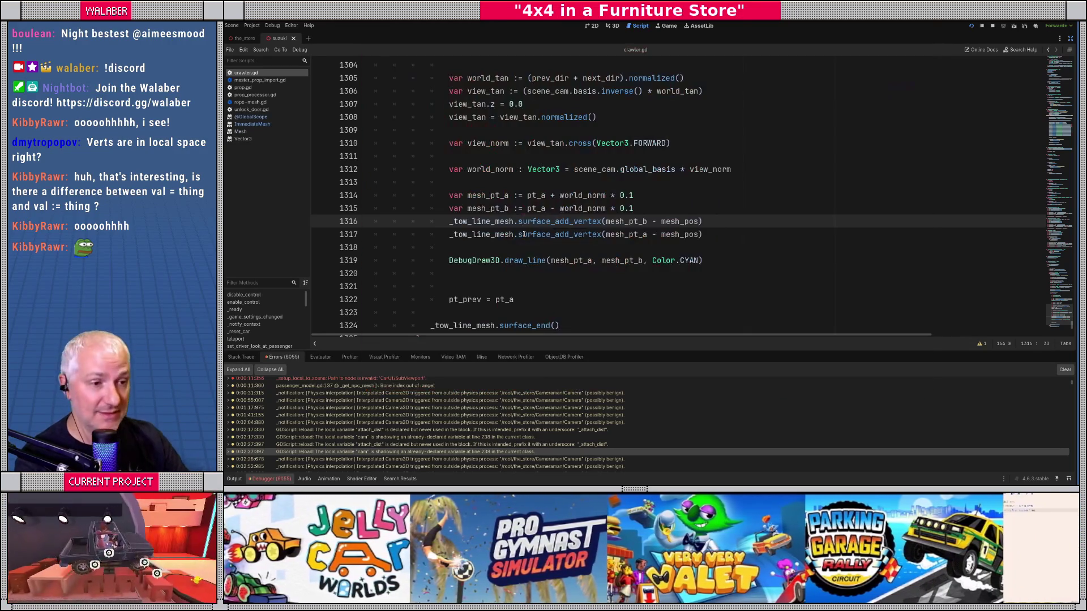
{"action": "mouse_move", "coordinate": [524, 234]}
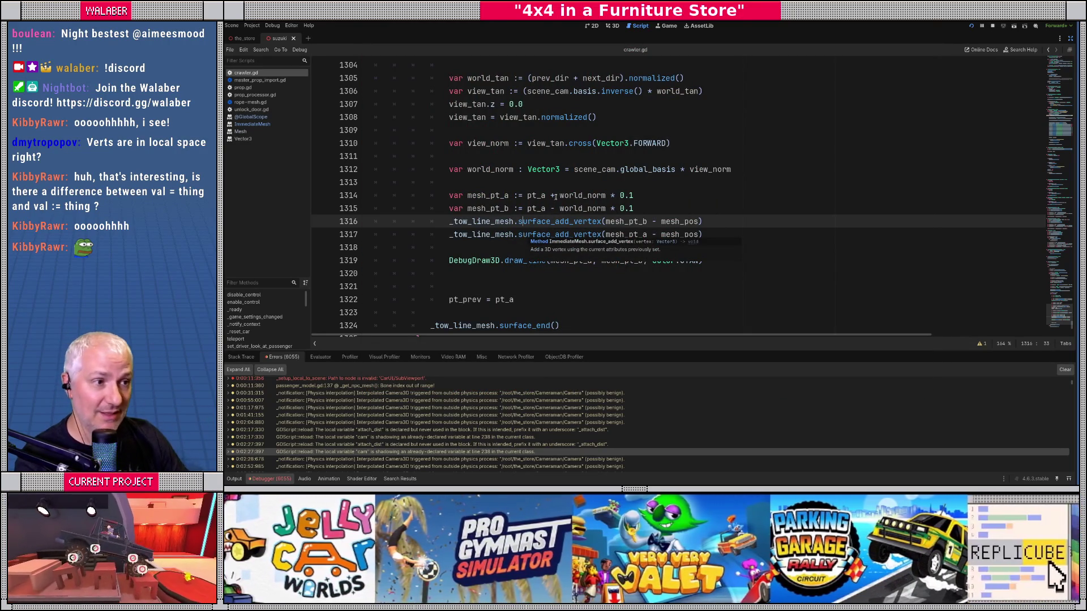
{"action": "left_click", "coordinate": [554, 182]}
{"action": "scroll", "coordinate": [481, 170], "scroll_direction": "up", "scroll_amount": 10}
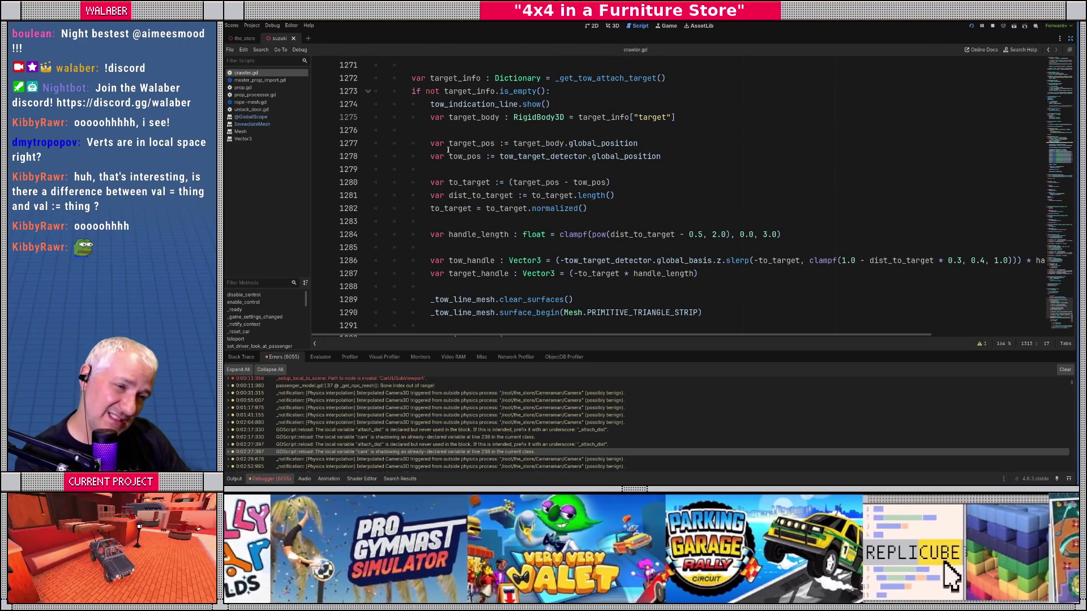
{"action": "scroll", "coordinate": [448, 150], "scroll_direction": "up", "scroll_amount": 3}
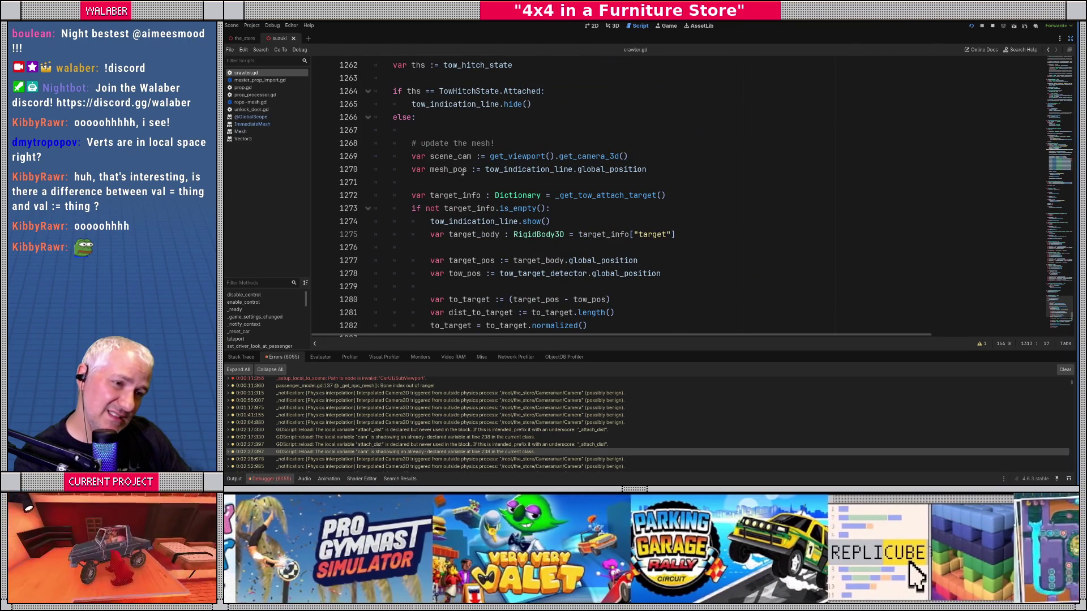
{"action": "left_click", "coordinate": [453, 170]}
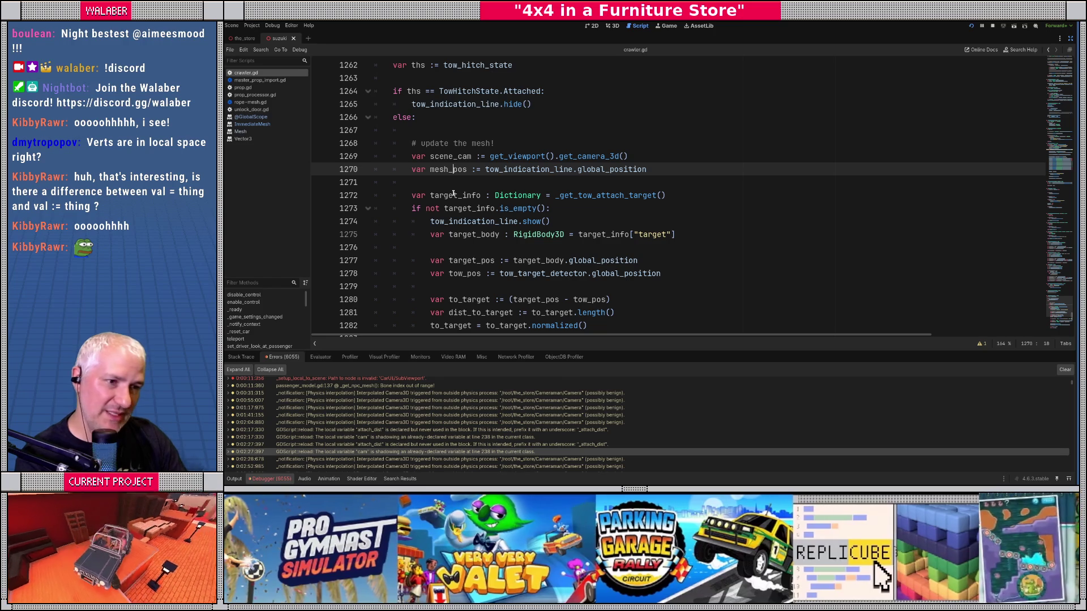
{"action": "key", "text": "Delete"}
{"action": "key", "text": "Delete"}
{"action": "key", "text": "Delete"}
{"action": "type", "text": "tx"}
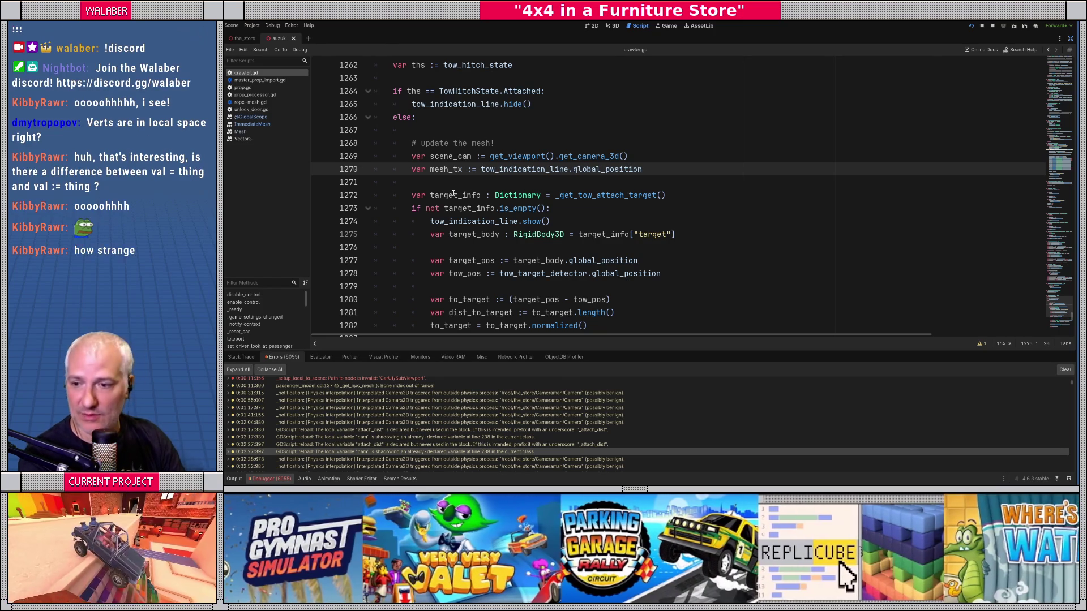
{"action": "key", "text": "End"}
{"action": "key", "text": "BackSpace"}
{"action": "key", "text": "BackSpace"}
{"action": "key", "text": "BackSpace"}
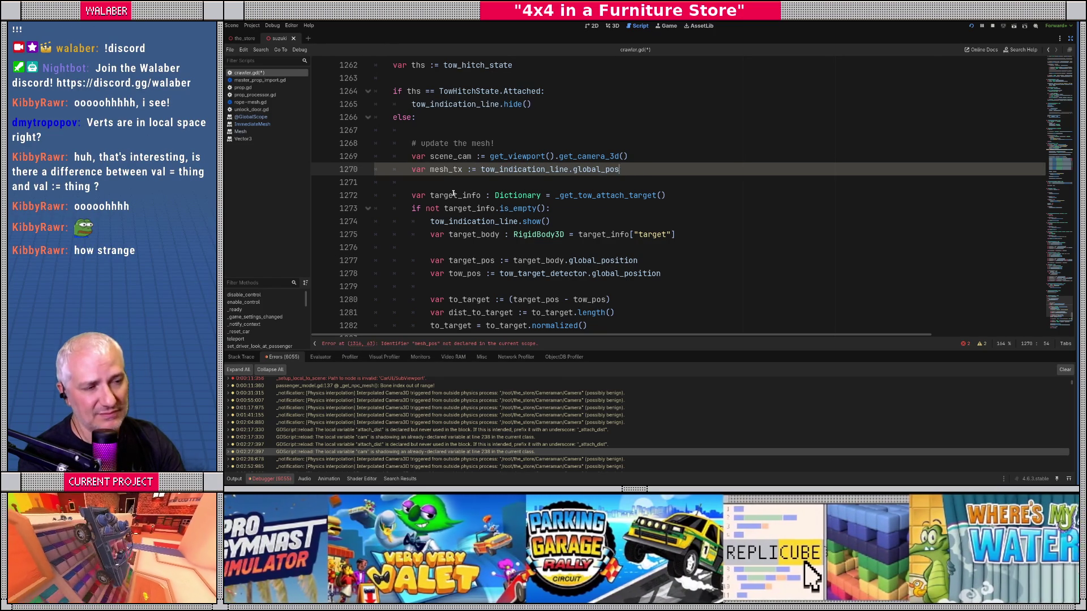
{"action": "type", "text": "tra"}
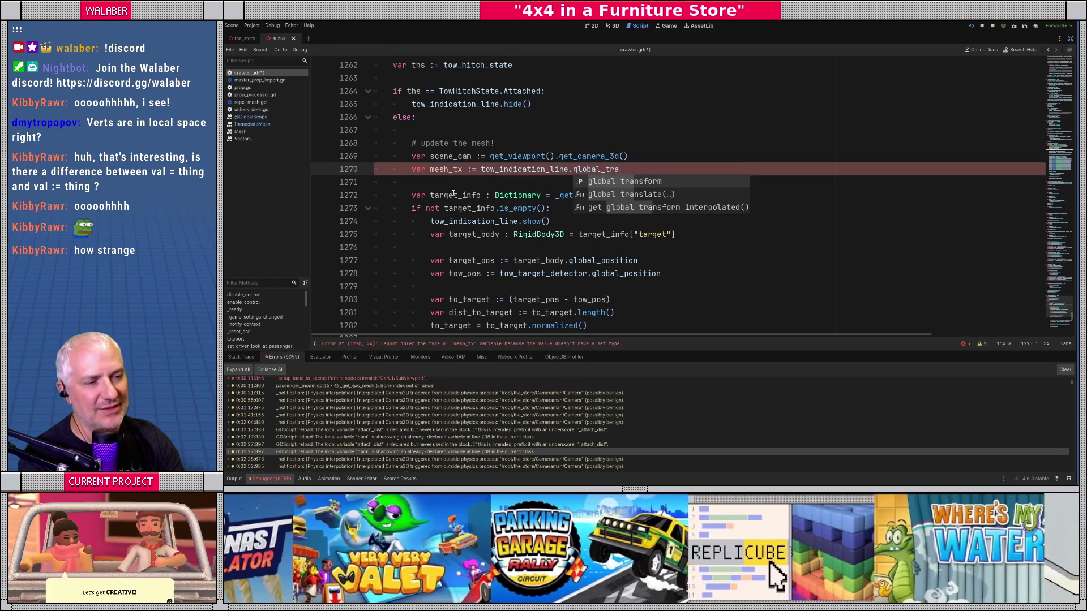
{"action": "key", "text": "Return"}
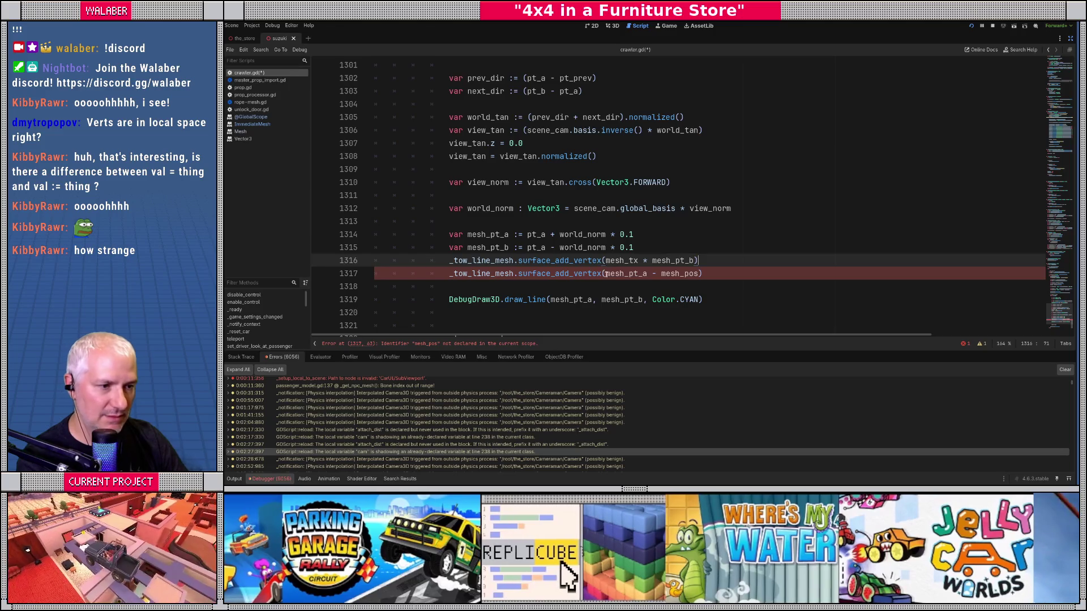
Change the line 1317 vertex to mesh_tx * point, then save and run the game
{"action": "left_click", "coordinate": [603, 273]}
{"action": "type", "text": "mesh_tx *"}
{"action": "key", "text": "BackSpace"}
{"action": "key", "text": "BackSpace"}
{"action": "key", "text": "BackSpace"}
{"action": "key", "text": "ctrl+s"}
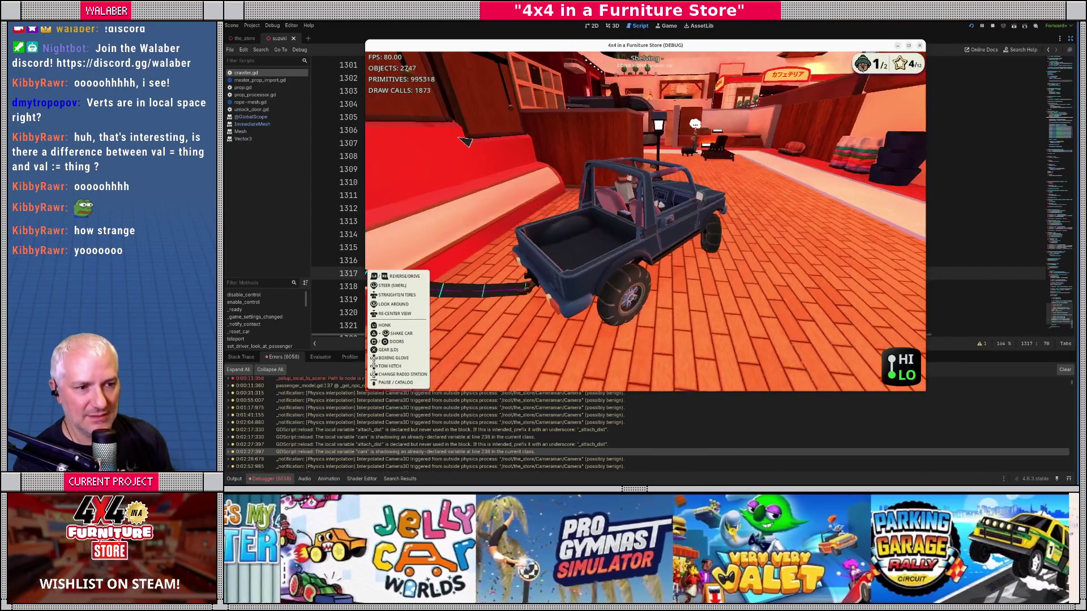
Stop the game and declare var runnin_u := 0.0 below the pt_prev line
{"action": "key", "text": "F8"}
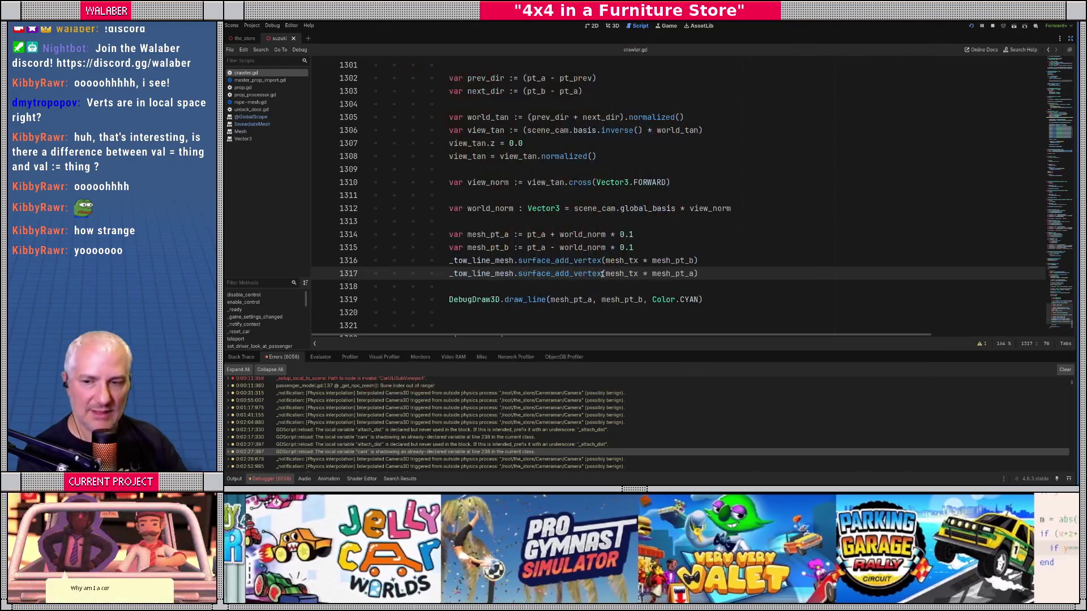
{"action": "left_click", "coordinate": [525, 224]}
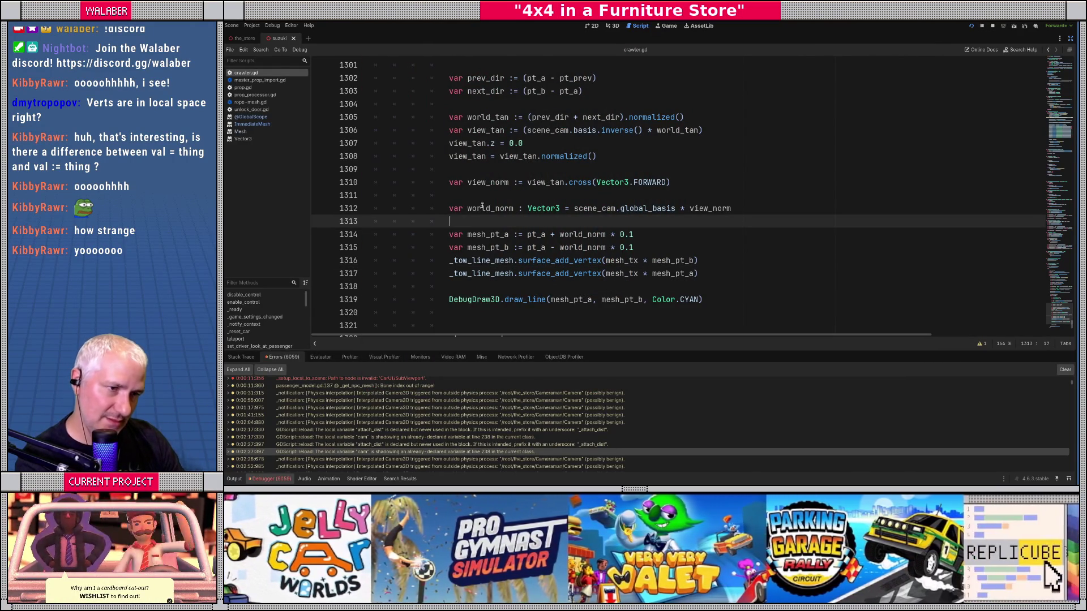
{"action": "scroll", "coordinate": [468, 202], "scroll_direction": "up", "scroll_amount": 3}
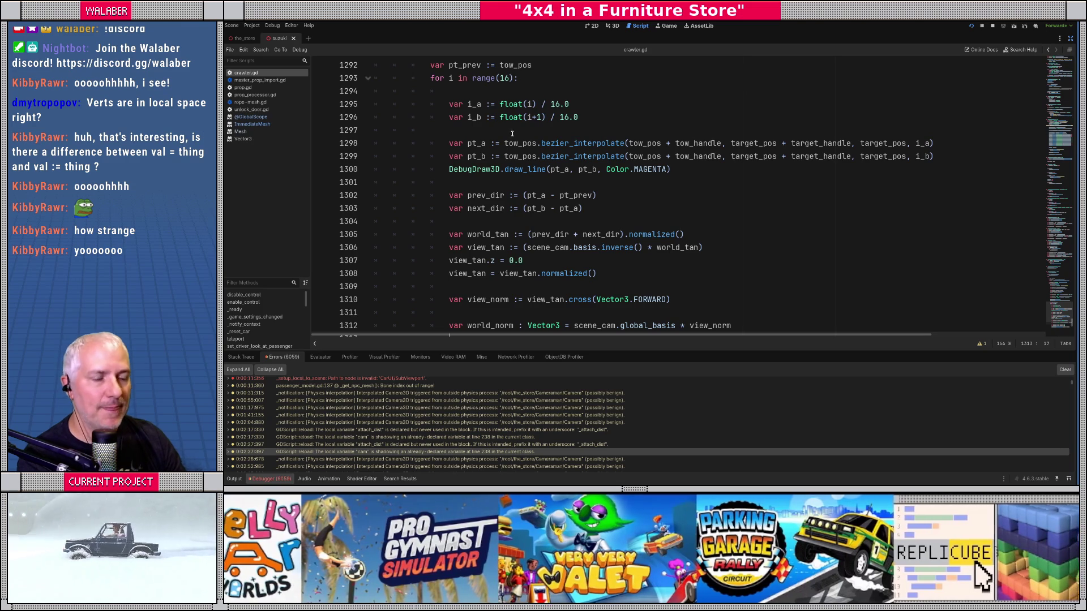
{"action": "left_click", "coordinate": [499, 128]}
{"action": "scroll", "coordinate": [527, 136], "scroll_direction": "up", "scroll_amount": 2}
{"action": "left_click", "coordinate": [552, 145]}
{"action": "key", "text": "Return"}
{"action": "type", "text": "v"}
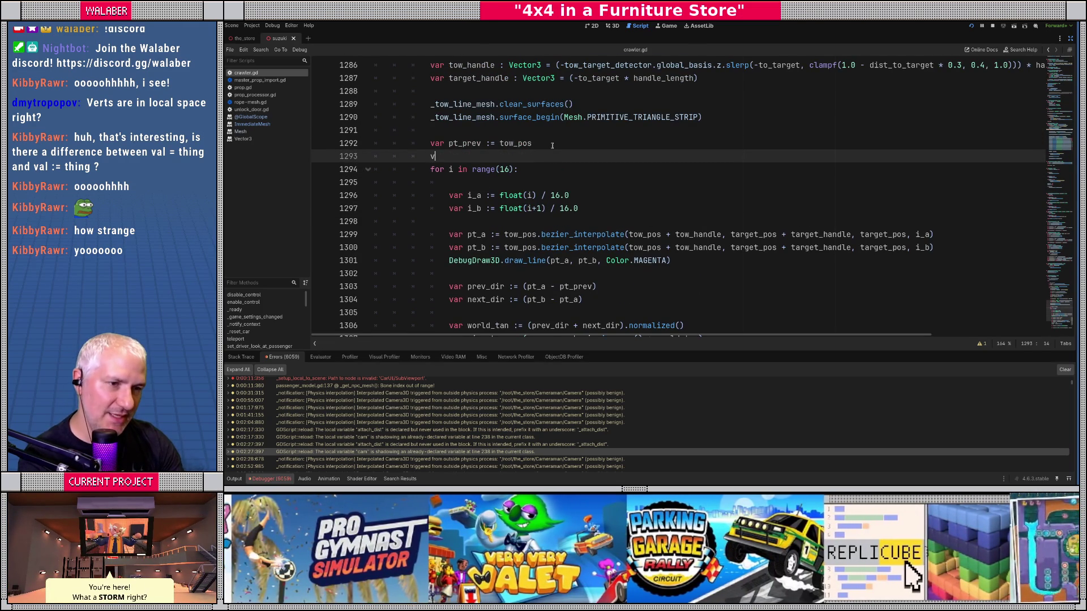
{"action": "type", "text": "ar runnin_"}
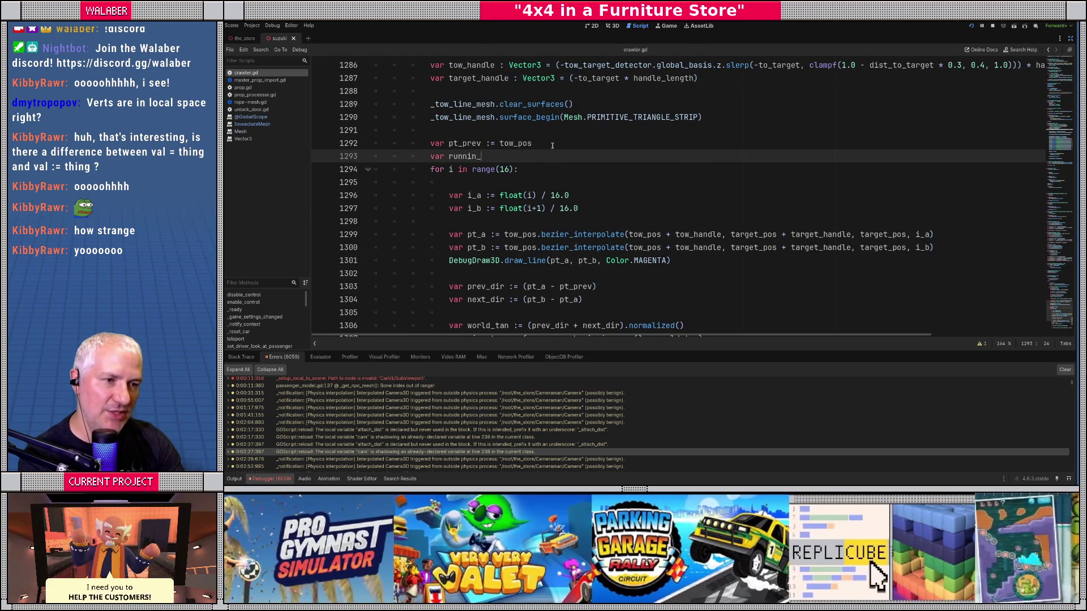
{"action": "type", "text": "u := 0.0"}
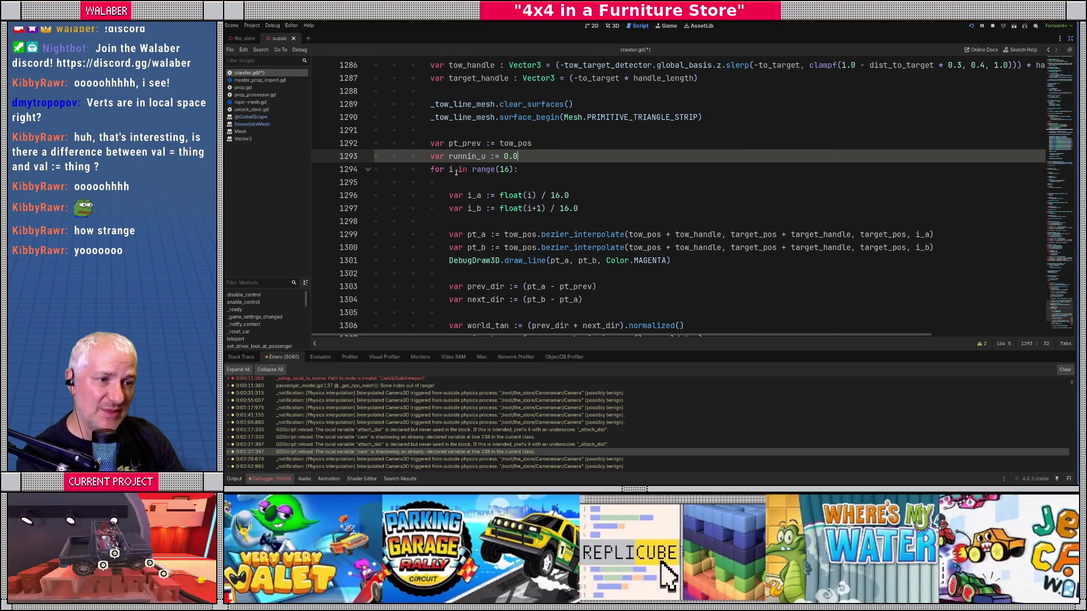
Change the 16.0 divisors in the i_a and i_b lines to 15.0
{"action": "left_click_drag", "start_coordinate": [464, 198], "coordinate": [556, 196]}
{"action": "left_click_drag", "start_coordinate": [460, 208], "coordinate": [570, 210]}
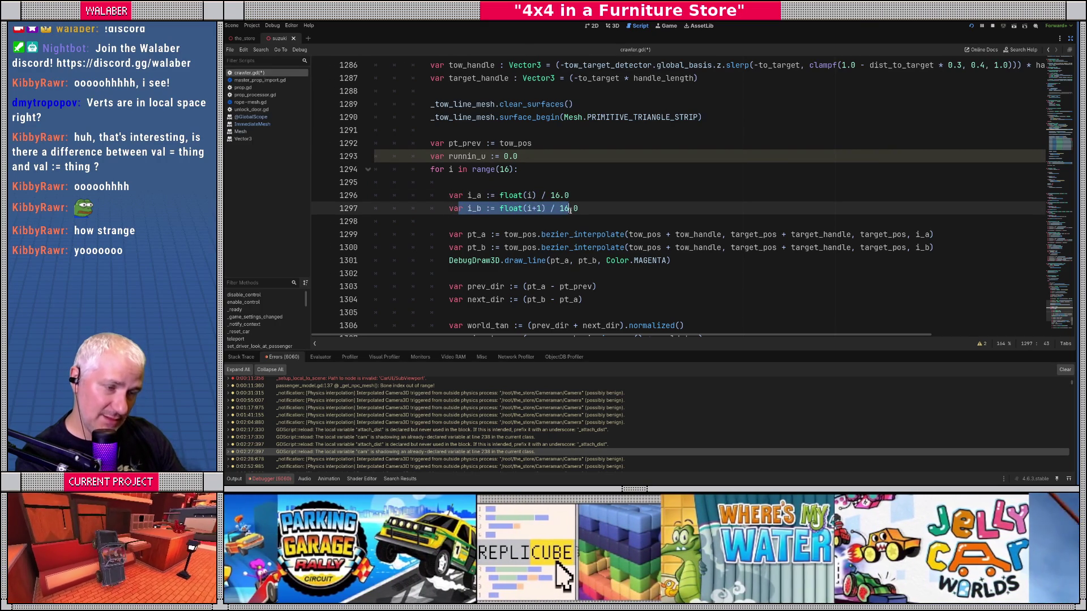
{"action": "left_click", "coordinate": [535, 197]}
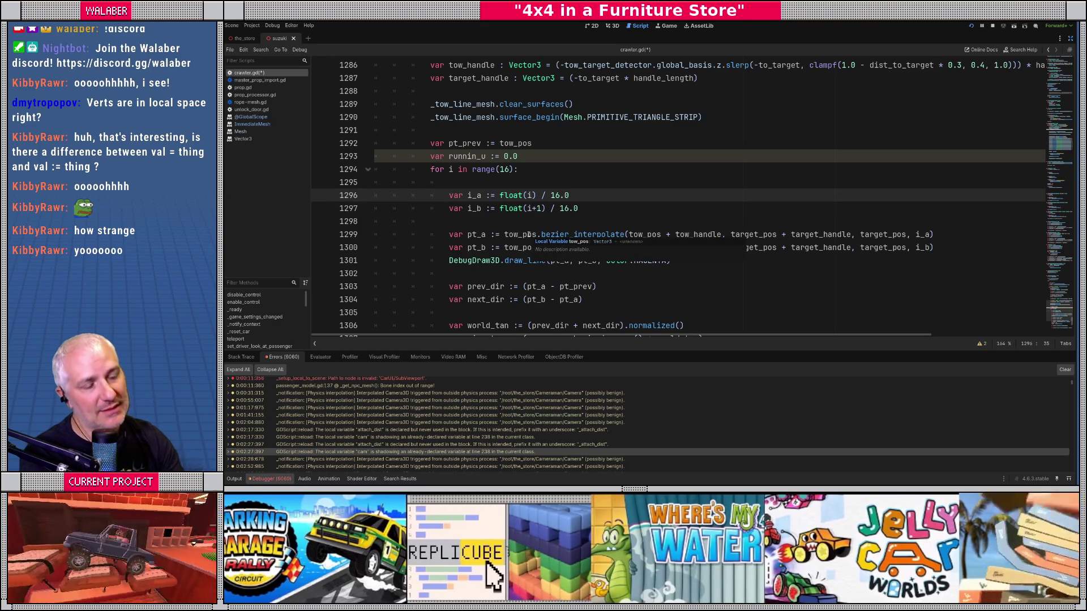
{"action": "key", "text": "Right"}
{"action": "key", "text": "Right"}
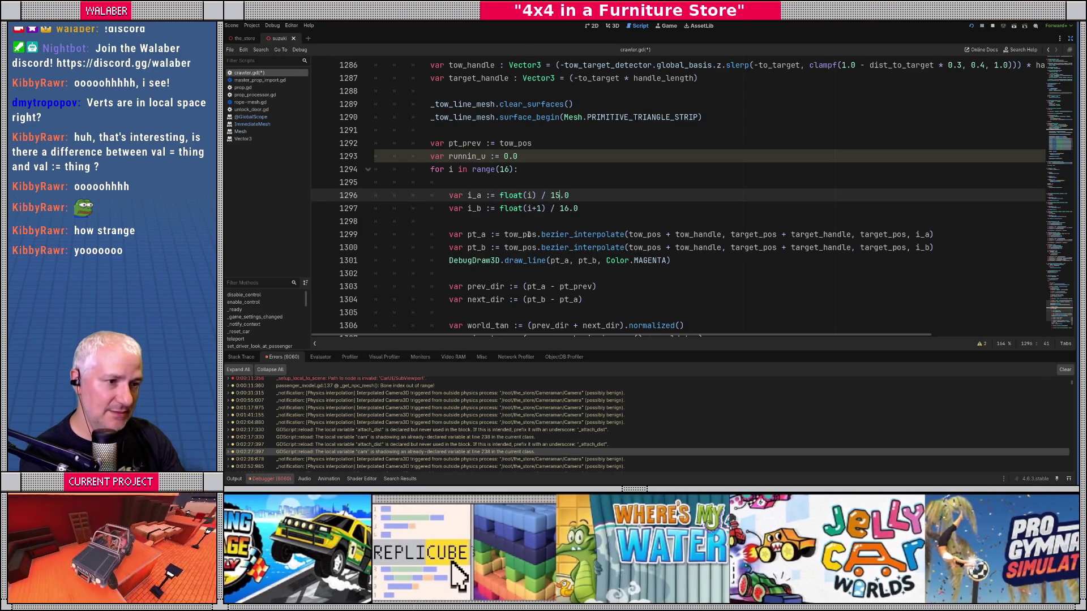
{"action": "key", "text": "Delete"}
{"action": "type", "text": "5"}
{"action": "key", "text": "Down"}
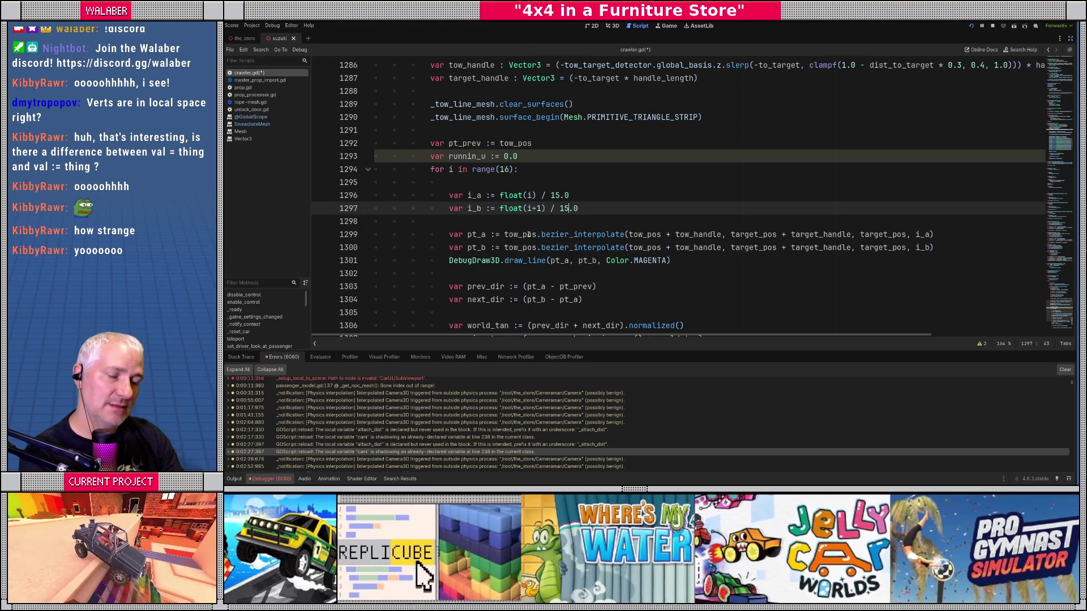
{"action": "key", "text": "Up"}
{"action": "key", "text": "Left"}
{"action": "key", "text": "Left"}
{"action": "key", "text": "Left"}
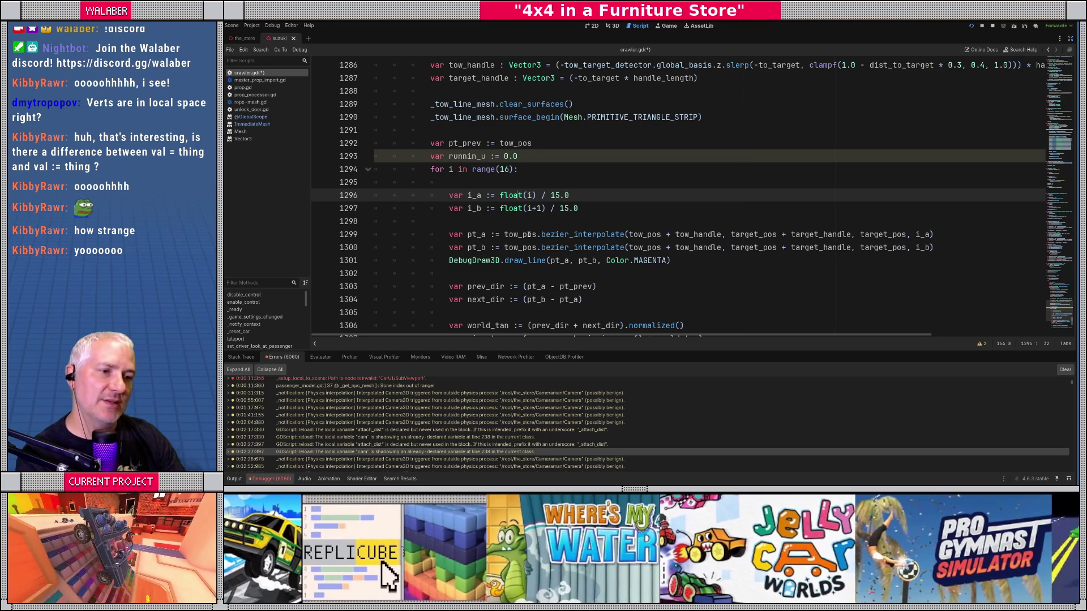
{"action": "key", "text": "shift+End"}
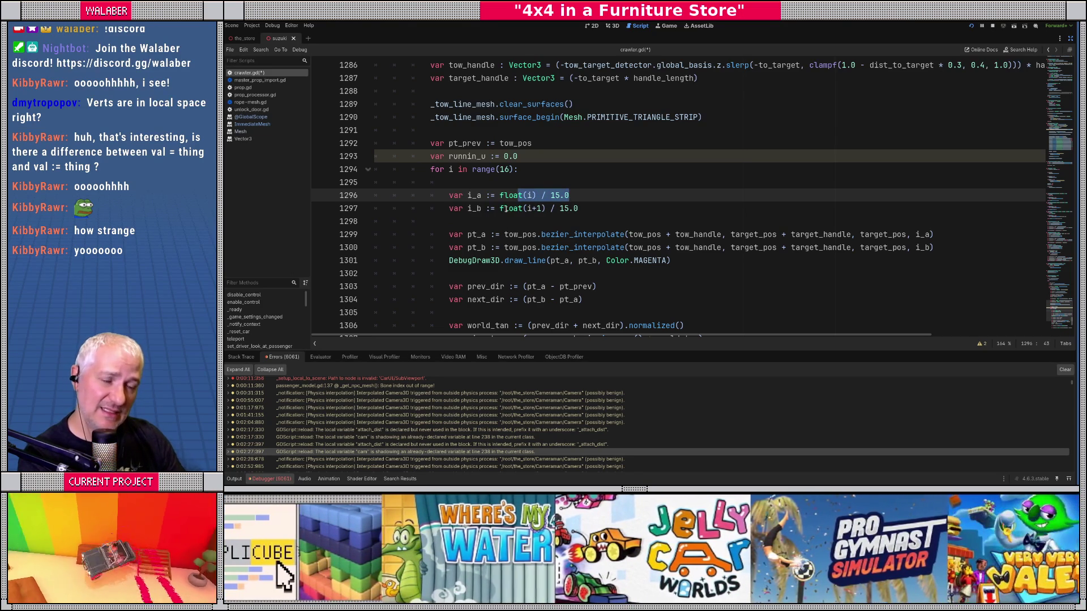
Wrap the i_b expression in clampf(..., 0.0, 1.0) and run the game with F5
{"action": "left_click", "coordinate": [503, 208]}
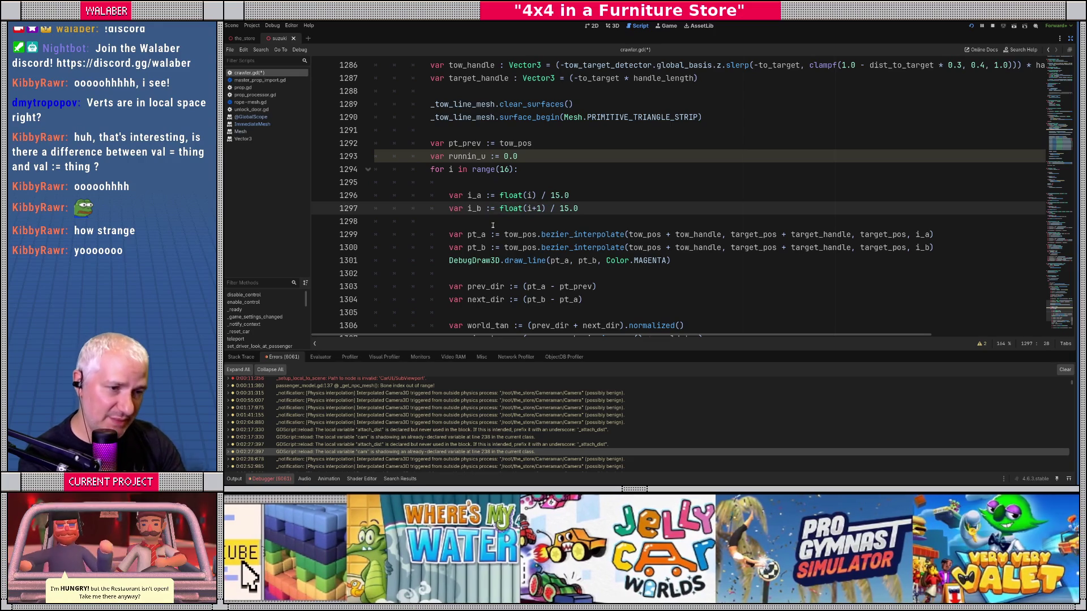
{"action": "type", "text": "clampf"}
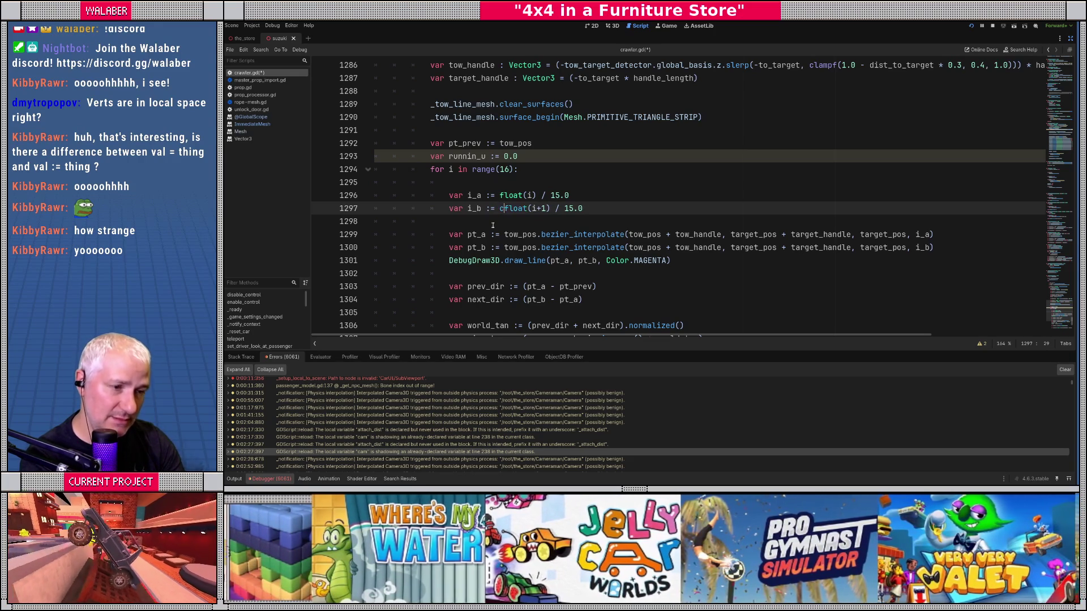
{"action": "type", "text": "("}
{"action": "key", "text": "End"}
{"action": "type", "text": ","}
{"action": "type", "text": ")"}
{"action": "key", "text": "F5"}
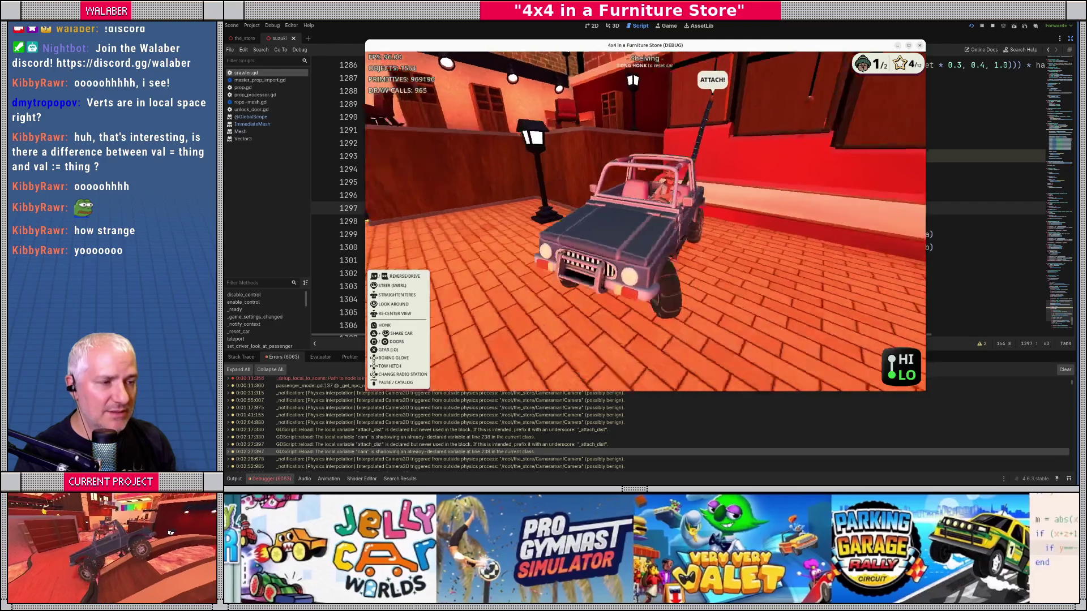
Stop the game, enlarge the script view and add blank lines below the mesh_pt_b line
{"action": "key", "text": "F8"}
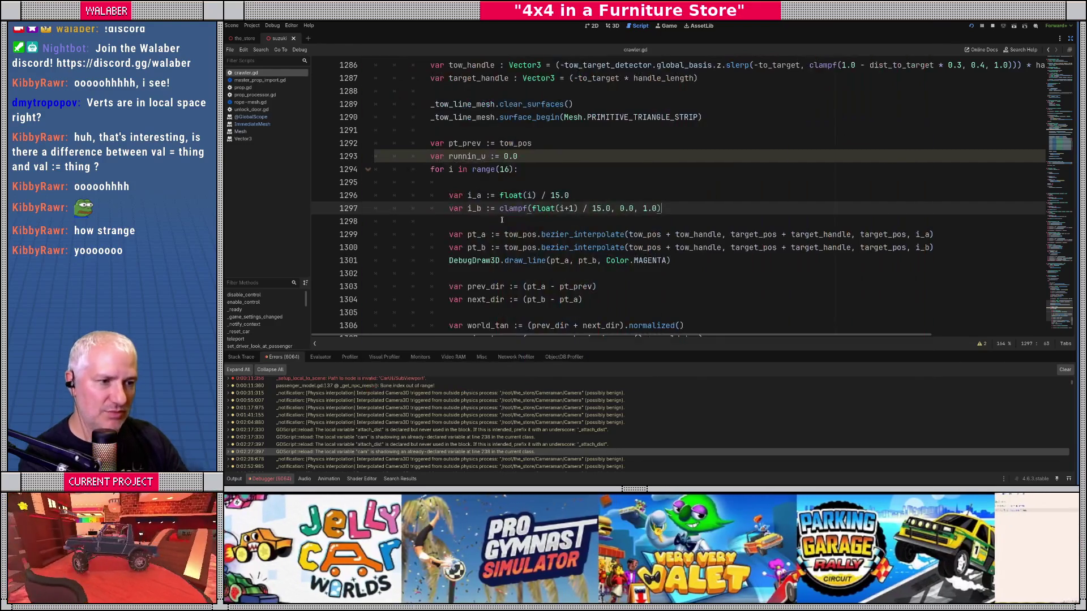
{"action": "left_click", "coordinate": [504, 222]}
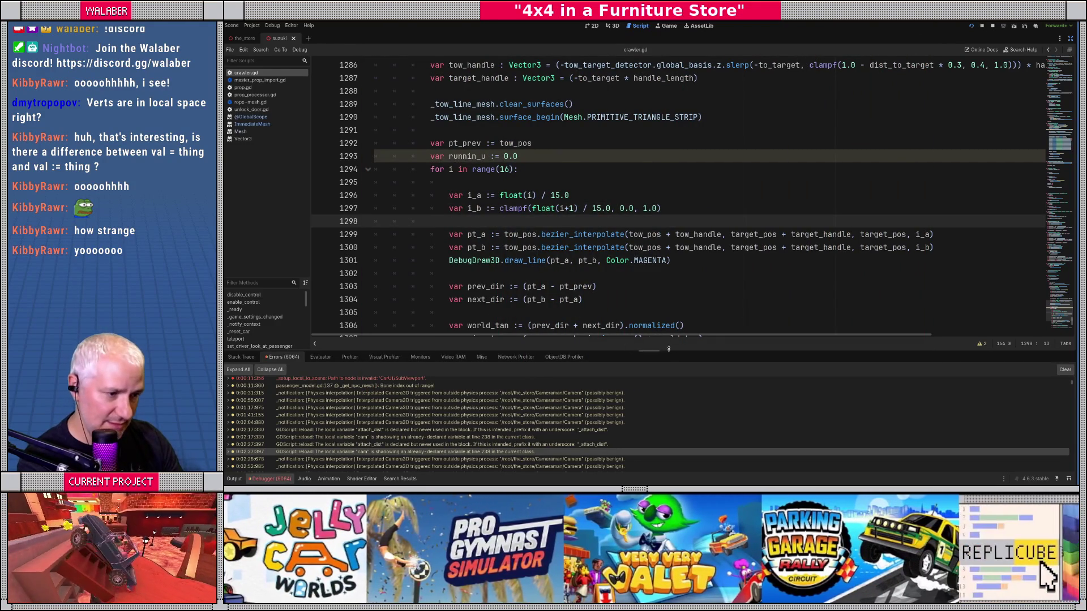
{"action": "left_click_drag", "start_coordinate": [648, 350], "coordinate": [648, 396]}
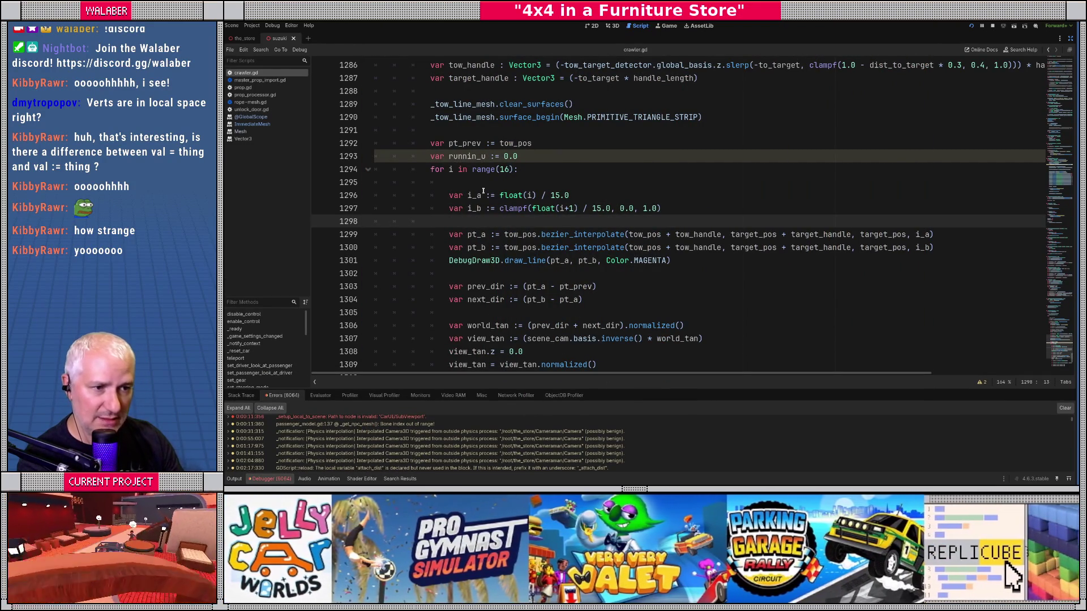
{"action": "left_click", "coordinate": [480, 182]}
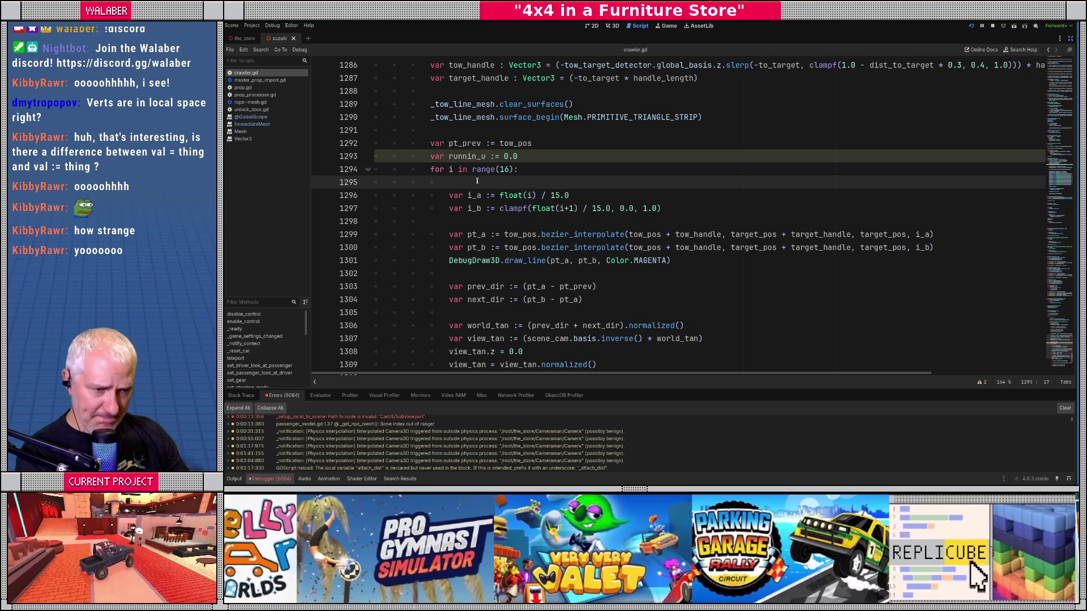
{"action": "left_click", "coordinate": [560, 156]}
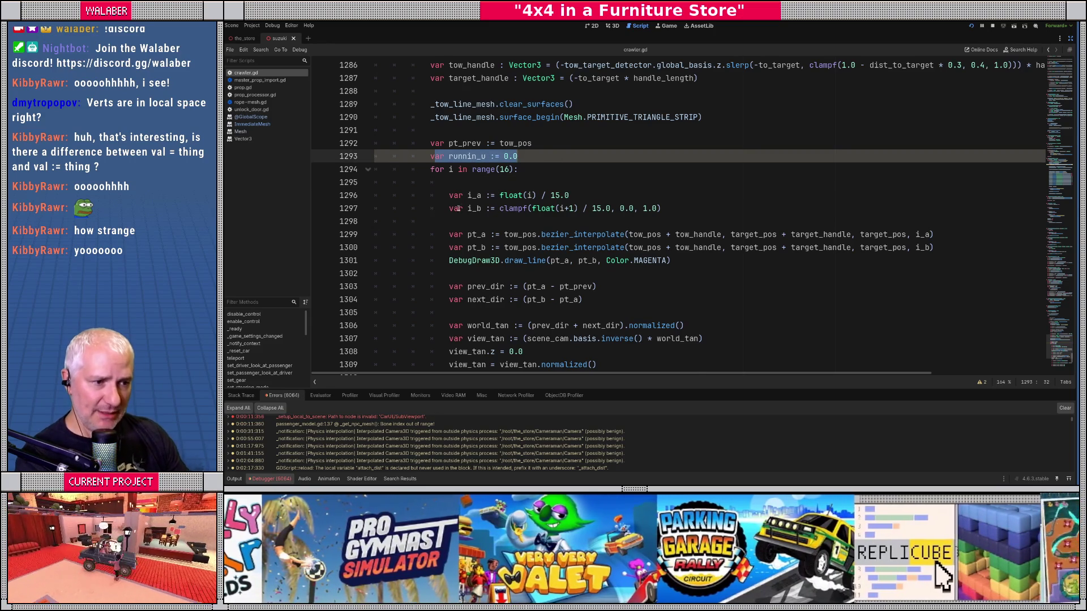
{"action": "scroll", "coordinate": [458, 208], "scroll_direction": "down", "scroll_amount": 3}
{"action": "scroll", "coordinate": [457, 208], "scroll_direction": "down", "scroll_amount": 2}
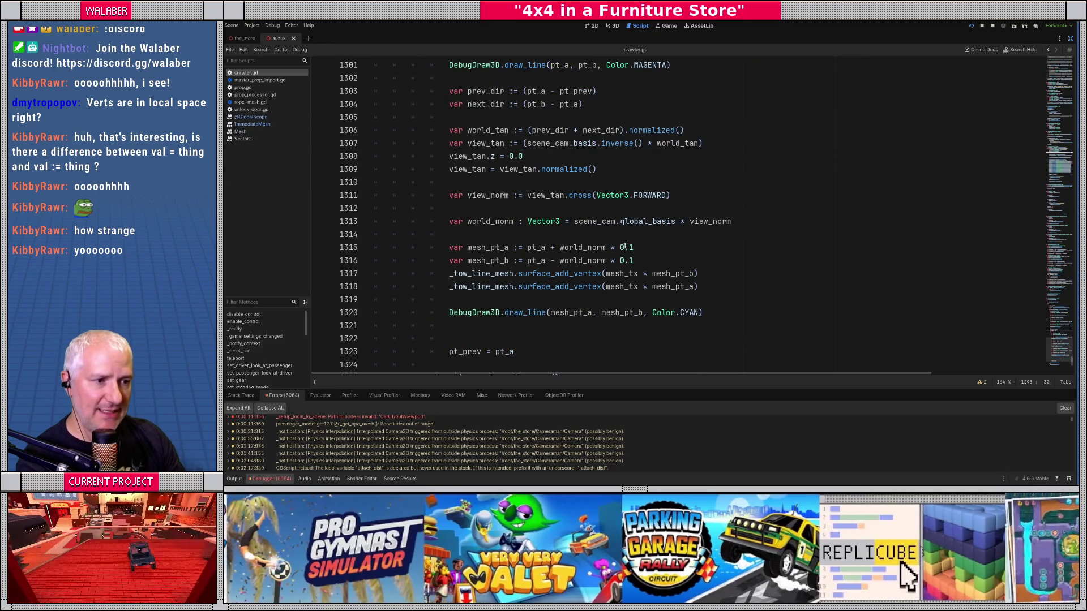
{"action": "left_click", "coordinate": [649, 260]}
{"action": "key", "text": "Return"}
{"action": "key", "text": "Return"}
{"action": "key", "text": "Up"}
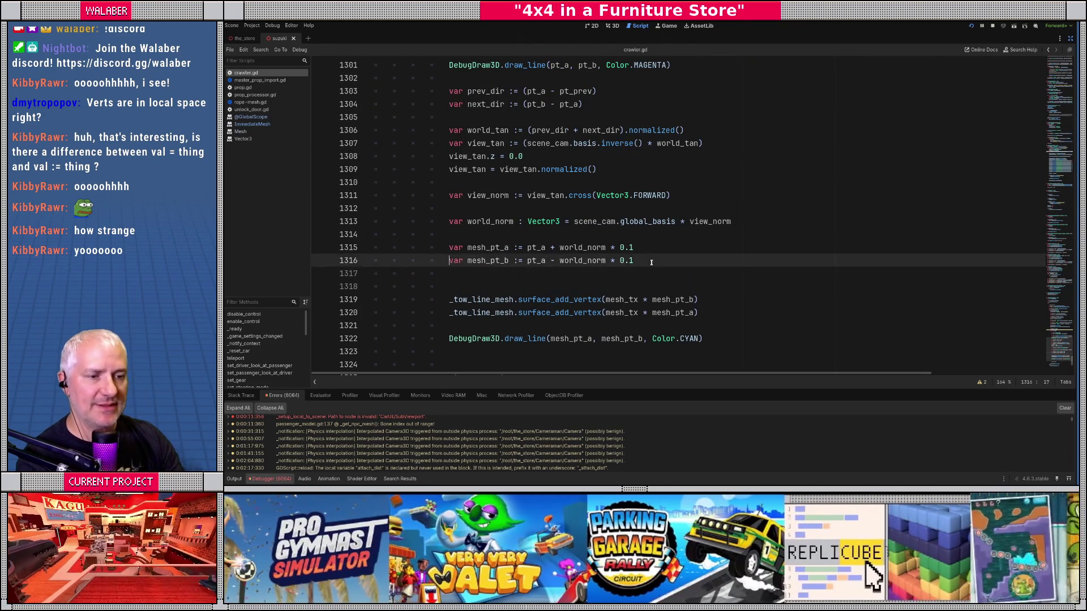
{"action": "key", "text": "Return"}
Write the statement runnin_u += pt_prev.direction_to(pt_a)
{"action": "scroll", "coordinate": [485, 199], "scroll_direction": "down", "scroll_amount": 2}
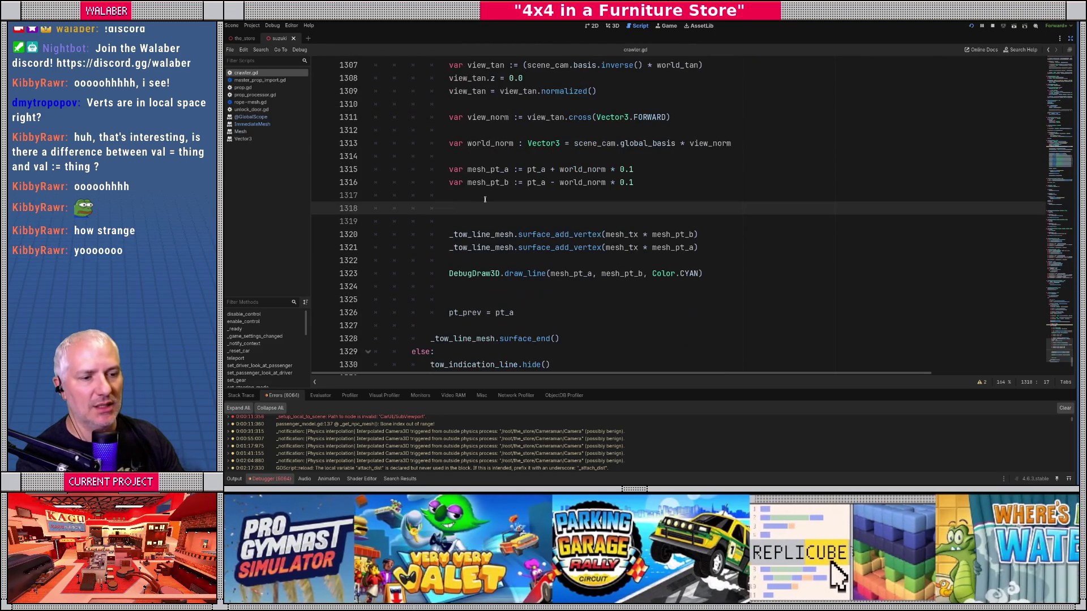
{"action": "type", "text": "run"}
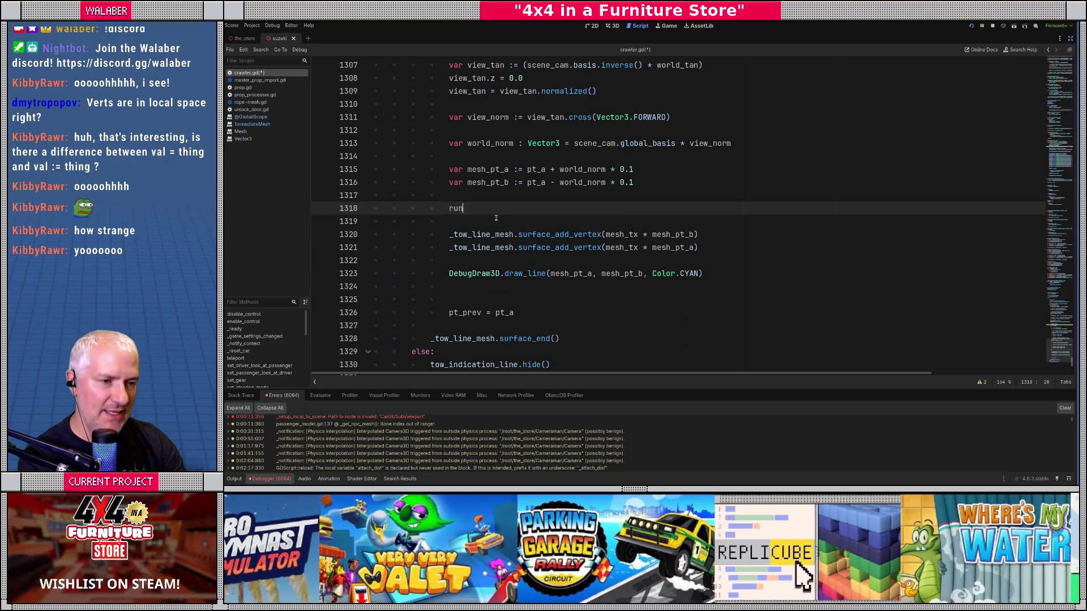
{"action": "key", "text": "Return"}
{"action": "type", "text": "+="}
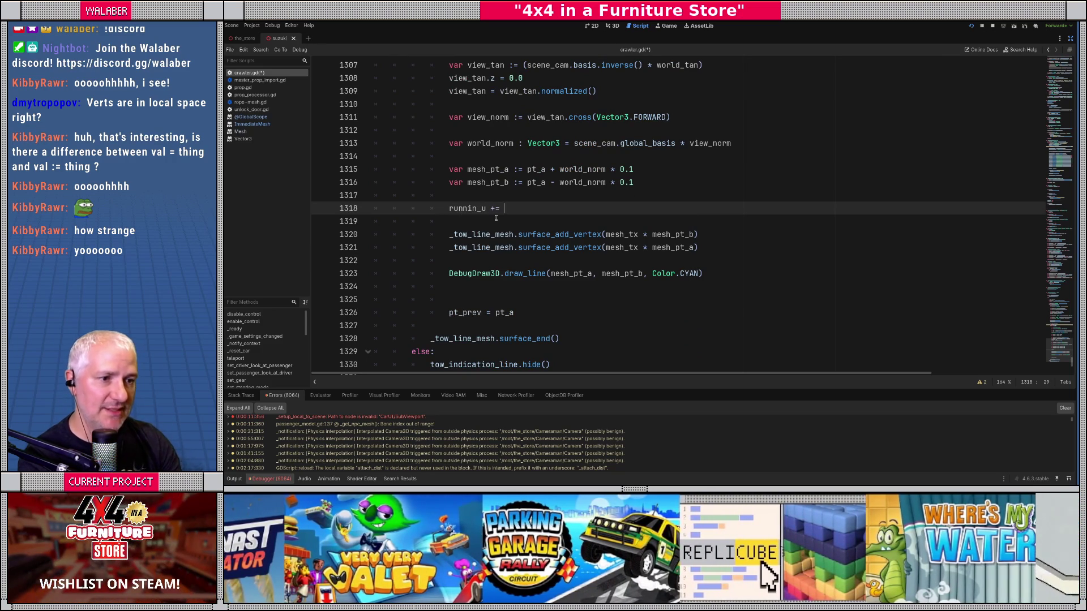
{"action": "scroll", "coordinate": [502, 165], "scroll_direction": "up", "scroll_amount": 1}
{"action": "scroll", "coordinate": [502, 166], "scroll_direction": "up", "scroll_amount": 5}
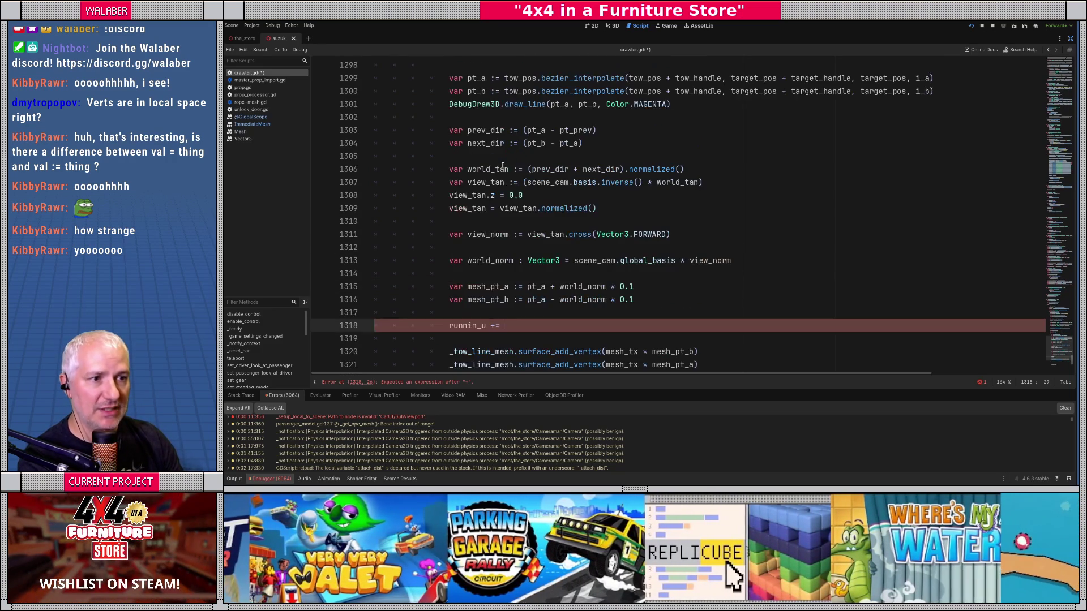
{"action": "scroll", "coordinate": [502, 165], "scroll_direction": "down", "scroll_amount": 6}
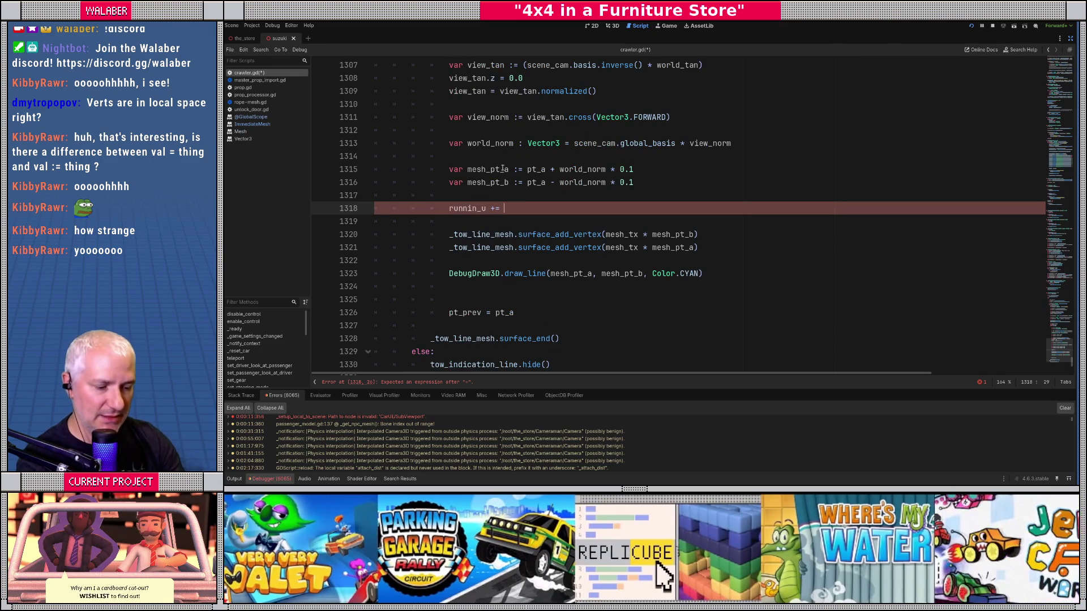
{"action": "type", "text": "prev_"}
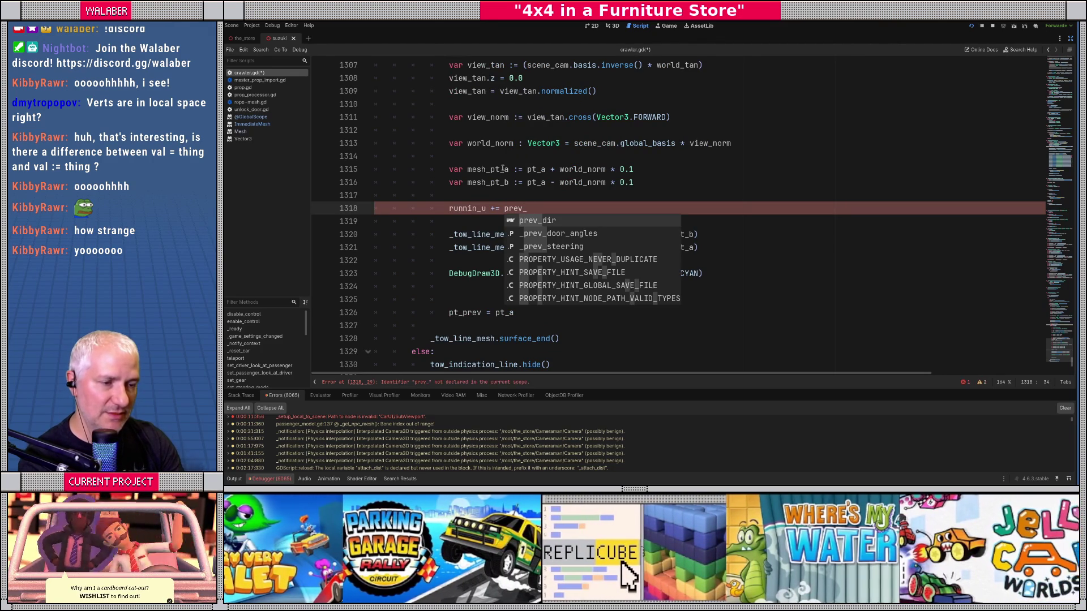
{"action": "key", "text": "BackSpace"}
{"action": "key", "text": "BackSpace"}
{"action": "key", "text": "BackSpace"}
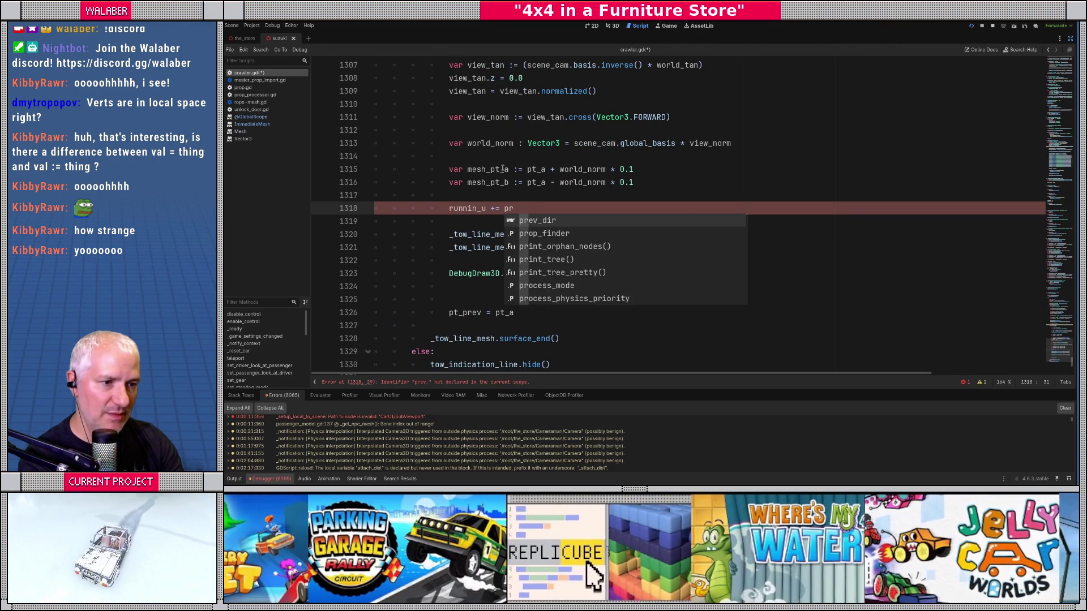
{"action": "type", "text": "t_prev.di"}
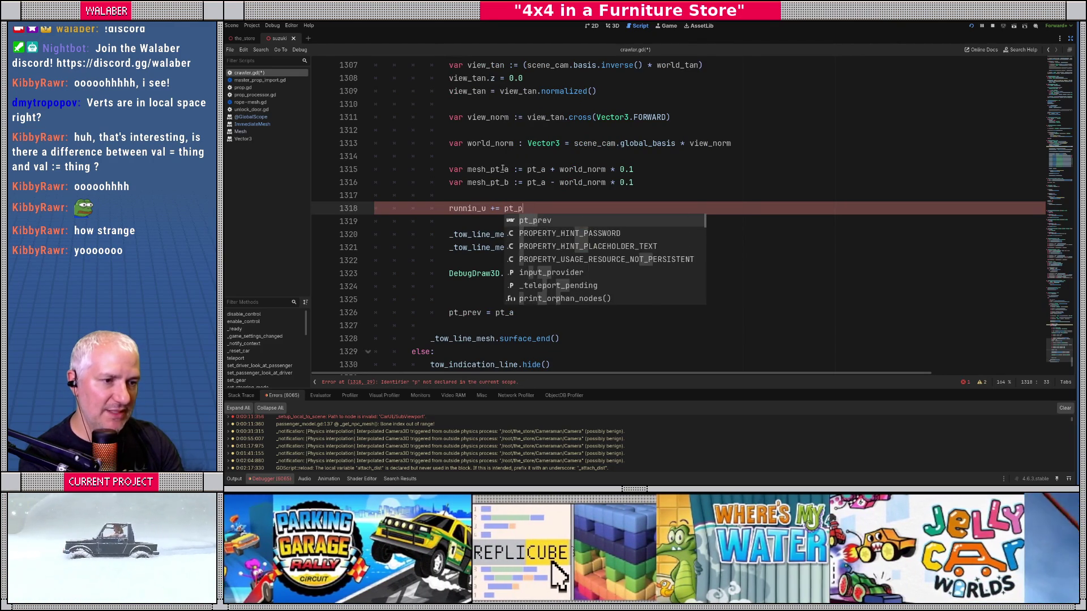
{"action": "key", "text": "Return"}
{"action": "type", "text": "pt_a)"}
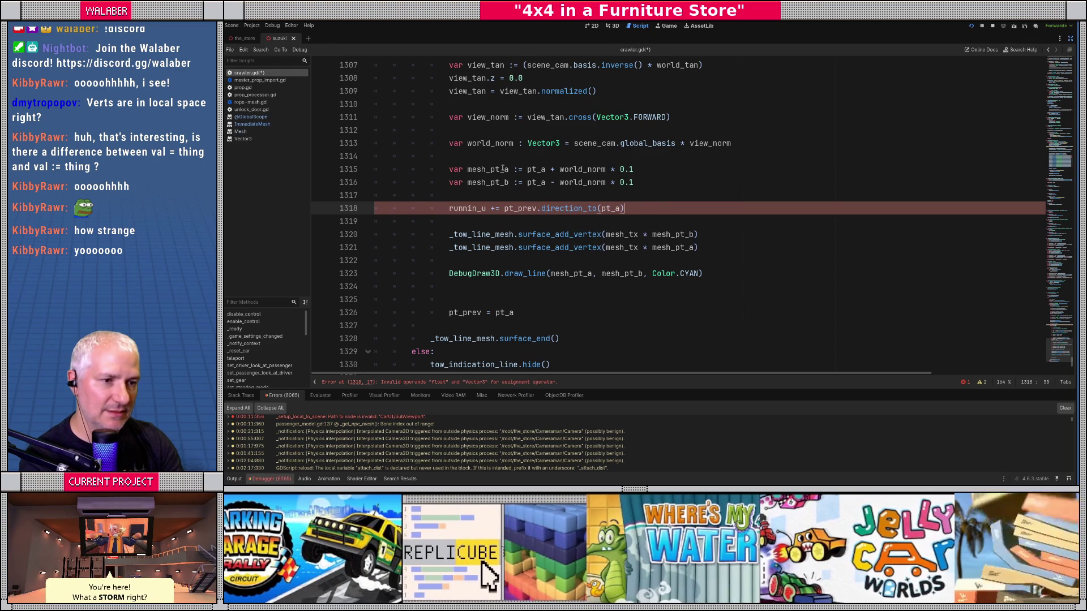
Correct runnin_u to running_u in the declaration and on line 1318
{"action": "scroll", "coordinate": [502, 169], "scroll_direction": "up", "scroll_amount": 5}
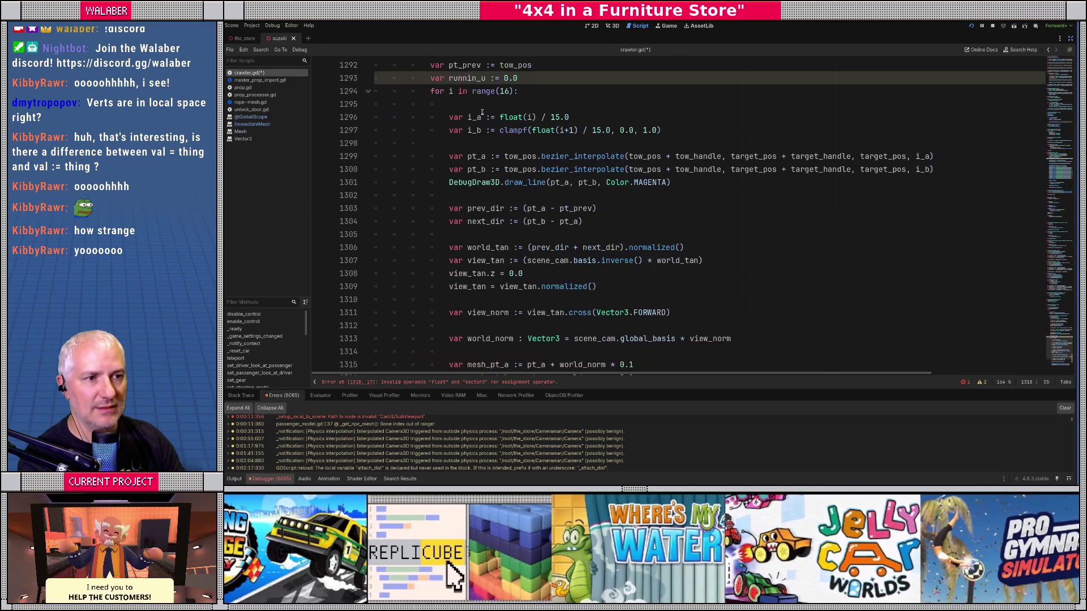
{"action": "left_click", "coordinate": [477, 78]}
{"action": "type", "text": "g"}
{"action": "scroll", "coordinate": [477, 181], "scroll_direction": "down", "scroll_amount": 3}
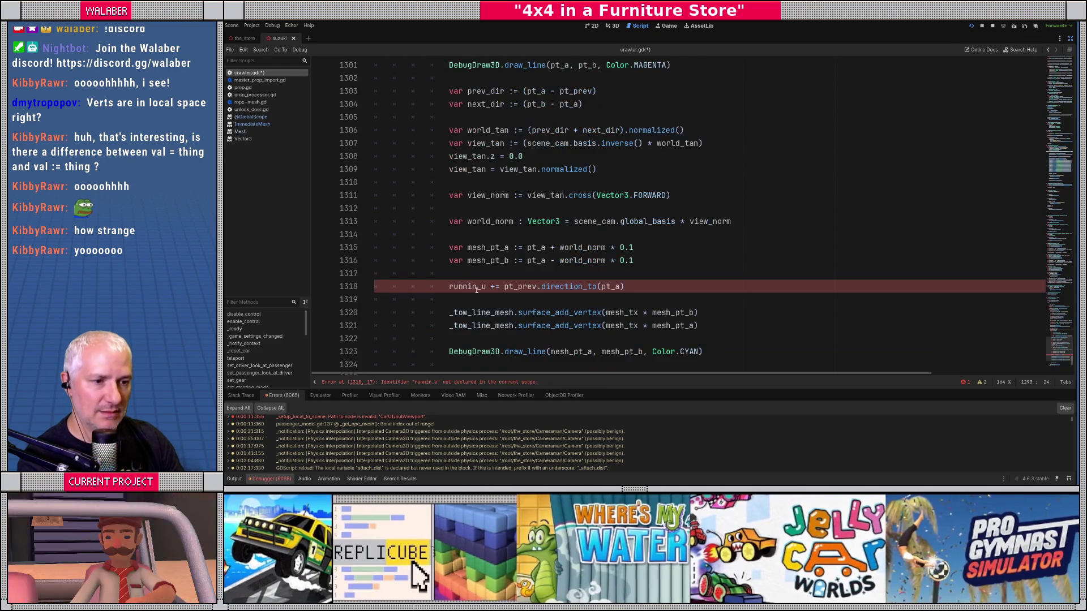
{"action": "left_click", "coordinate": [476, 287]}
{"action": "type", "text": "g"}
{"action": "left_click", "coordinate": [475, 274]}
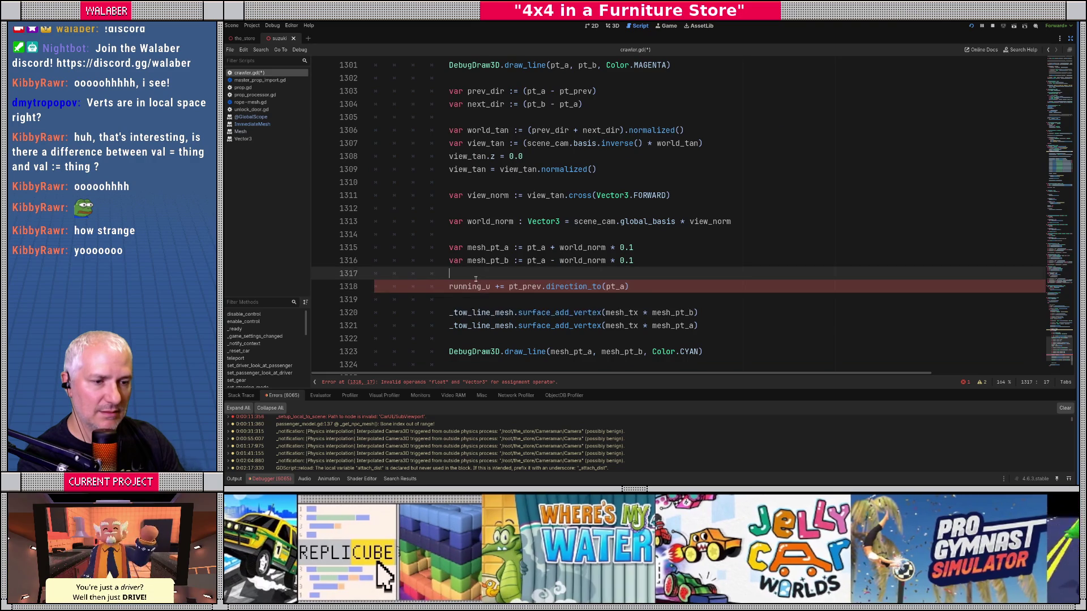
Replace direction_to with distance_to, then insert a new line below for the UV call
{"action": "scroll", "coordinate": [474, 276], "scroll_direction": "down", "scroll_amount": 2}
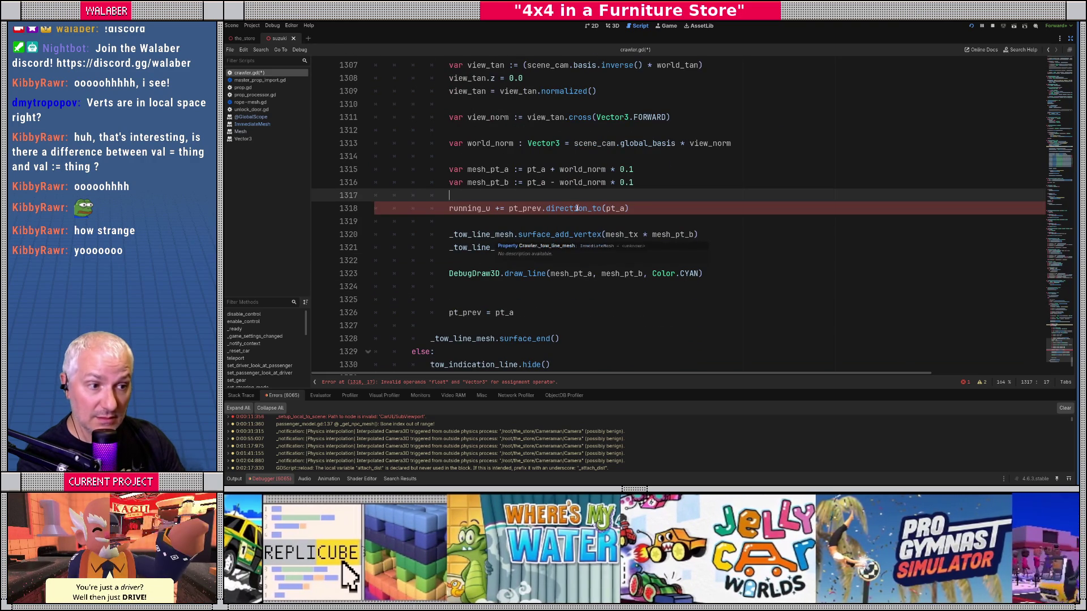
{"action": "double_click", "coordinate": [575, 208]}
{"action": "type", "text": "si"}
{"action": "key", "text": "BackSpace"}
{"action": "key", "text": "BackSpace"}
{"action": "type", "text": "distance"}
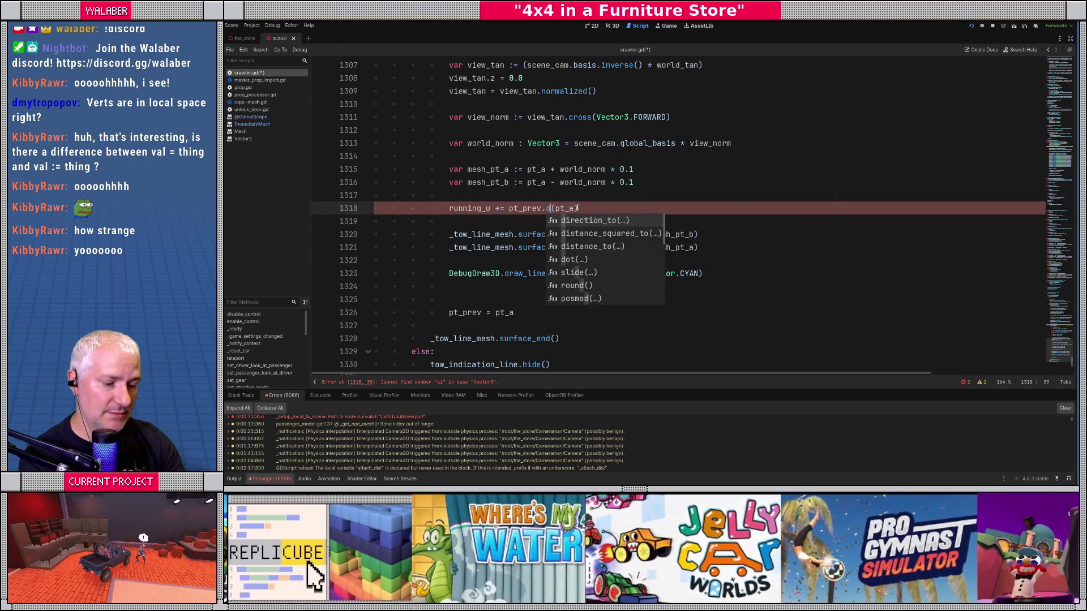
{"action": "key", "text": "Return"}
{"action": "key", "text": "End"}
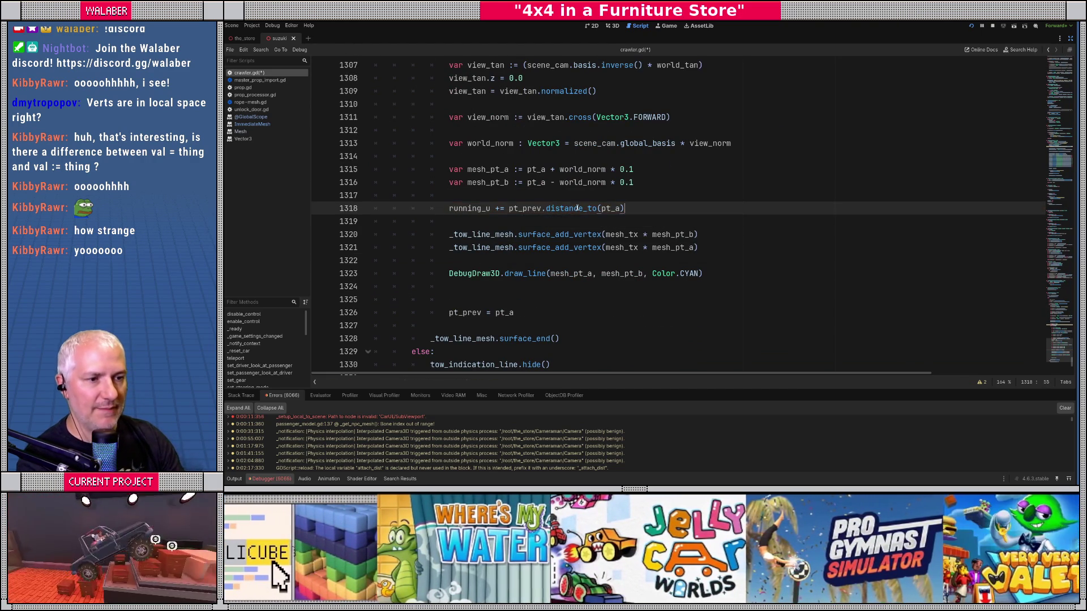
{"action": "key", "text": "Down"}
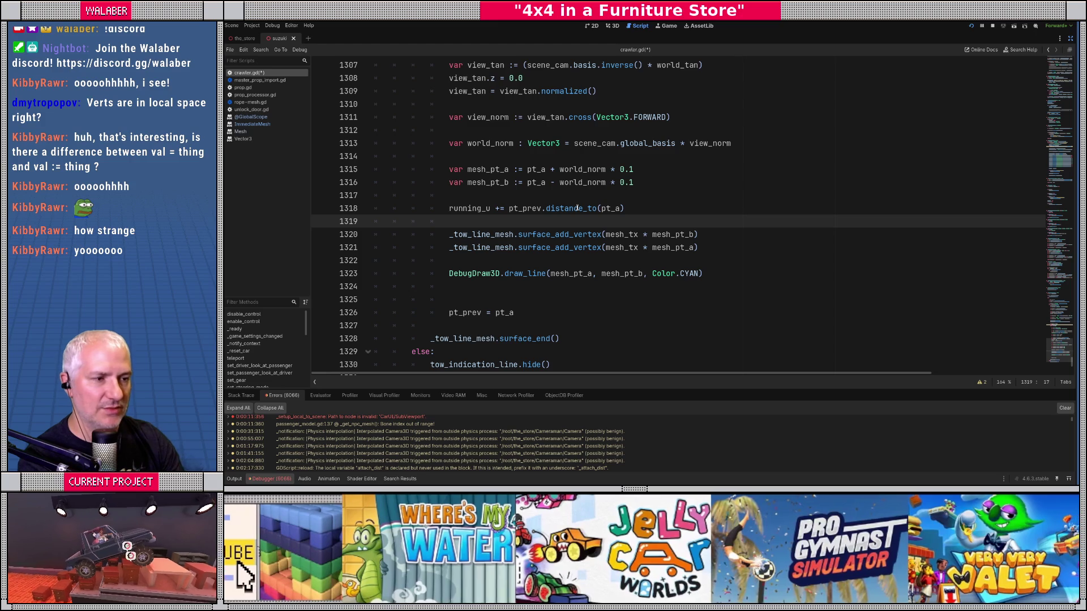
{"action": "key", "text": "Return"}
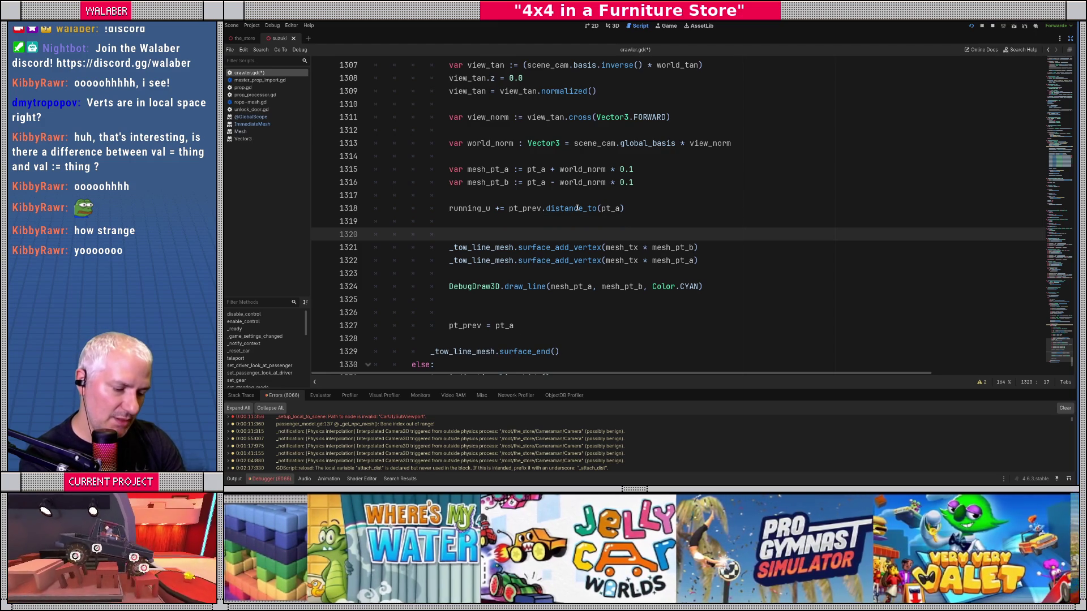
Add tow_line_mesh.surface_set_uv(Vector2(running_u, 0.0)) before the vertex call
{"action": "type", "text": "_to"}
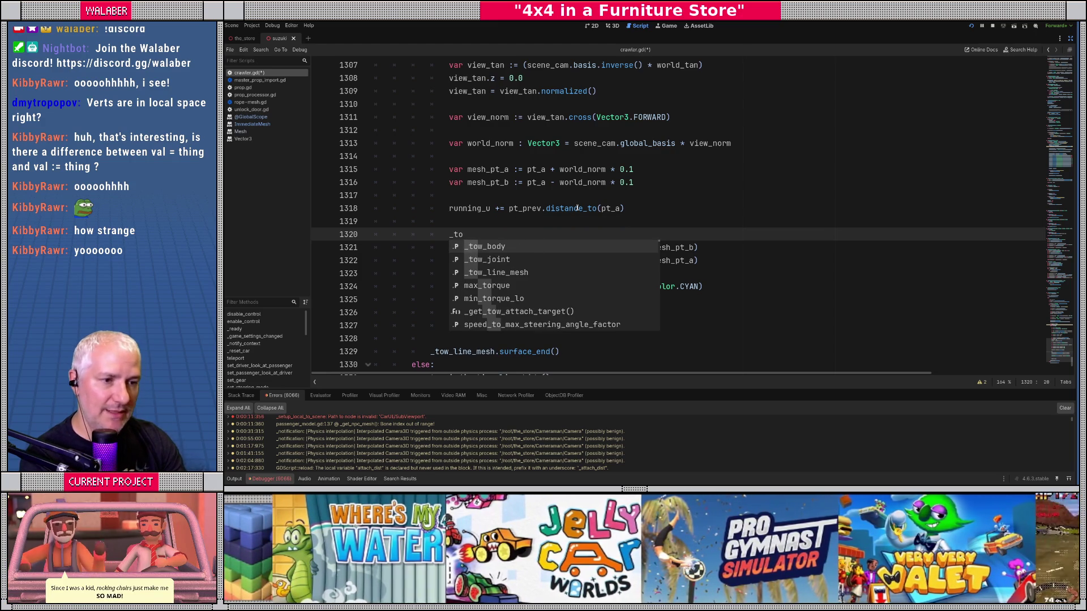
{"action": "type", "text": "w_line_mesh."}
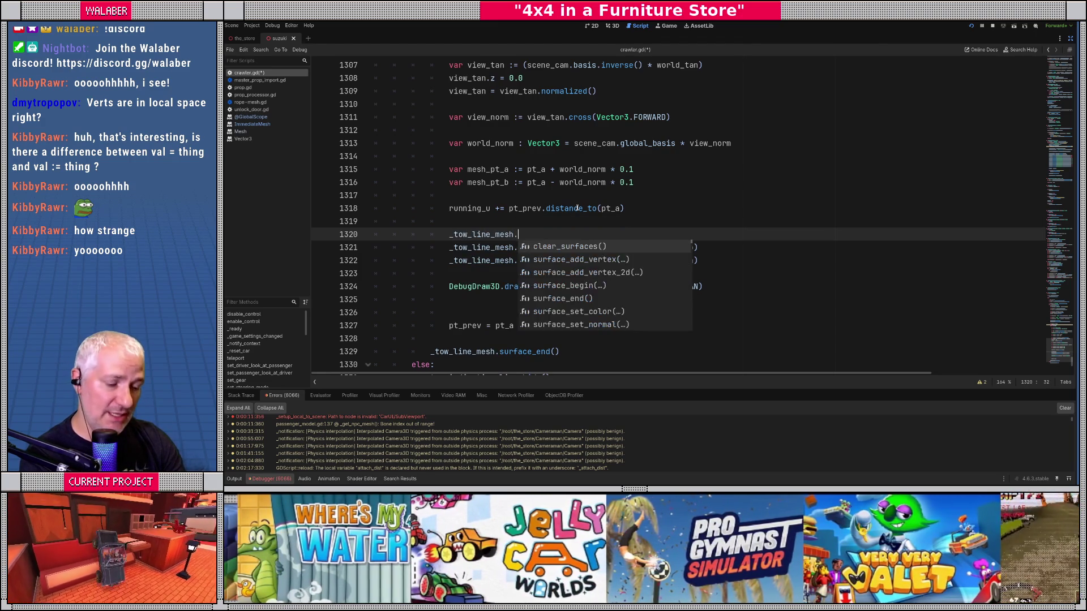
{"action": "type", "text": "surface_set_uv"}
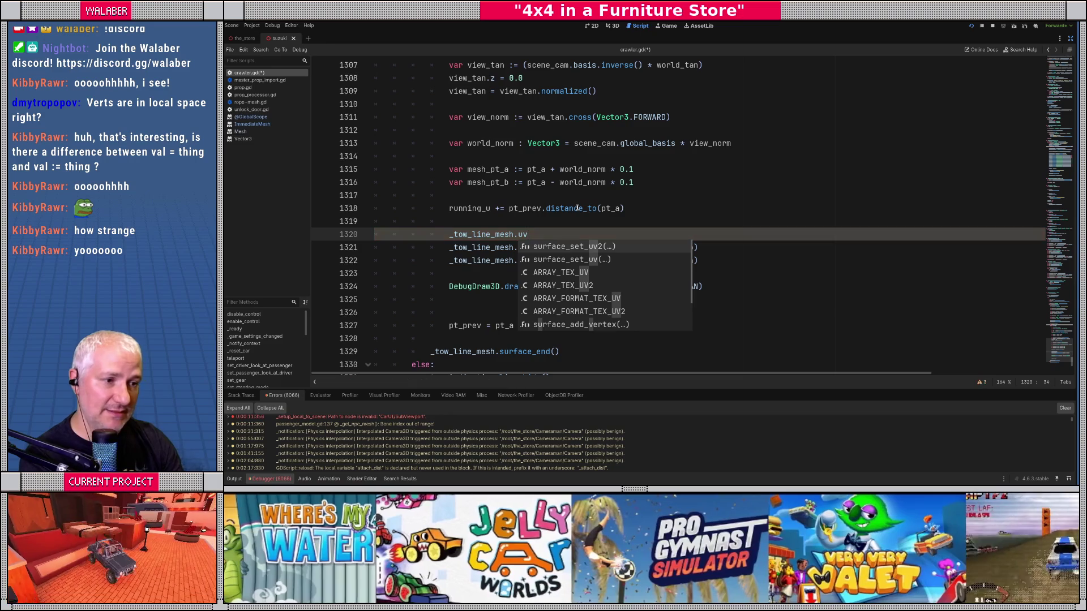
{"action": "key", "text": "Return"}
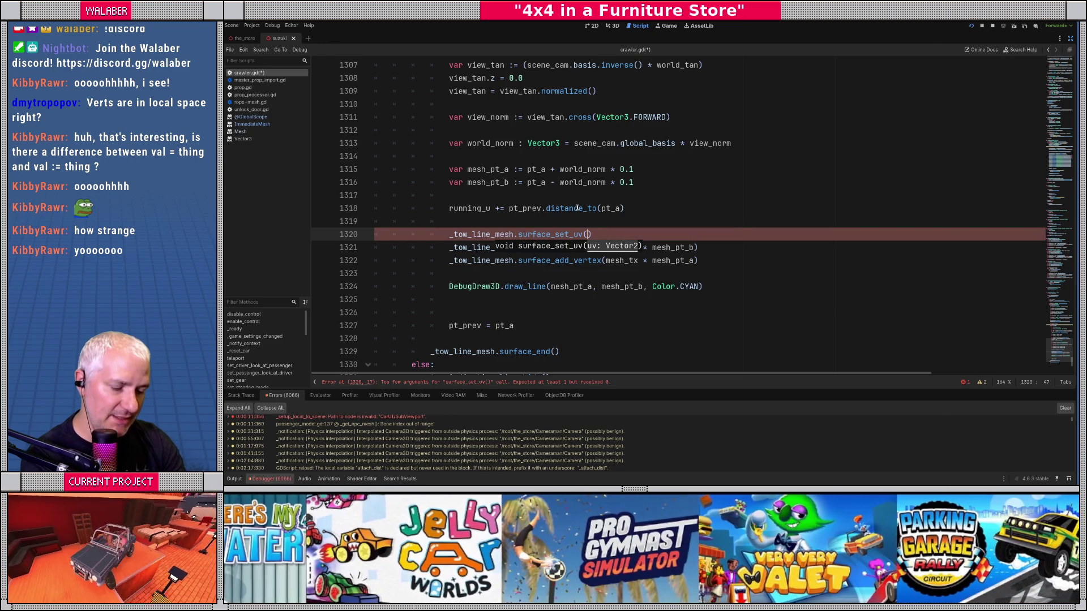
{"action": "type", "text": "Vector2("}
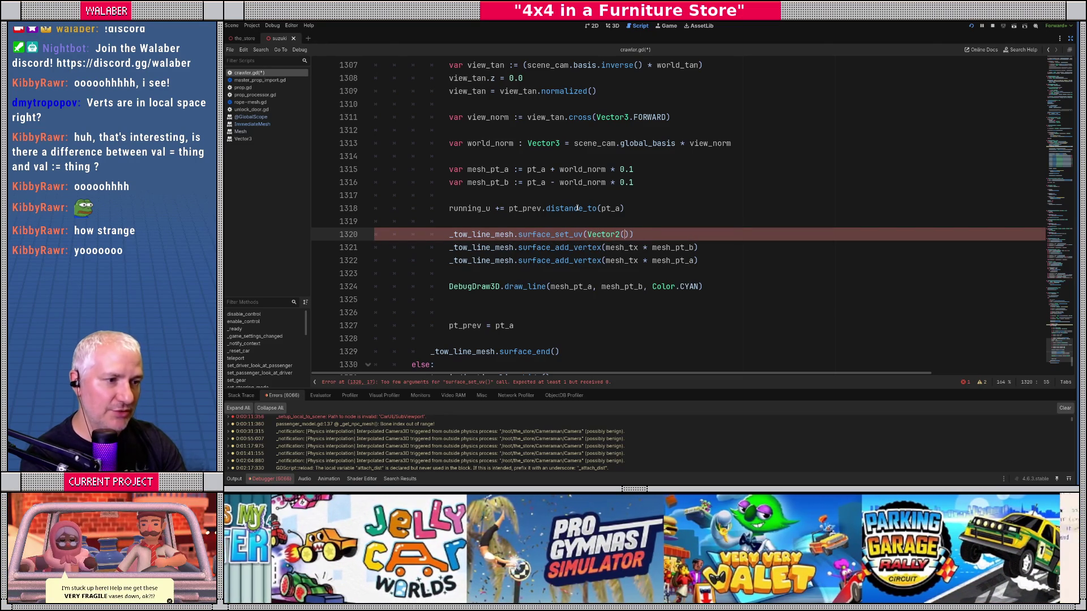
{"action": "type", "text": "0."}
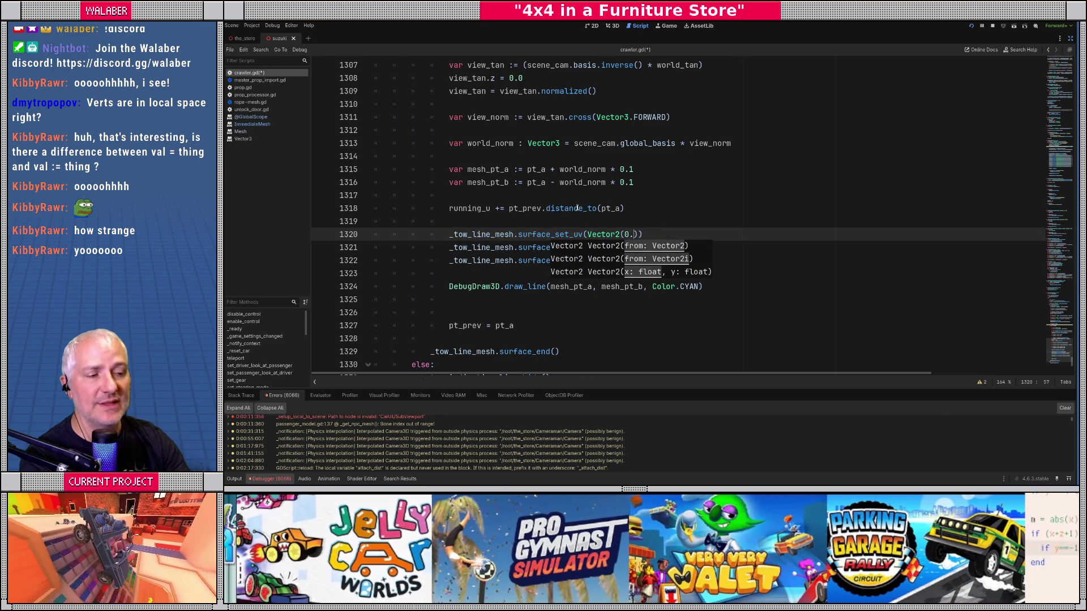
{"action": "key", "text": "BackSpace"}
{"action": "key", "text": "BackSpace"}
{"action": "type", "text": "running_u,"}
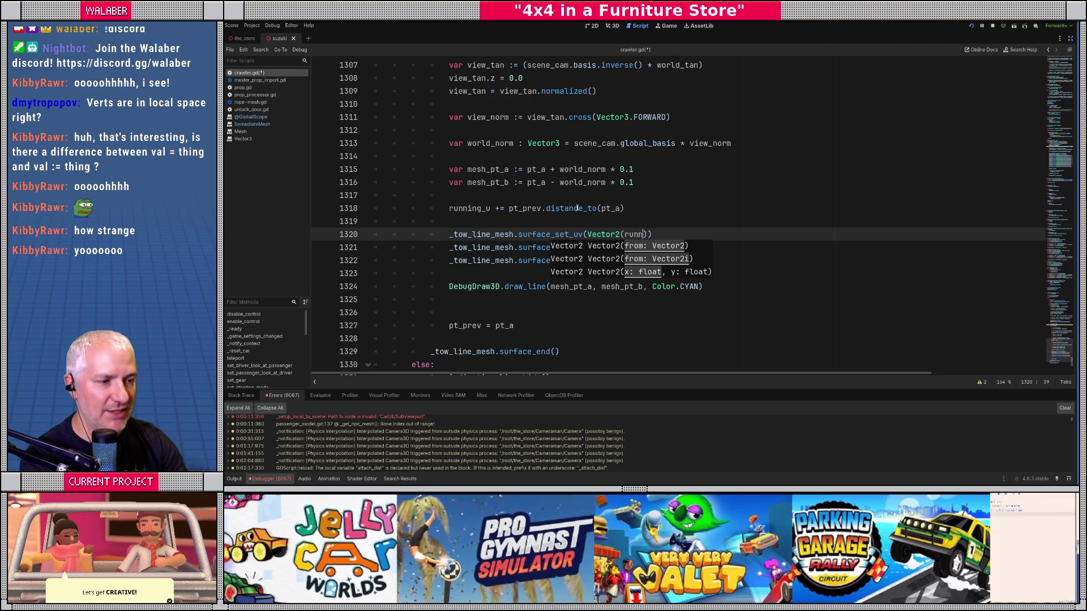
{"action": "type", "text": " 0.0"}
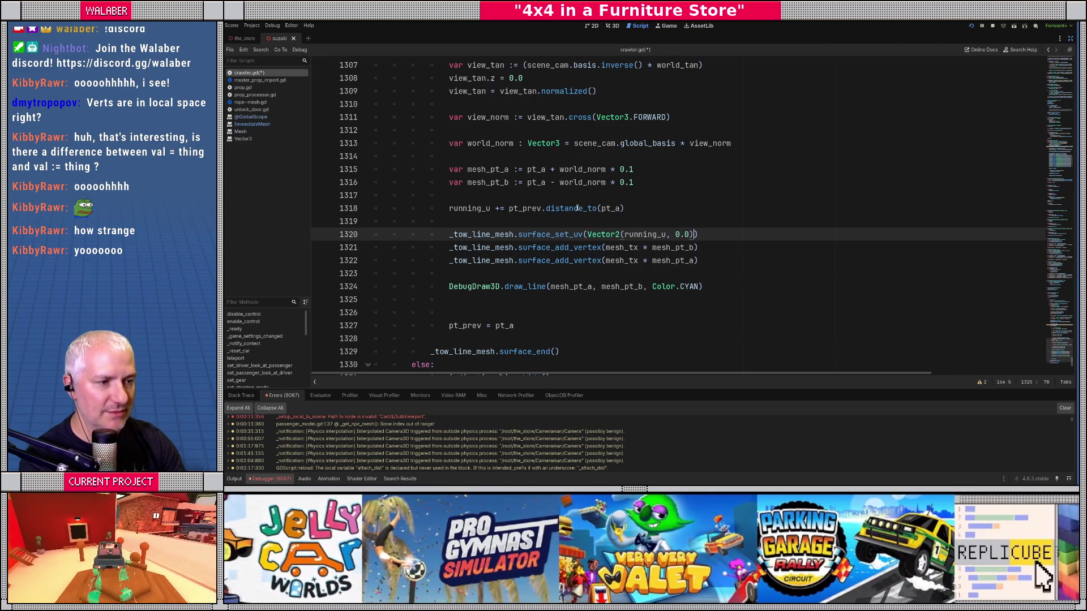
Duplicate the set_uv line below the pt_b vertex with v changed to 1.0, and save
{"action": "key", "text": "shift+Home"}
{"action": "key", "text": "ctrl+c"}
{"action": "key", "text": "End"}
{"action": "key", "text": "Down"}
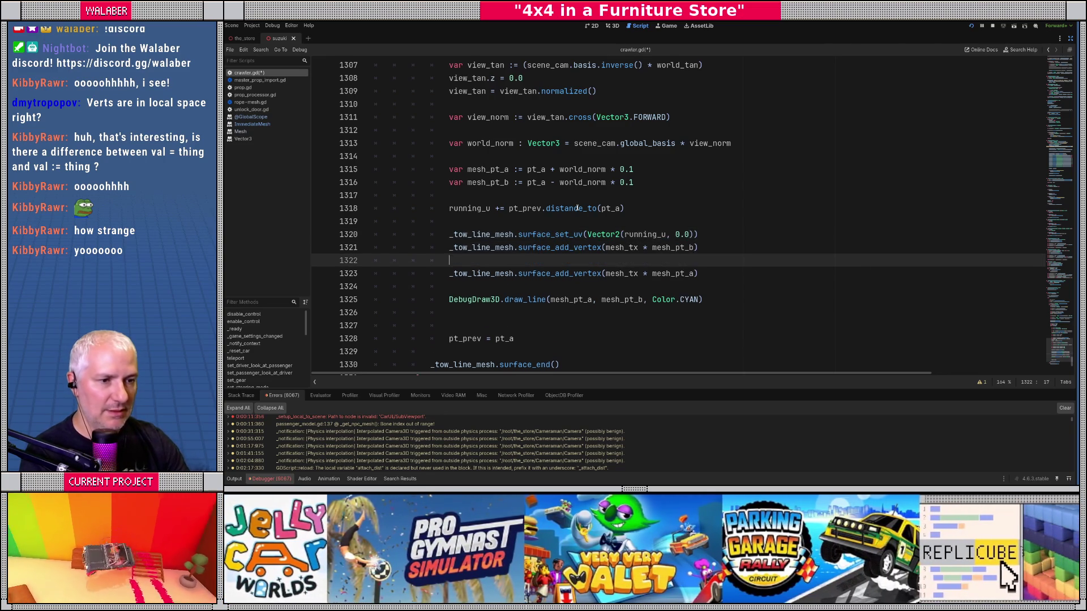
{"action": "key", "text": "Return"}
{"action": "key", "text": "Return"}
{"action": "key", "text": "ctrl+v"}
{"action": "double_click", "coordinate": [677, 273]}
{"action": "type", "text": "1"}
{"action": "key", "text": "ctrl+s"}
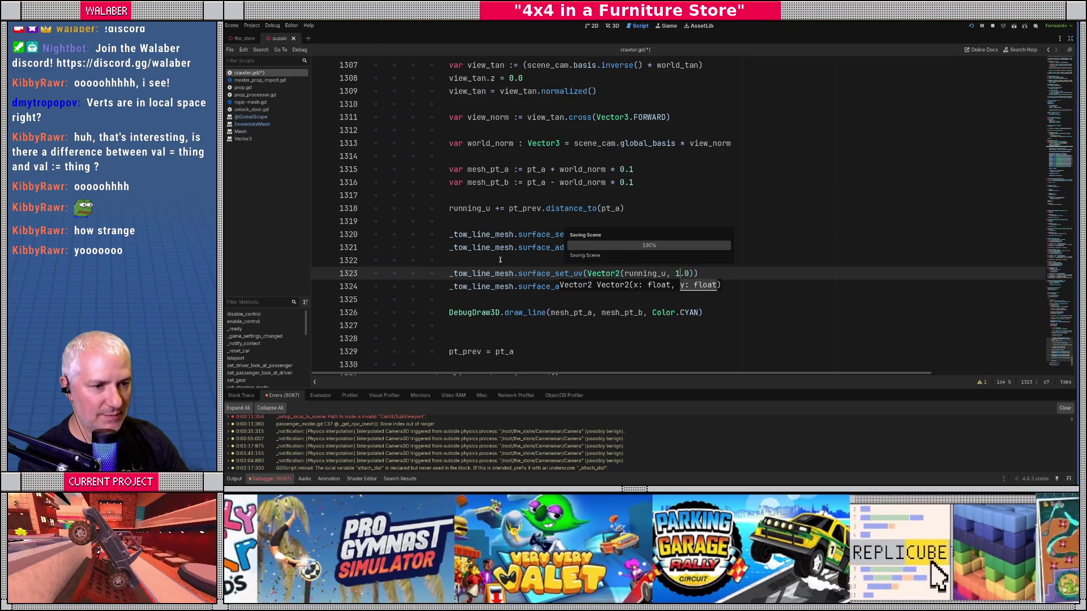
Comment out the cyan DebugDraw3D line with #
{"action": "left_click", "coordinate": [499, 260]}
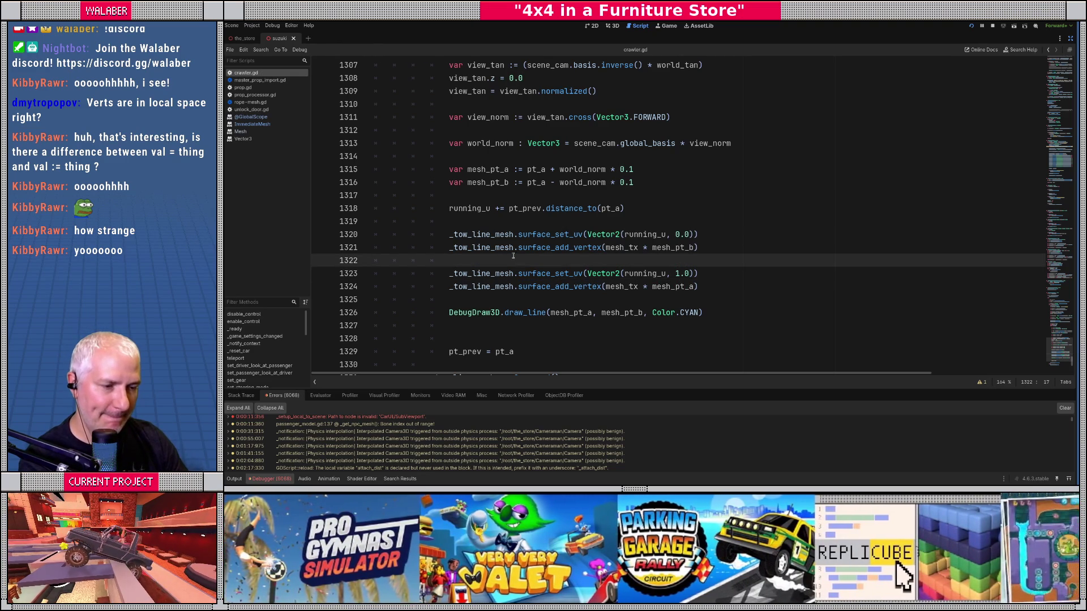
{"action": "left_click", "coordinate": [450, 312]}
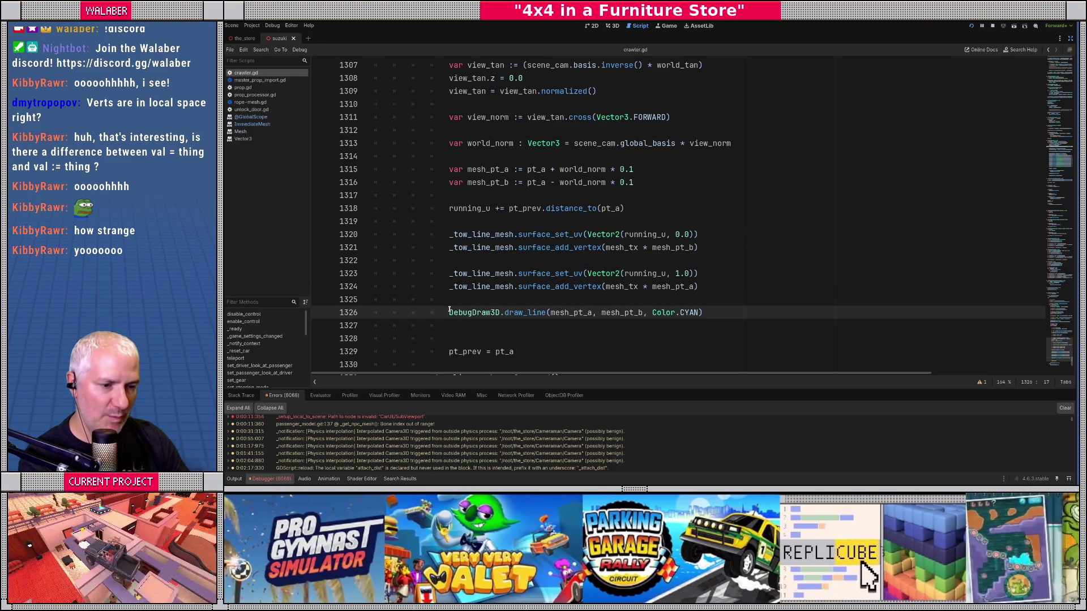
{"action": "type", "text": "#"}
{"action": "scroll", "coordinate": [422, 163], "scroll_direction": "up", "scroll_amount": 5}
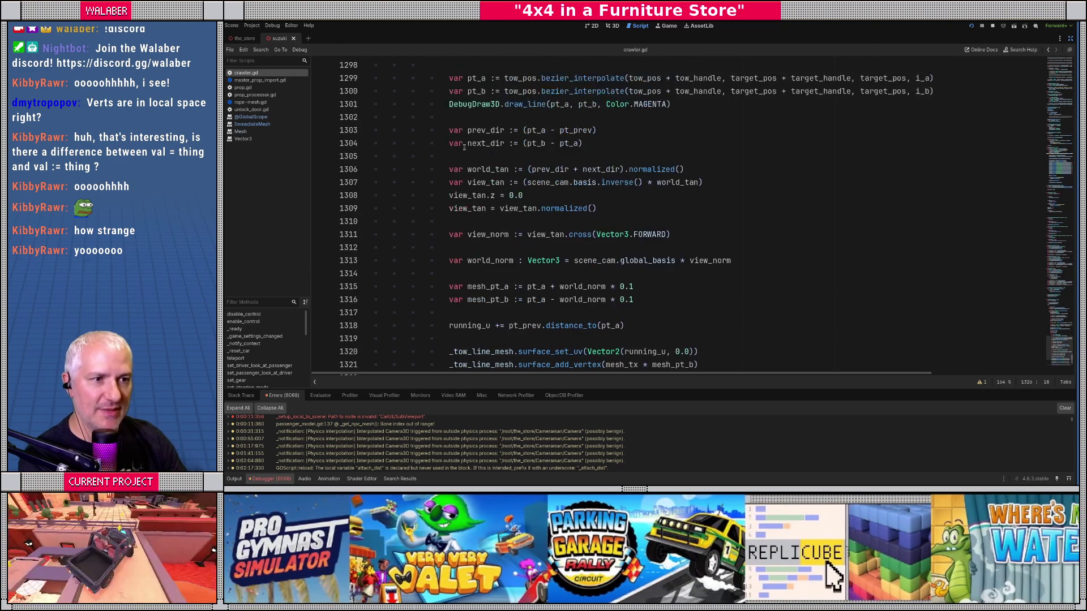
Comment out the magenta DebugDraw3D line 1301, save and test-run, then close the game
{"action": "left_click", "coordinate": [448, 182]}
{"action": "type", "text": "#"}
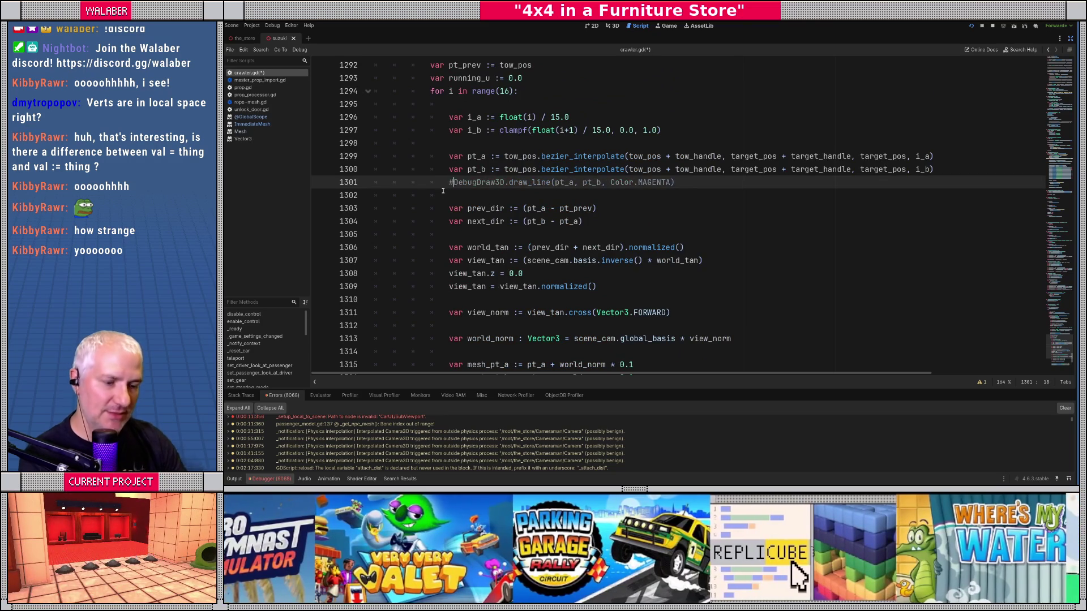
{"action": "key", "text": "ctrl+s"}
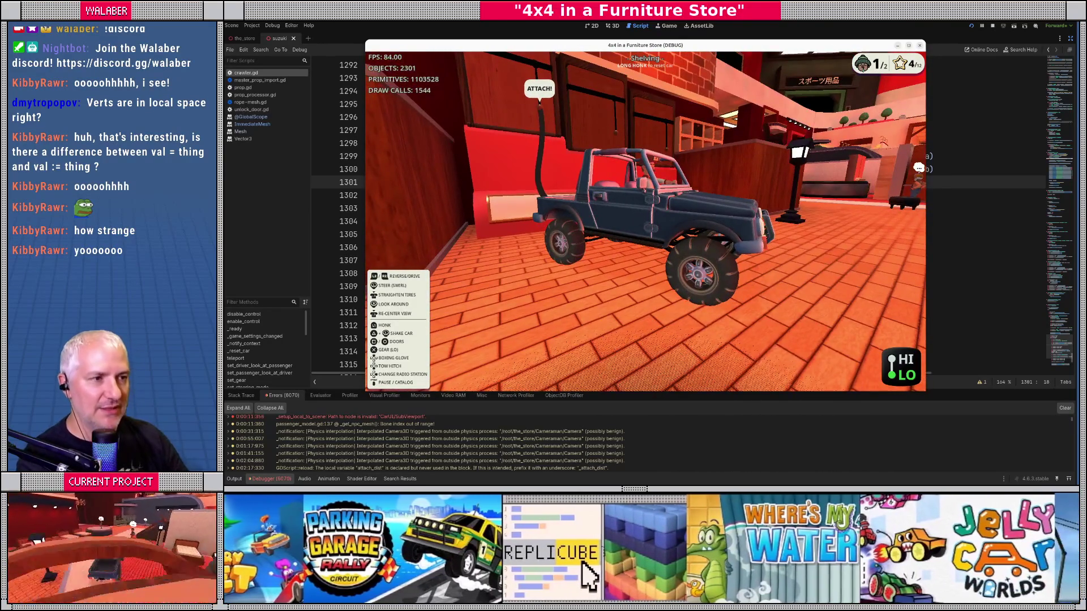
{"action": "key", "text": "F8"}
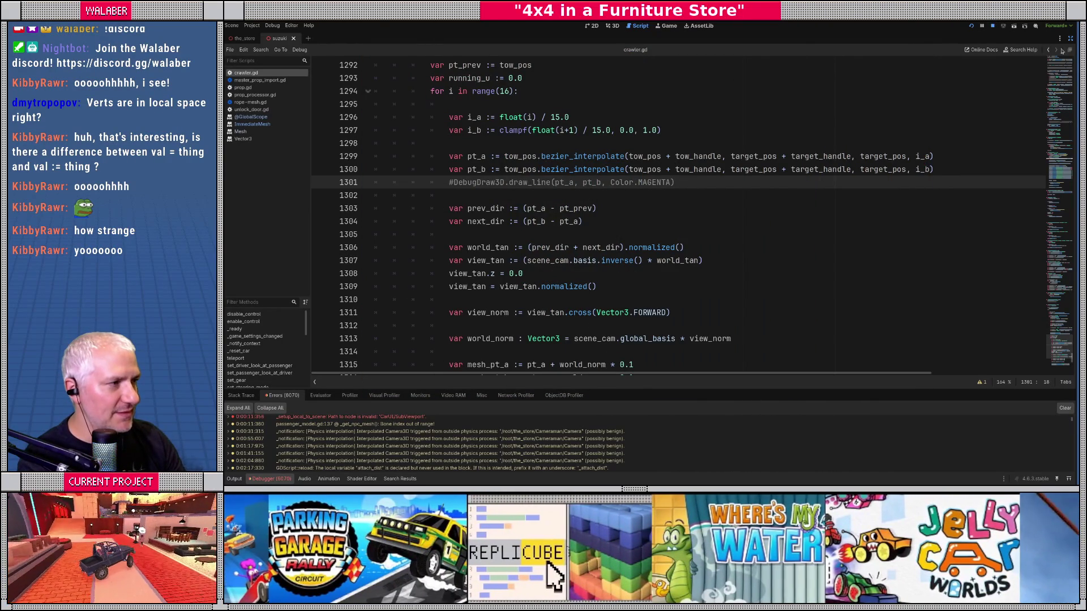
{"action": "left_click", "coordinate": [1070, 38]}
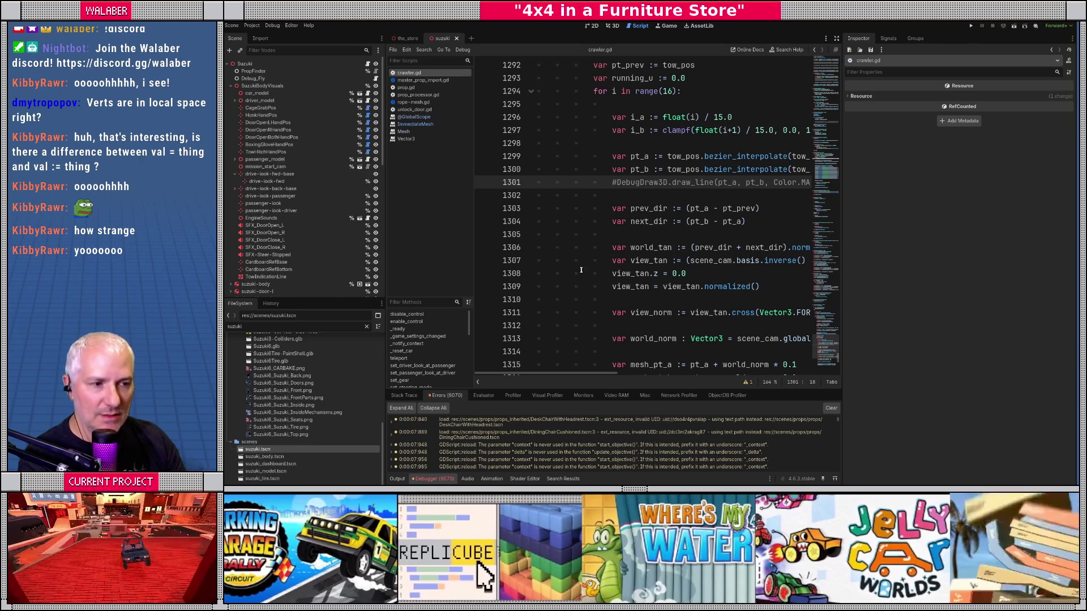
Clear the suzuki FileSystem filter and resize the docks to give the file tree more height
{"action": "left_click_drag", "start_coordinate": [617, 389], "coordinate": [611, 294]}
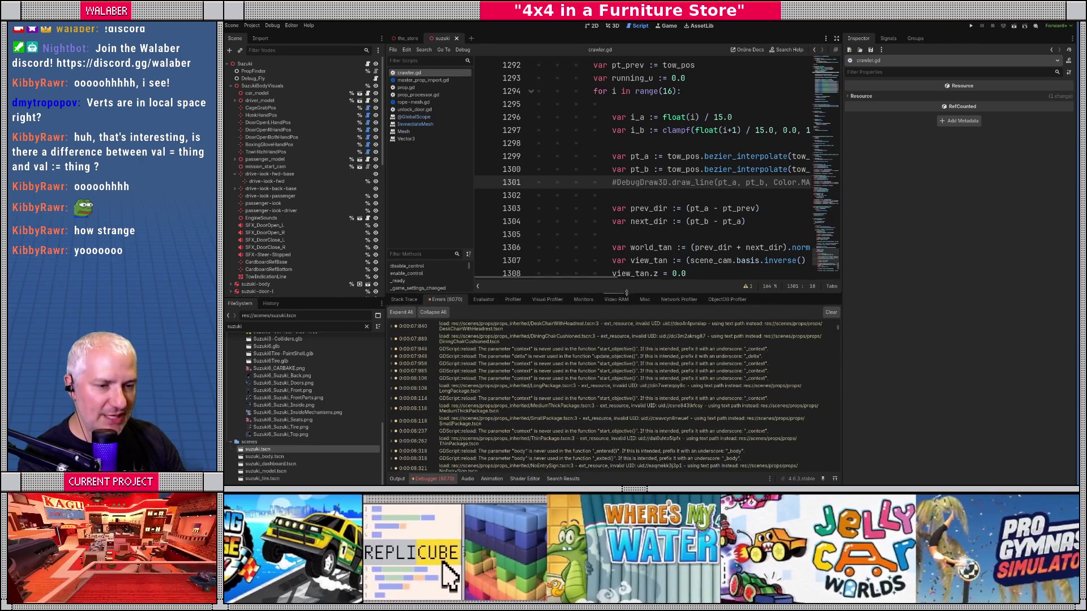
{"action": "left_click_drag", "start_coordinate": [383, 436], "coordinate": [383, 334]}
{"action": "left_click", "coordinate": [366, 326]}
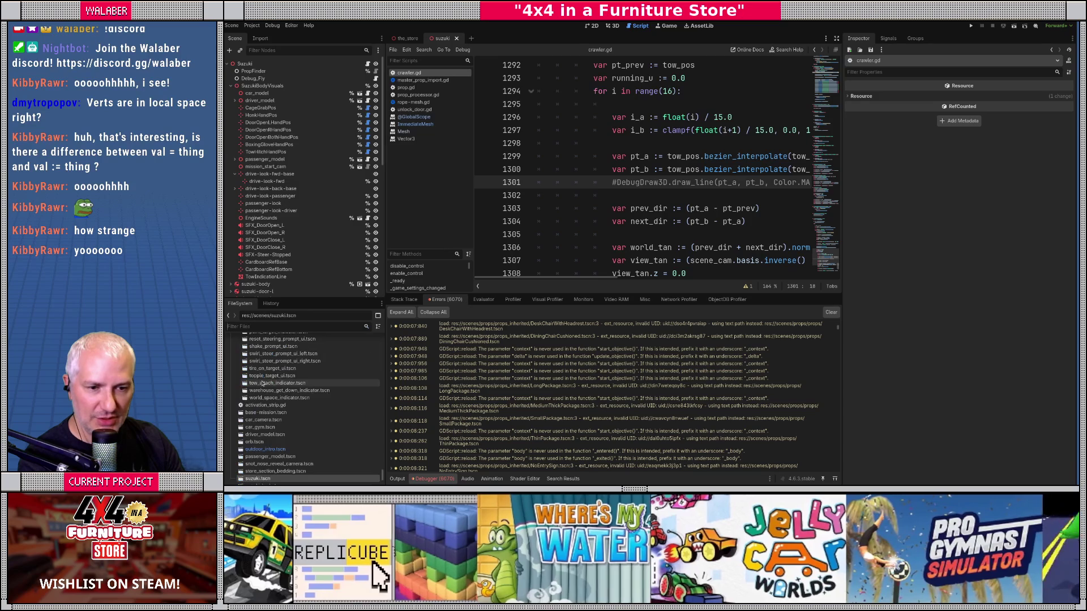
{"action": "left_click_drag", "start_coordinate": [383, 478], "coordinate": [382, 338]}
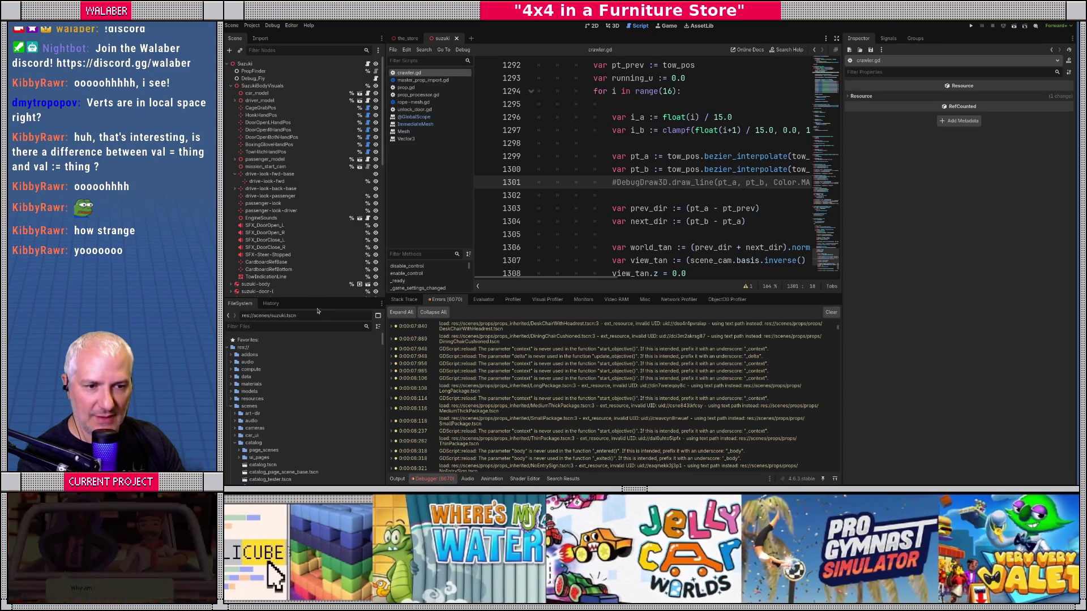
{"action": "left_click_drag", "start_coordinate": [314, 301], "coordinate": [318, 281]}
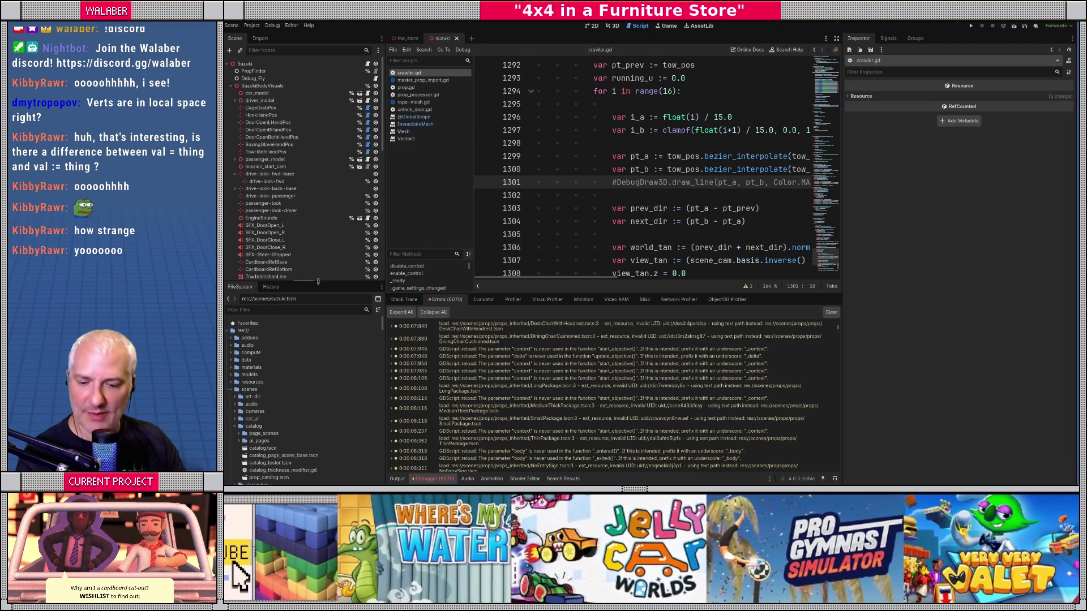
Expand resources > materials > shaders and bring up the shaders folder's Create New options
{"action": "left_click", "coordinate": [231, 390]}
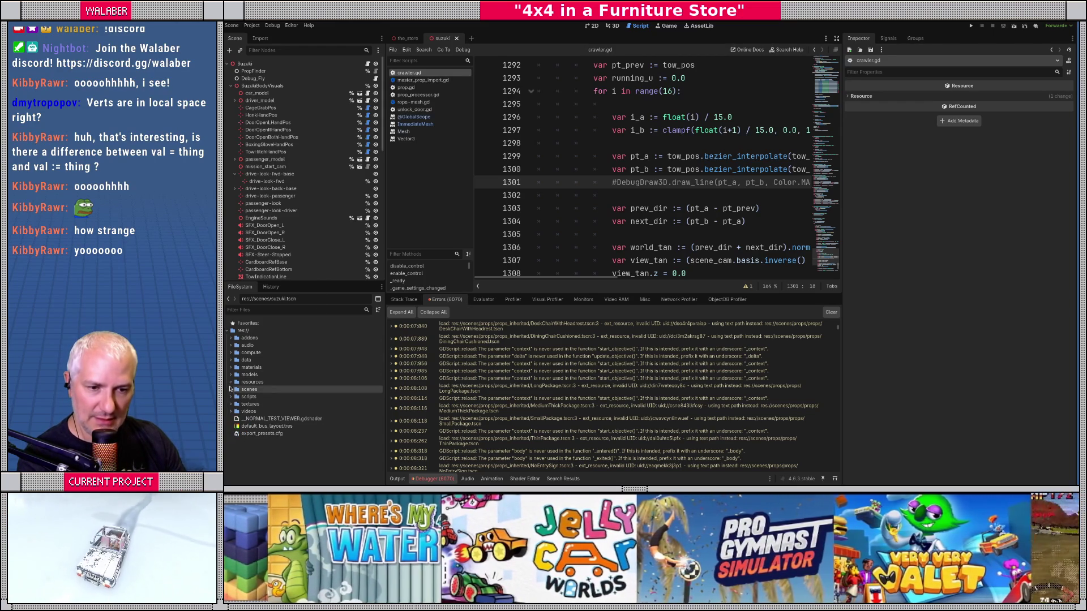
{"action": "left_click", "coordinate": [230, 382]}
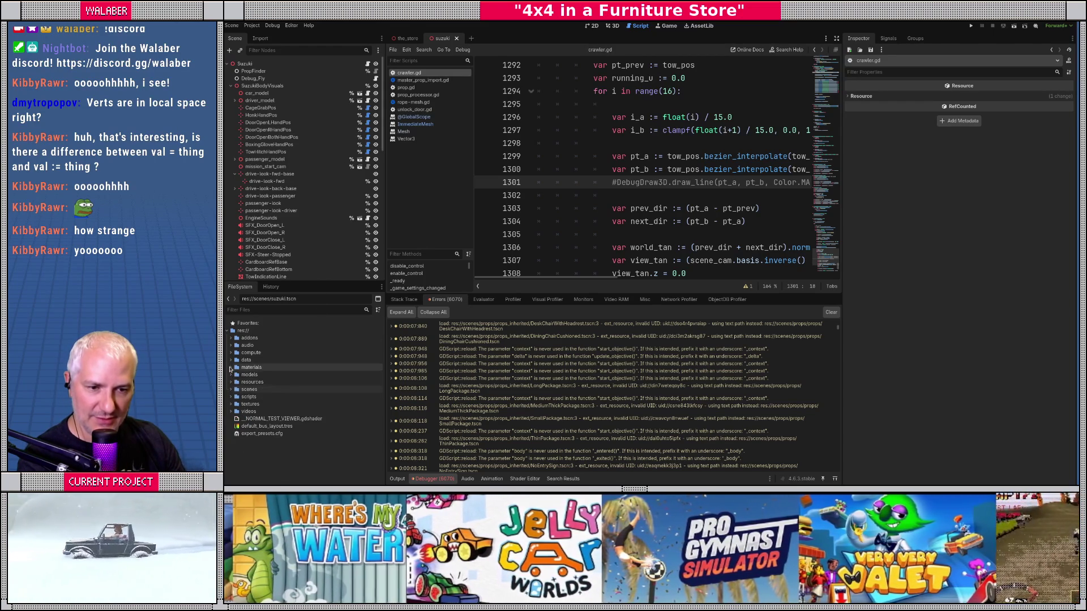
{"action": "left_click", "coordinate": [231, 367]}
{"action": "left_click", "coordinate": [235, 404]}
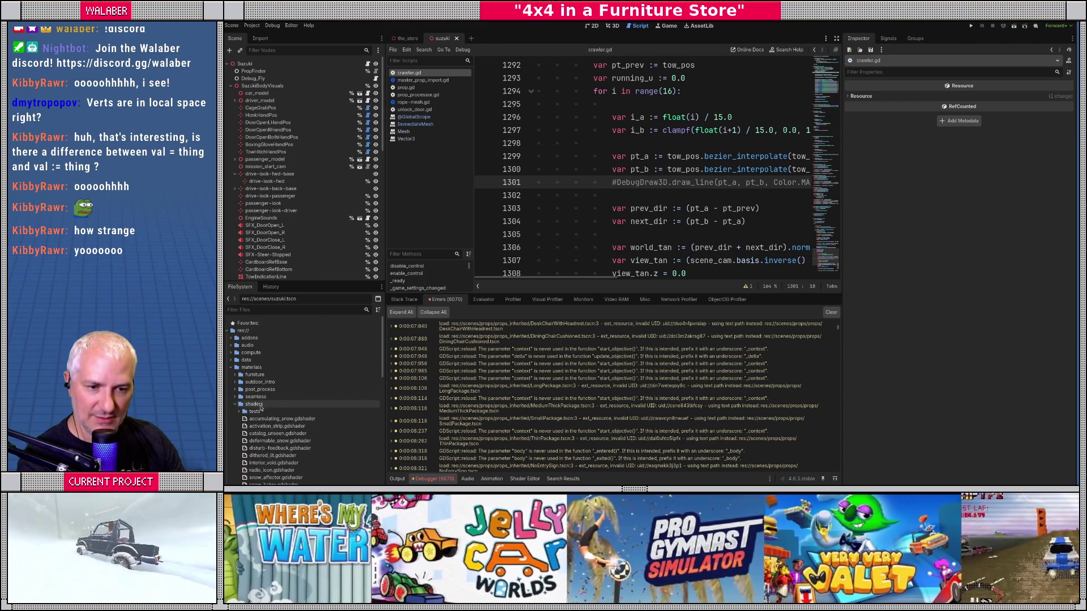
{"action": "right_click", "coordinate": [260, 405]}
{"action": "mouse_move", "coordinate": [311, 368]}
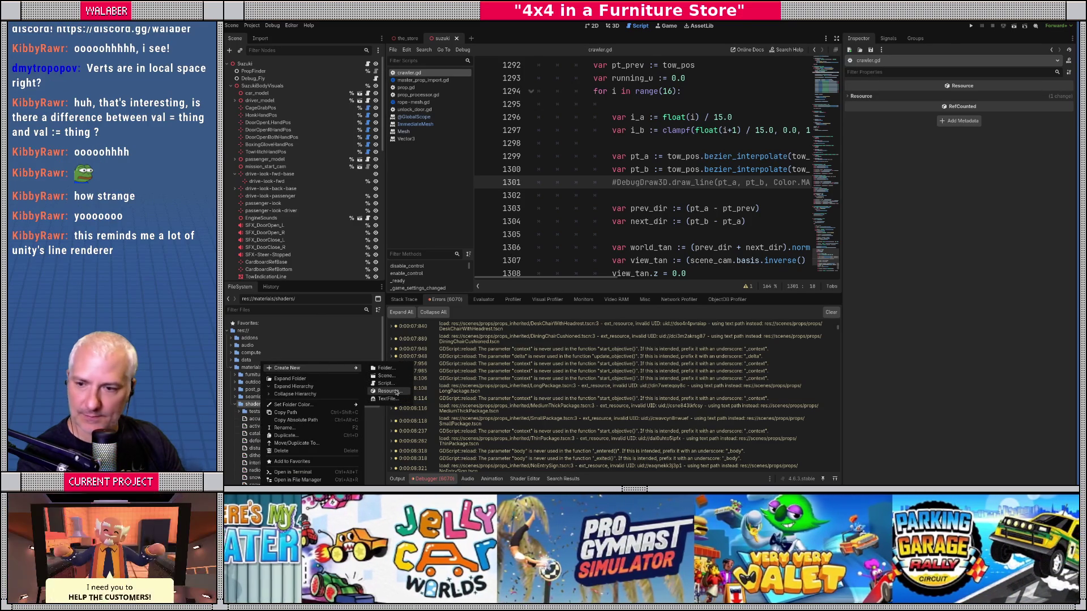
Create a new Shader resource named tow_line_indicator.gdshader in the shaders folder
{"action": "left_click", "coordinate": [388, 391]}
{"action": "type", "text": "shad"}
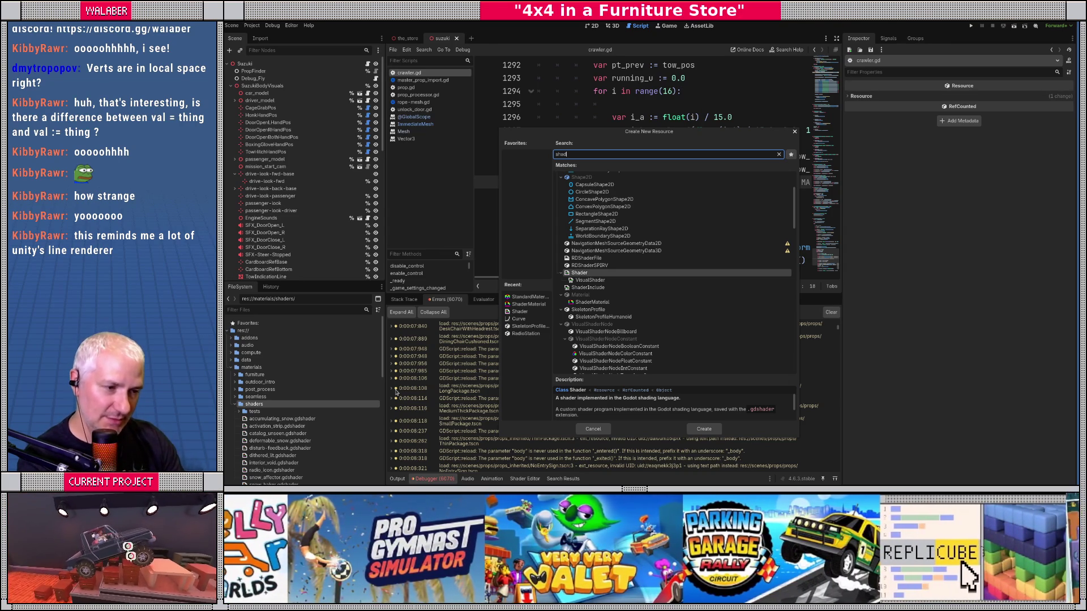
{"action": "key", "text": "Return"}
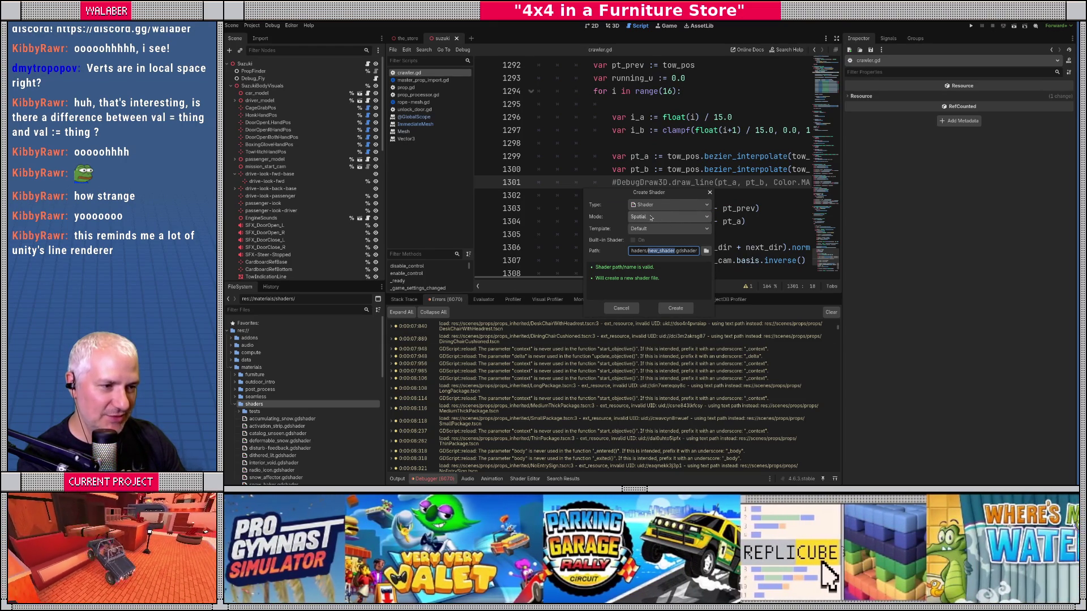
{"action": "type", "text": "tow_line_indicator"}
{"action": "key", "text": "Return"}
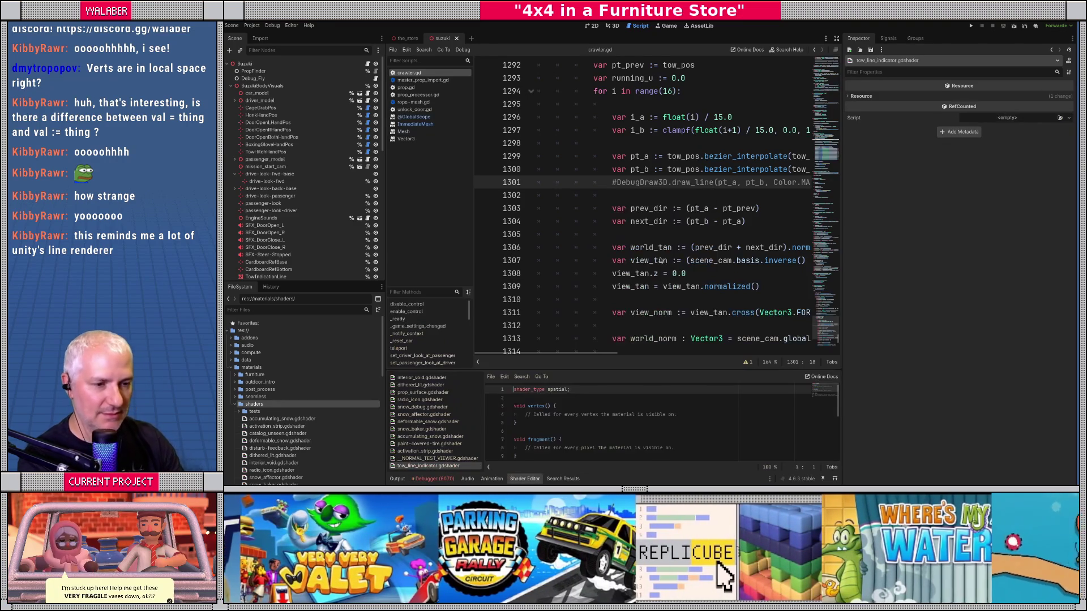
Add render_mode unshaded; below shader_type spatial in the shader
{"action": "left_click_drag", "start_coordinate": [631, 369], "coordinate": [632, 264]}
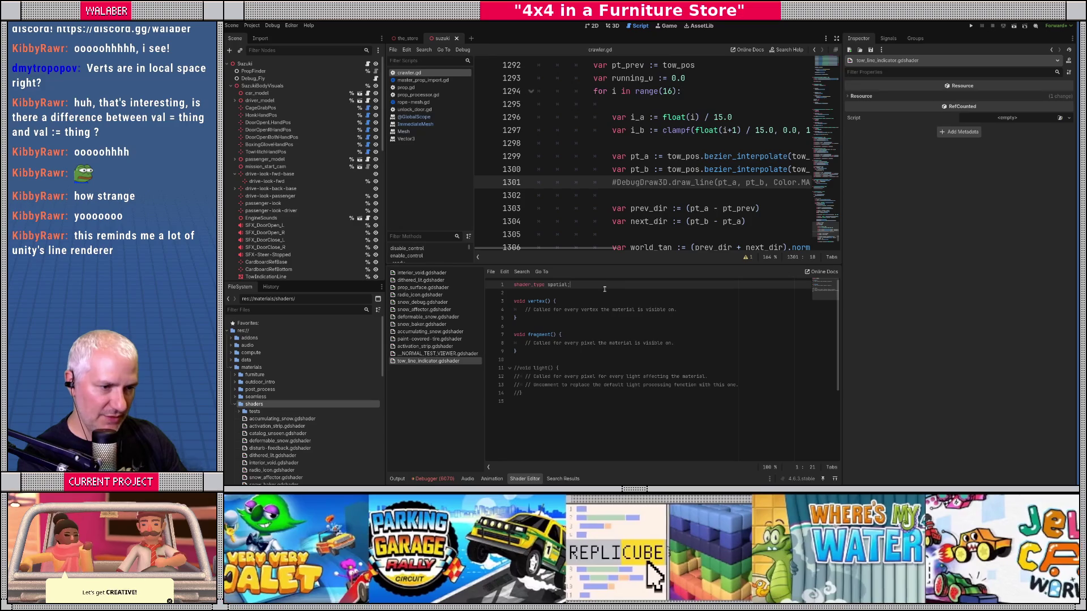
{"action": "key", "text": "Return"}
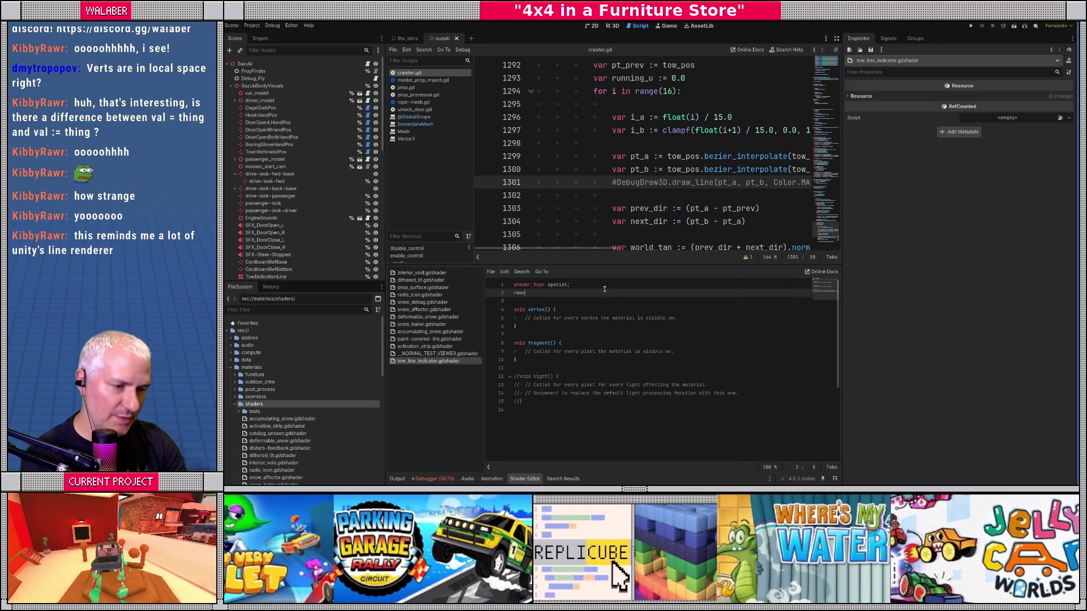
{"action": "type", "text": "er_mode un"}
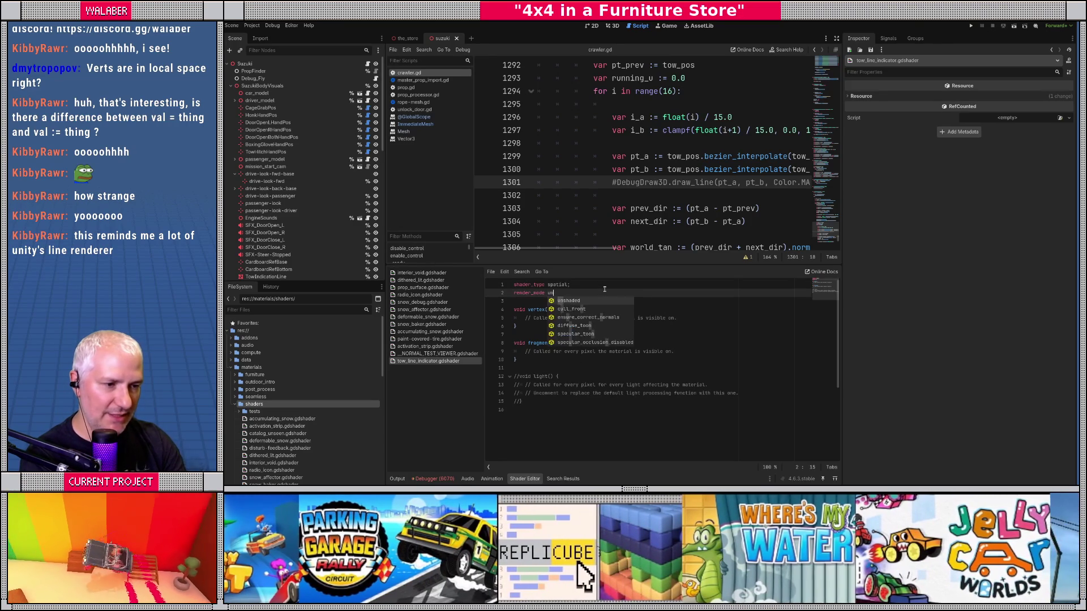
{"action": "key", "text": "Return"}
{"action": "type", "text": ";"}
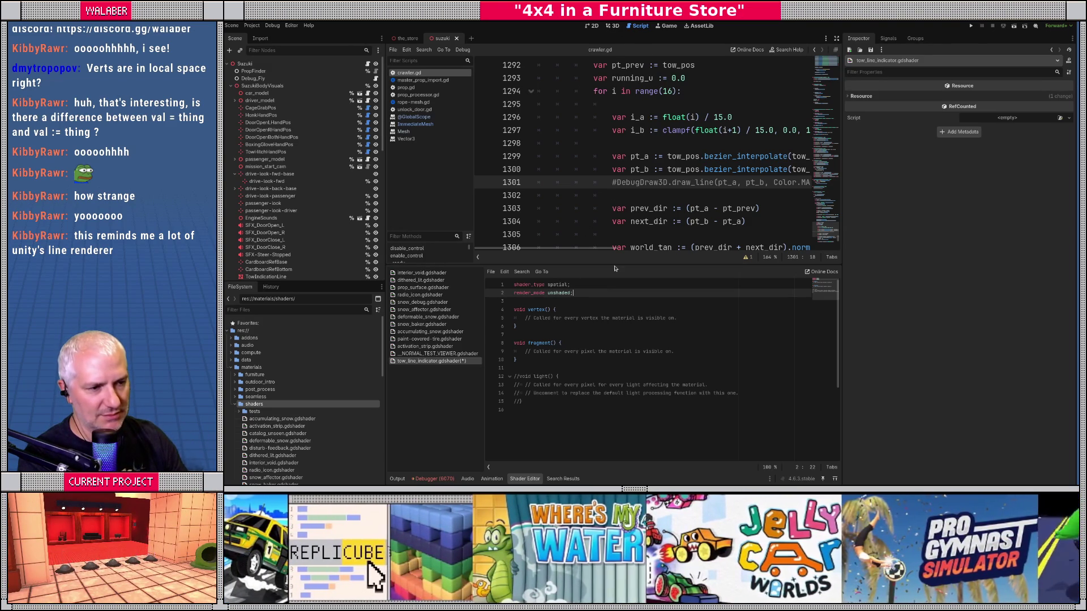
Widen the code editors into the side docks and open a new empty scene tab
{"action": "left_click_drag", "start_coordinate": [615, 269], "coordinate": [616, 306]}
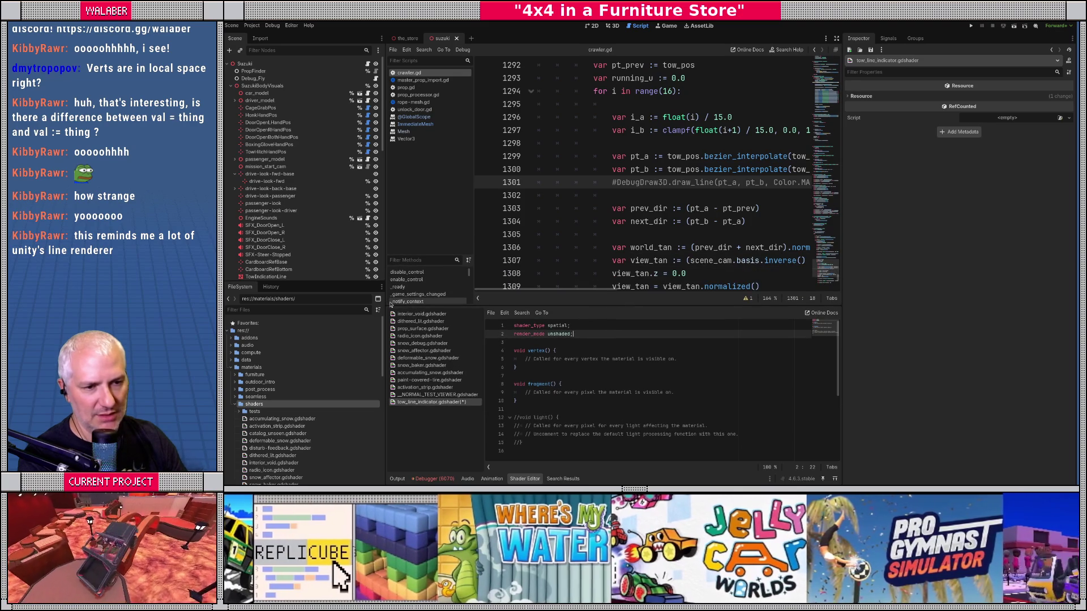
{"action": "left_click_drag", "start_coordinate": [385, 264], "coordinate": [350, 264]}
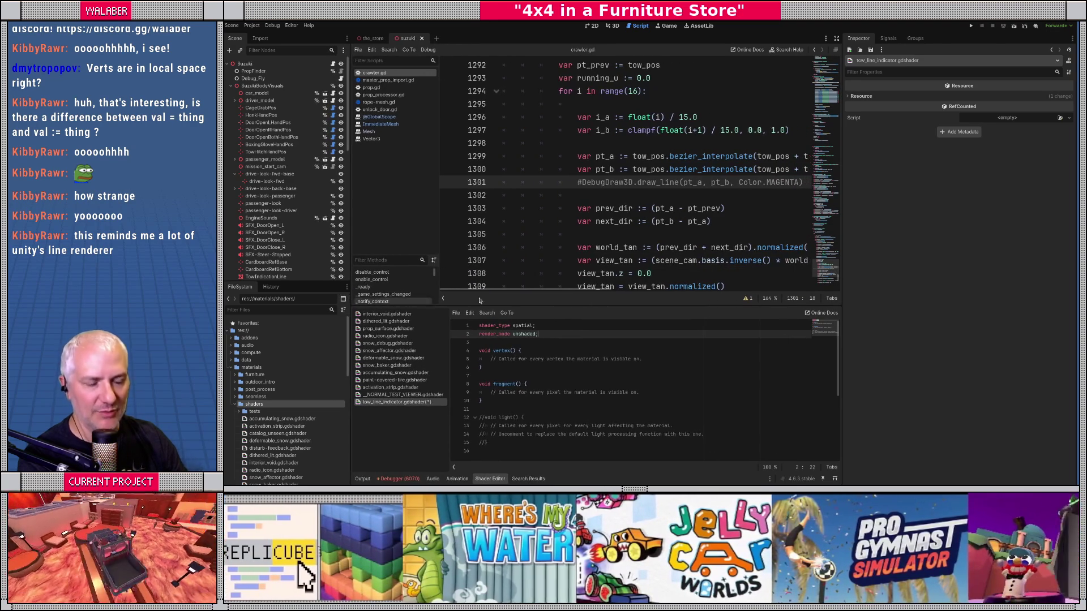
{"action": "left_click_drag", "start_coordinate": [846, 263], "coordinate": [888, 264]}
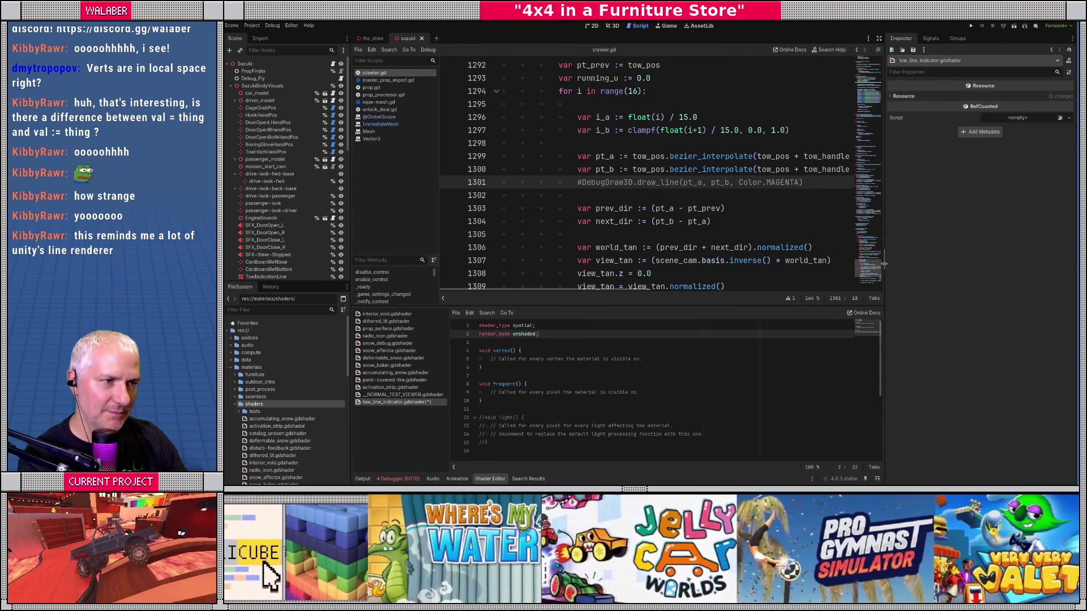
{"action": "left_click", "coordinate": [435, 39]}
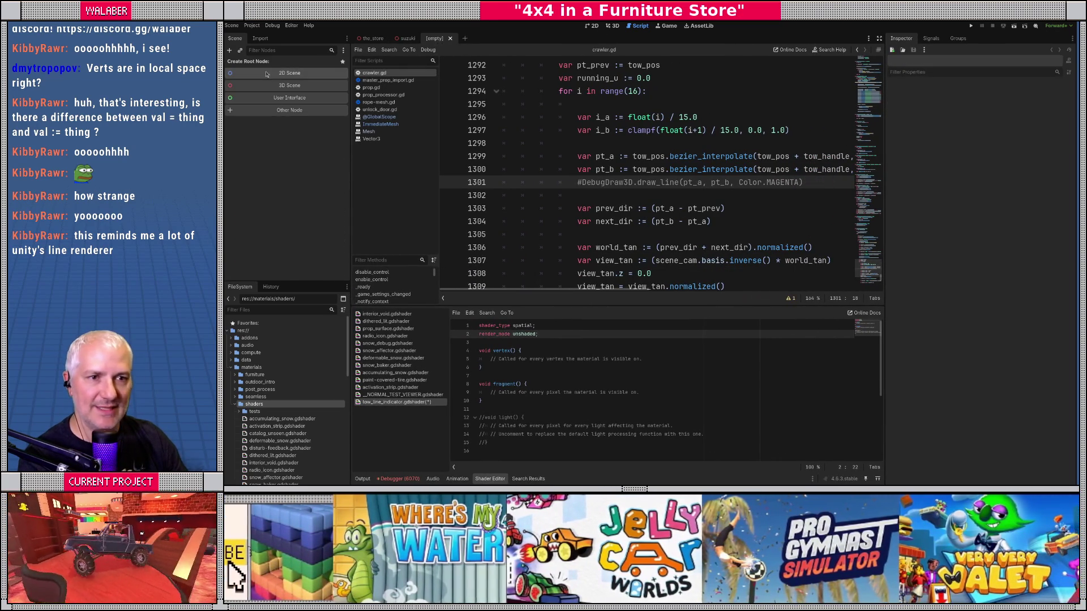
Create a Node3D scene in the 3D view and add a MeshInstance3D child
{"action": "left_click", "coordinate": [266, 86]}
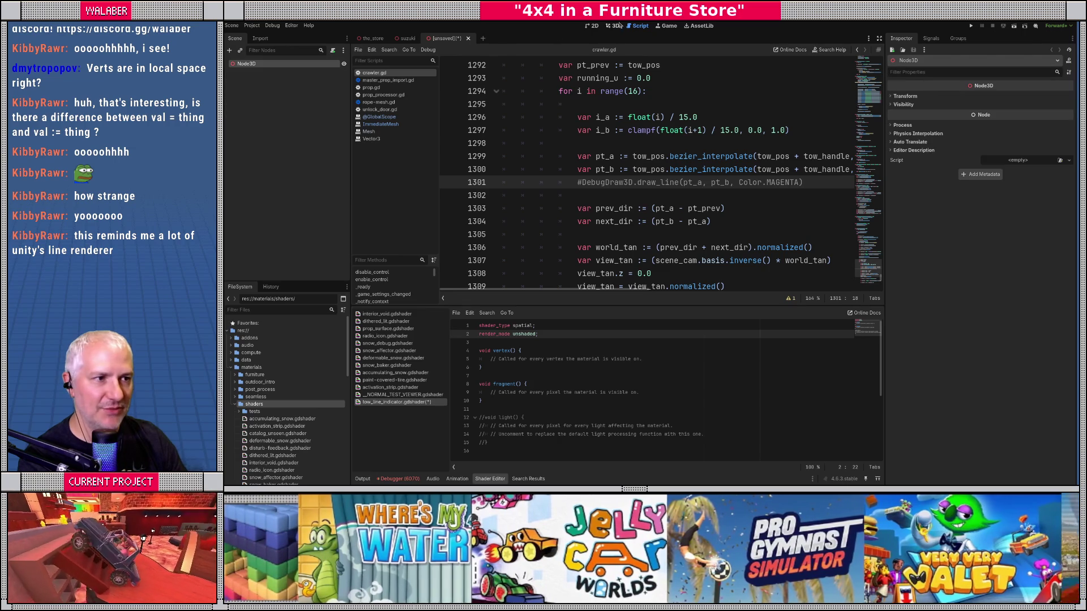
{"action": "left_click", "coordinate": [615, 26]}
{"action": "right_click", "coordinate": [257, 64]}
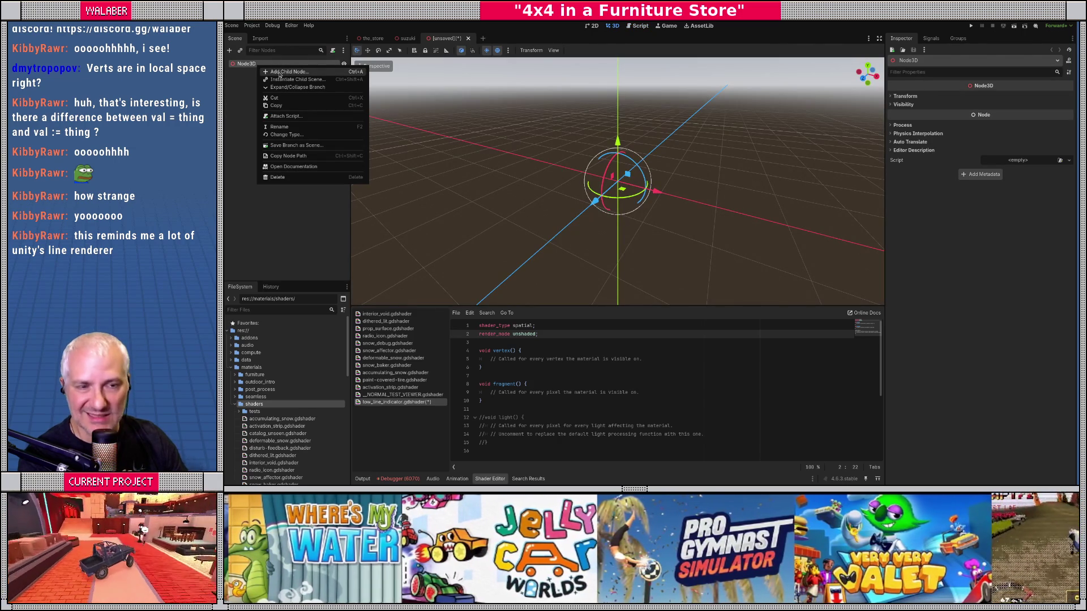
{"action": "type", "text": "shin"}
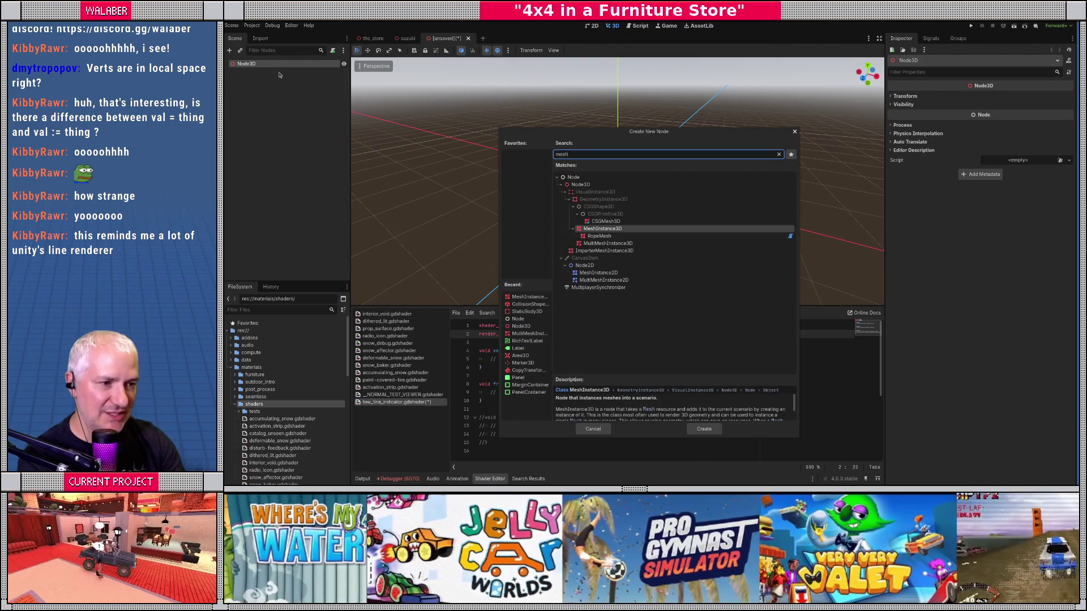
{"action": "key", "text": "Return"}
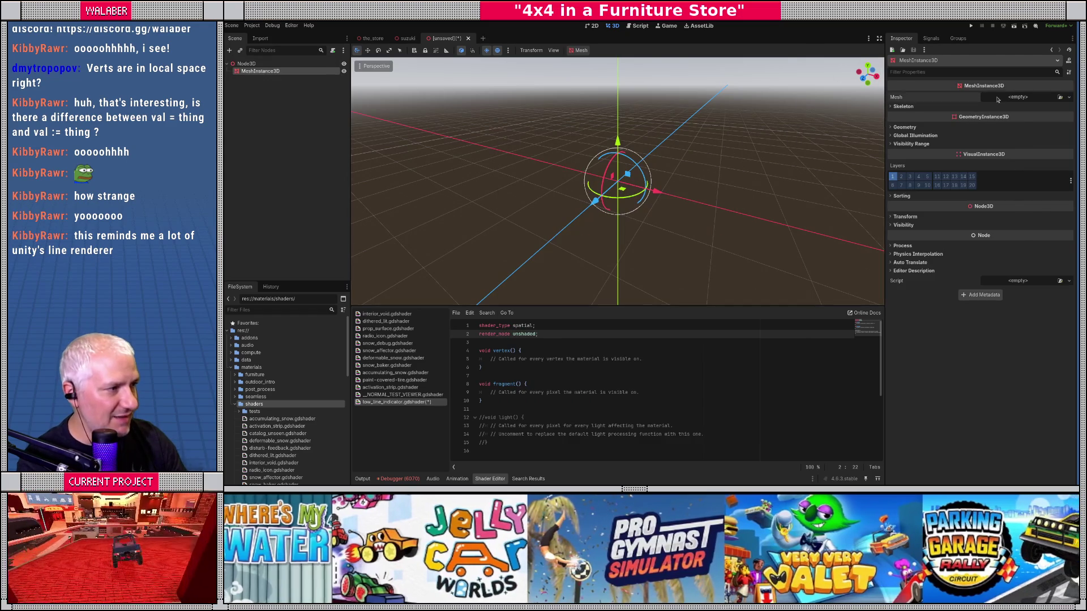
Give the MeshInstance3D a new QuadMesh
{"action": "left_click", "coordinate": [1068, 97]}
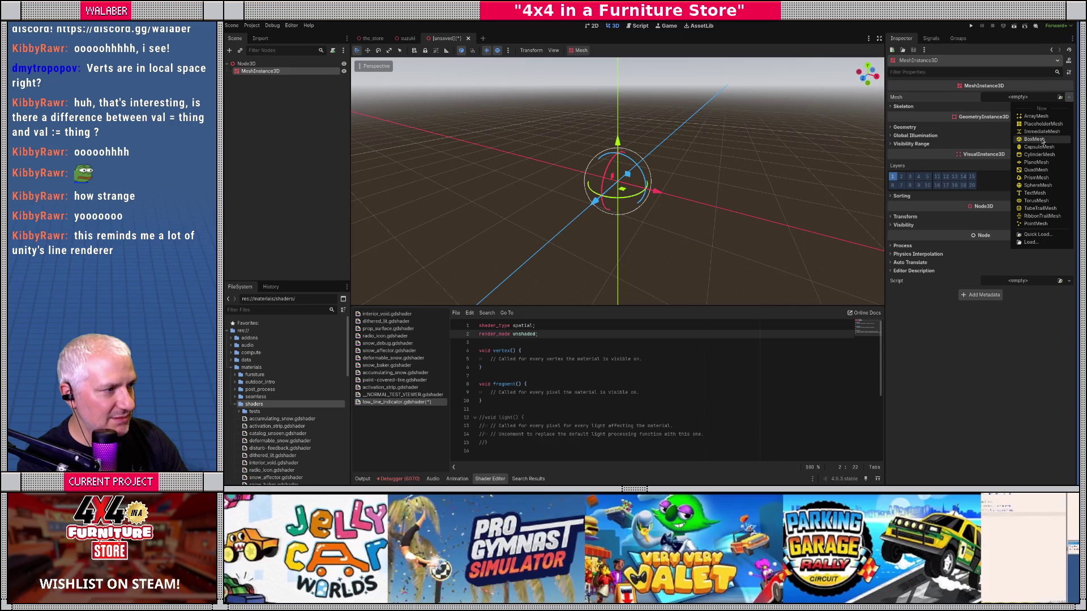
{"action": "left_click", "coordinate": [1035, 169]}
{"action": "scroll", "coordinate": [701, 206], "scroll_direction": "up", "scroll_amount": 5}
{"action": "scroll", "coordinate": [497, 195], "scroll_direction": "up", "scroll_amount": 3}
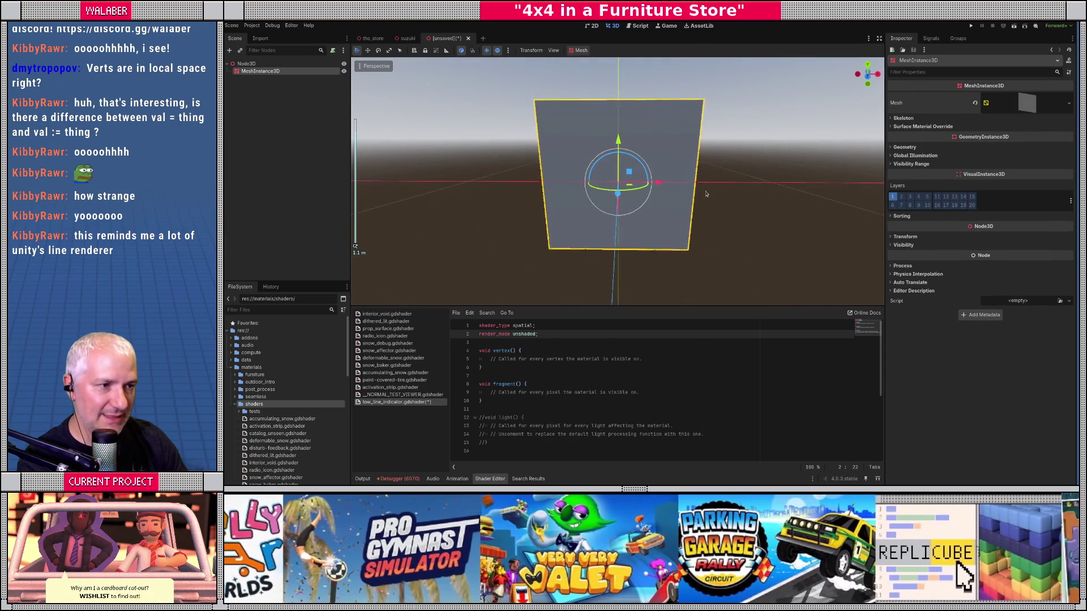
Put a new ShaderMaterial using tow_line_indicator.gdshader in surface material override slot 0
{"action": "left_click", "coordinate": [920, 126]}
{"action": "left_click", "coordinate": [1069, 136]}
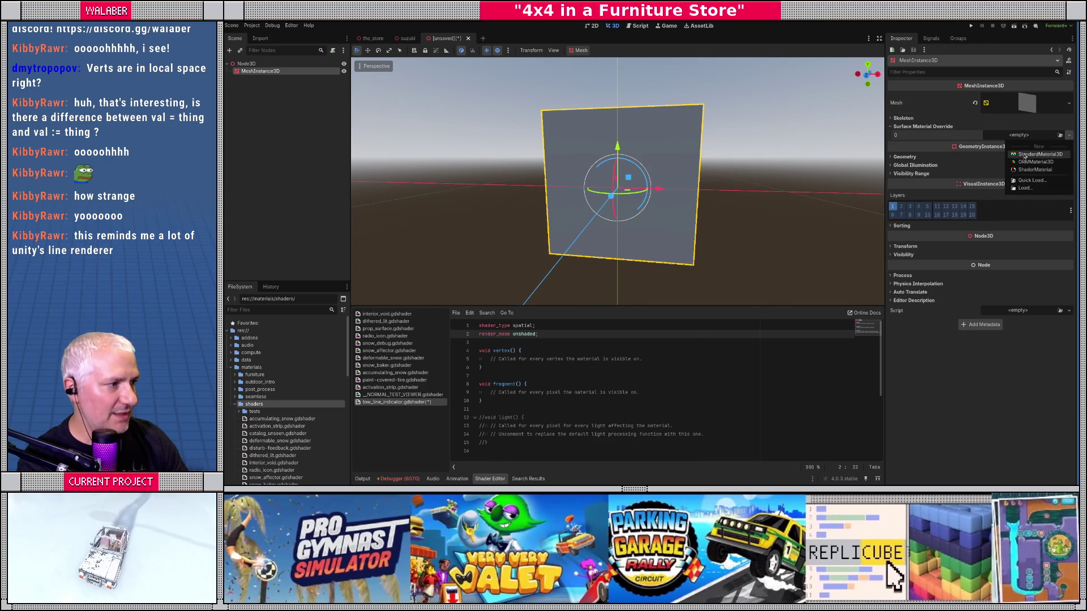
{"action": "left_click", "coordinate": [1027, 169]}
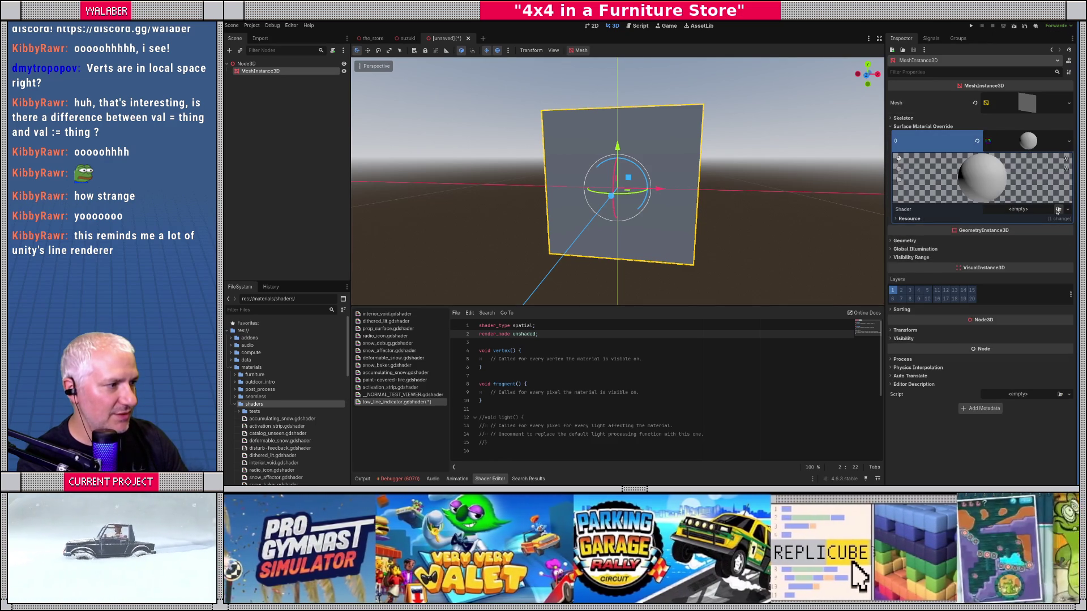
{"action": "left_click", "coordinate": [1058, 211]}
{"action": "type", "text": "tow"}
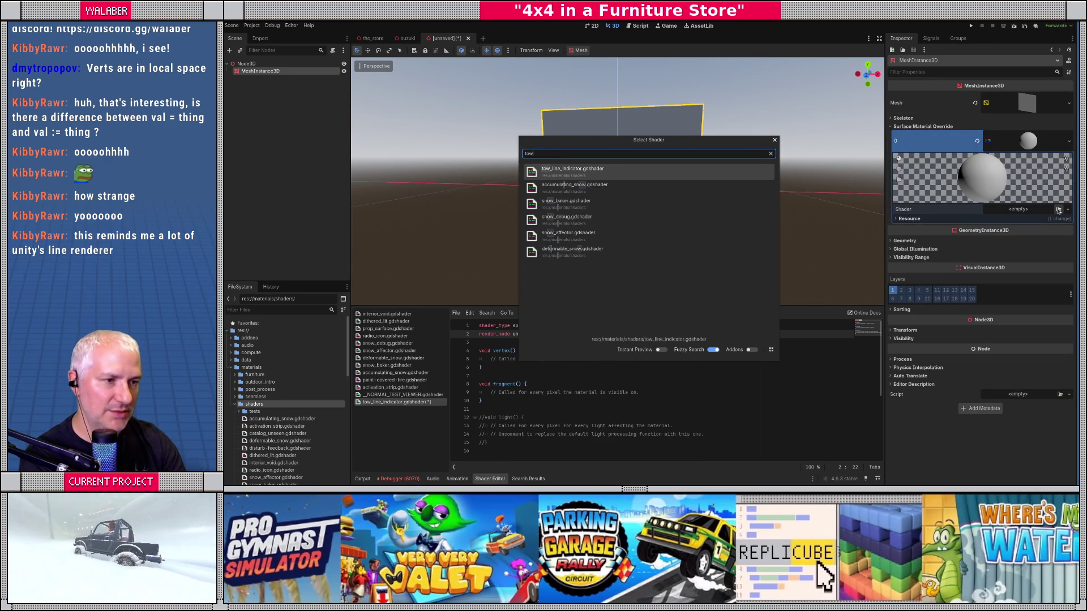
{"action": "key", "text": "Return"}
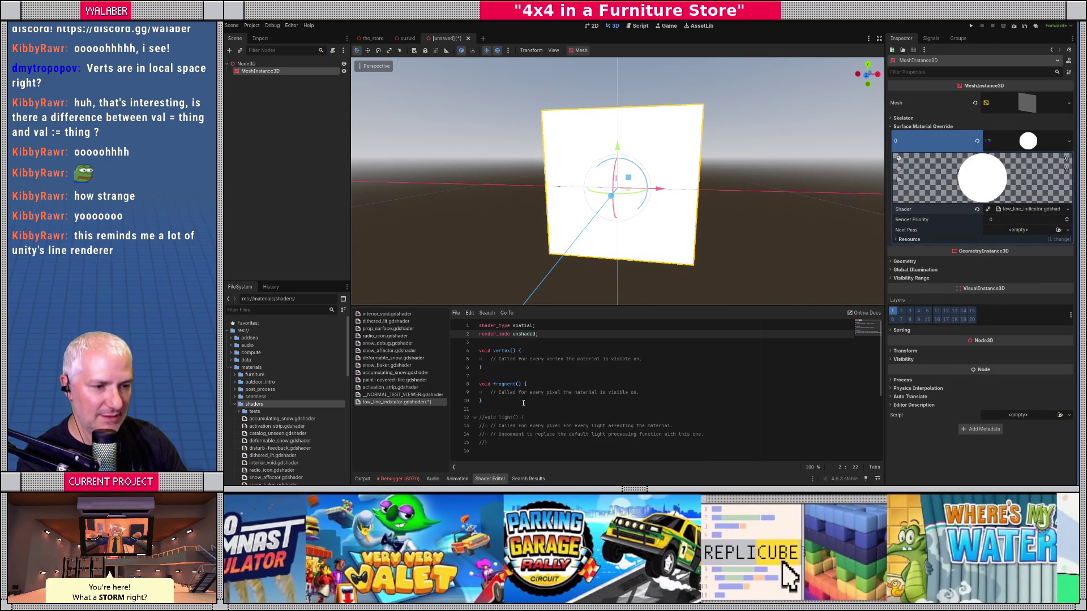
{"action": "left_click", "coordinate": [524, 385]}
Add ALBEDO = vec3(UV + vec2(fract(TIME), 0.0), 0.0); inside fragment()
{"action": "key", "text": "Return"}
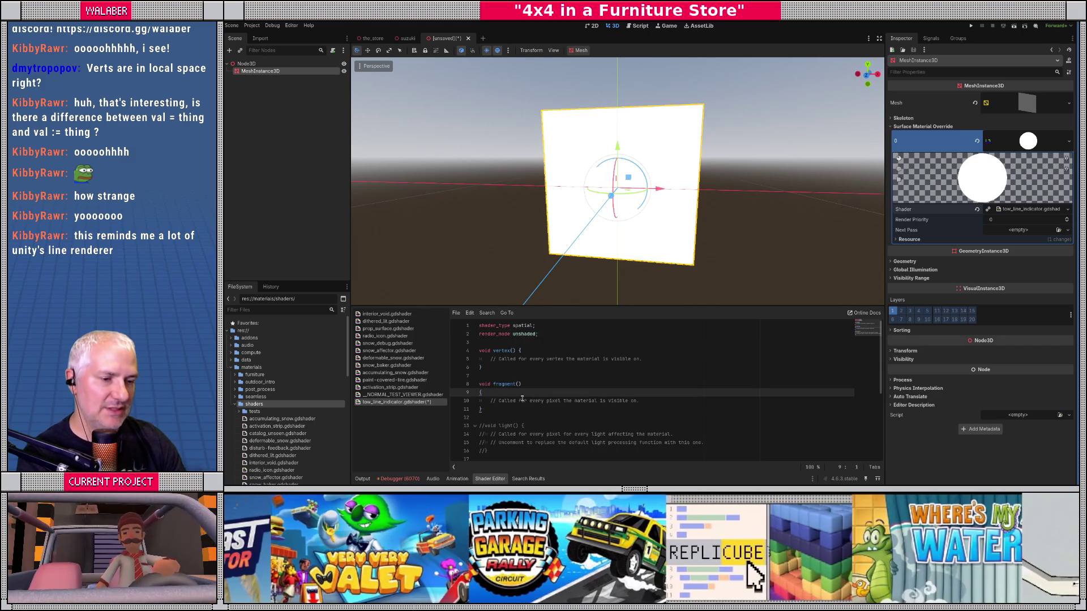
{"action": "key", "text": "Down"}
{"action": "key", "text": "End"}
{"action": "key", "text": "Return"}
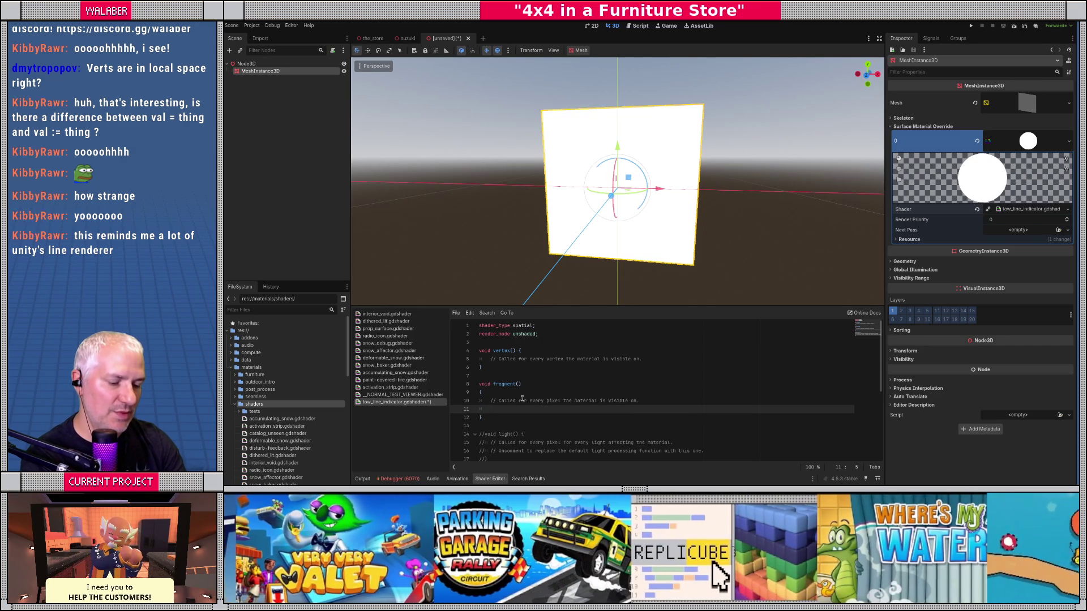
{"action": "type", "text": "ALBEDO"}
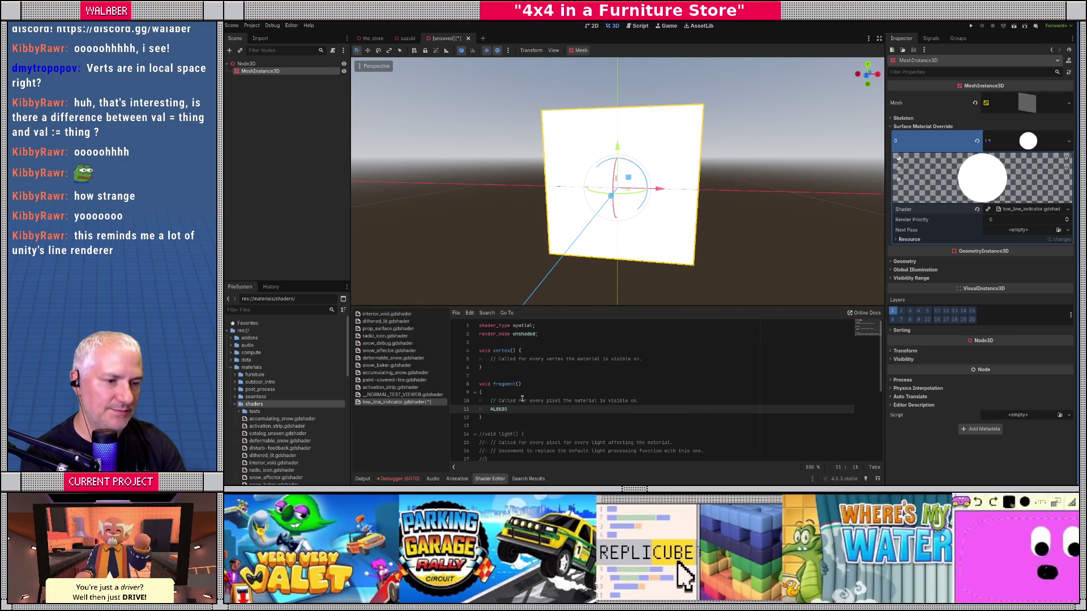
{"action": "type", "text": " = "}
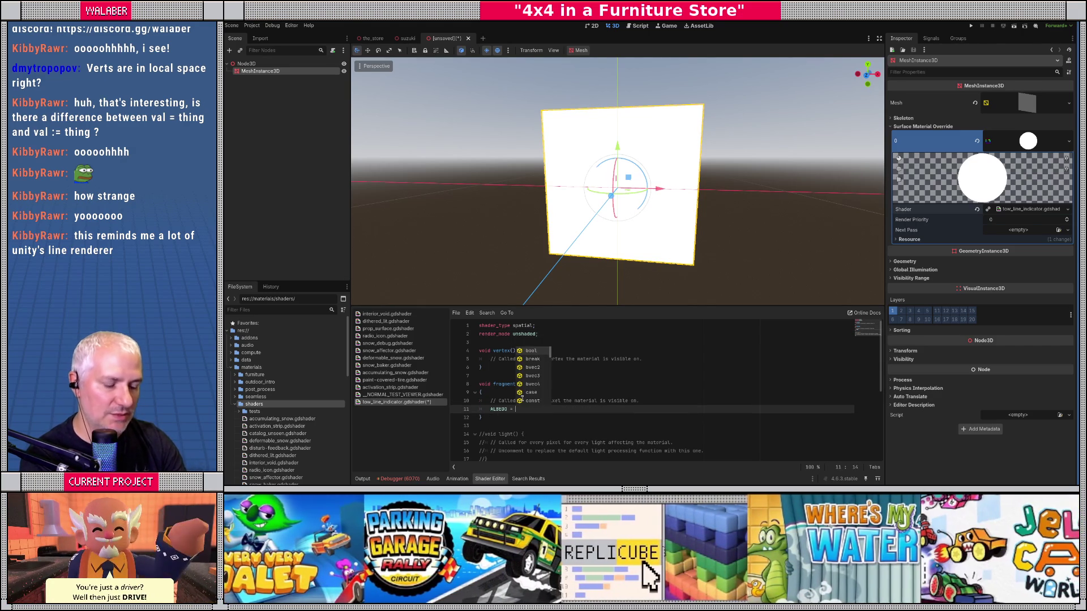
{"action": "type", "text": "vec3(UV"}
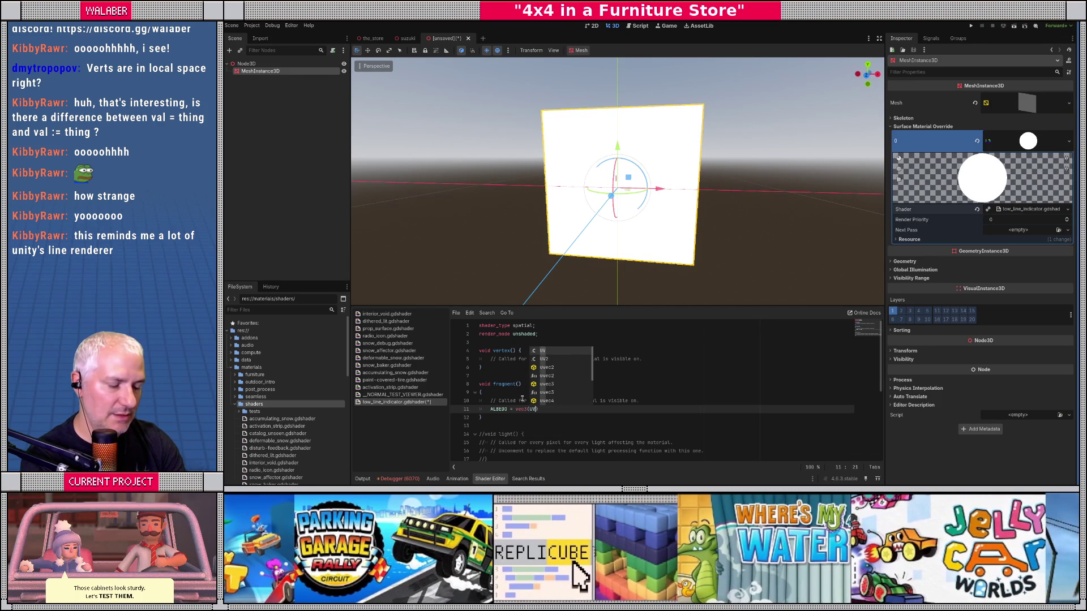
{"action": "type", "text": " + "}
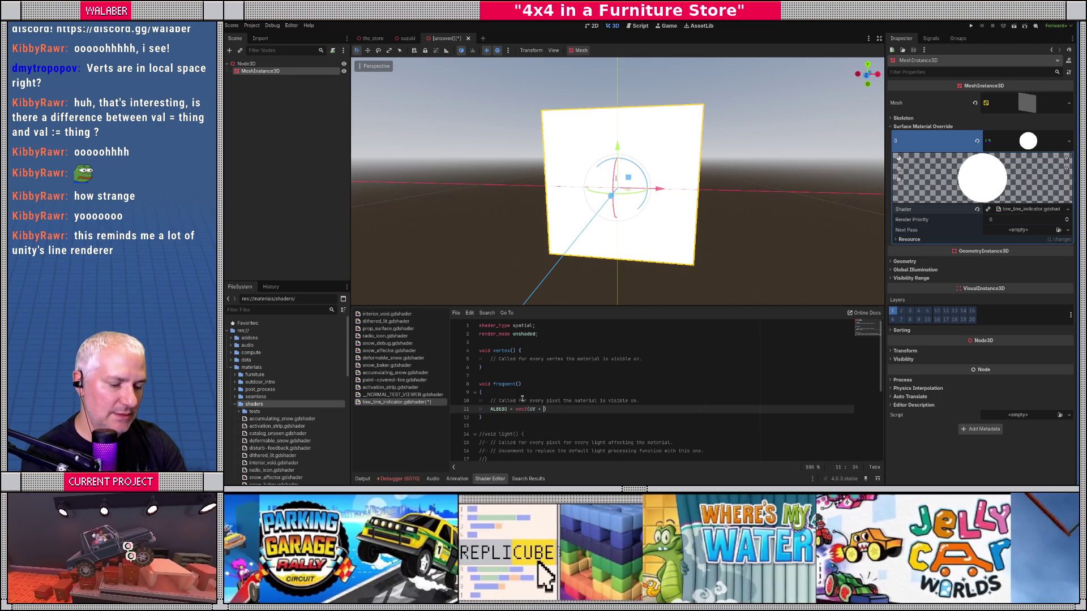
{"action": "type", "text": "c"}
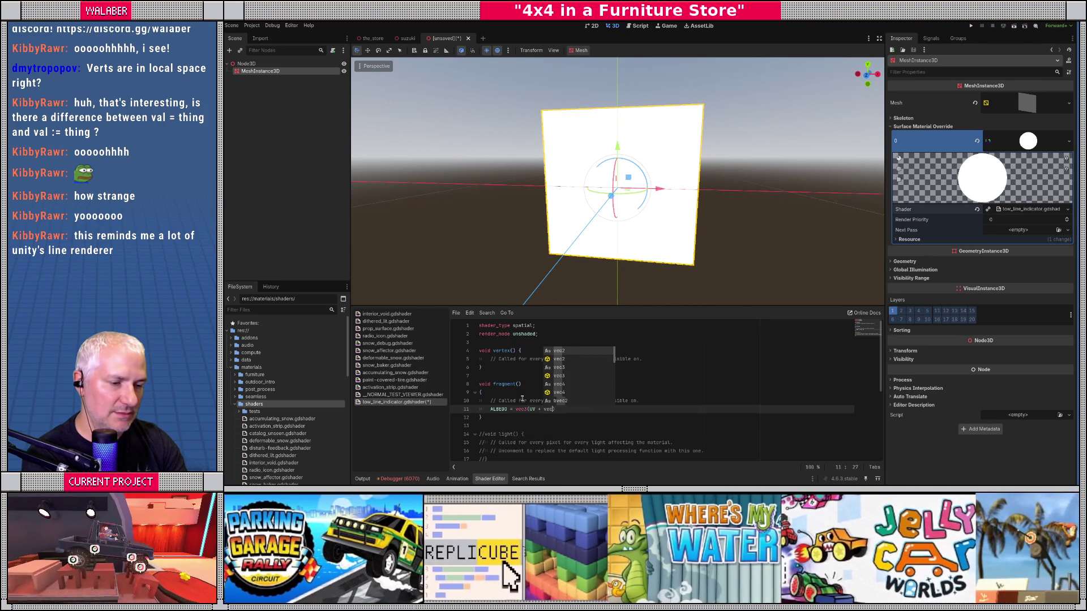
{"action": "type", "text": "2"}
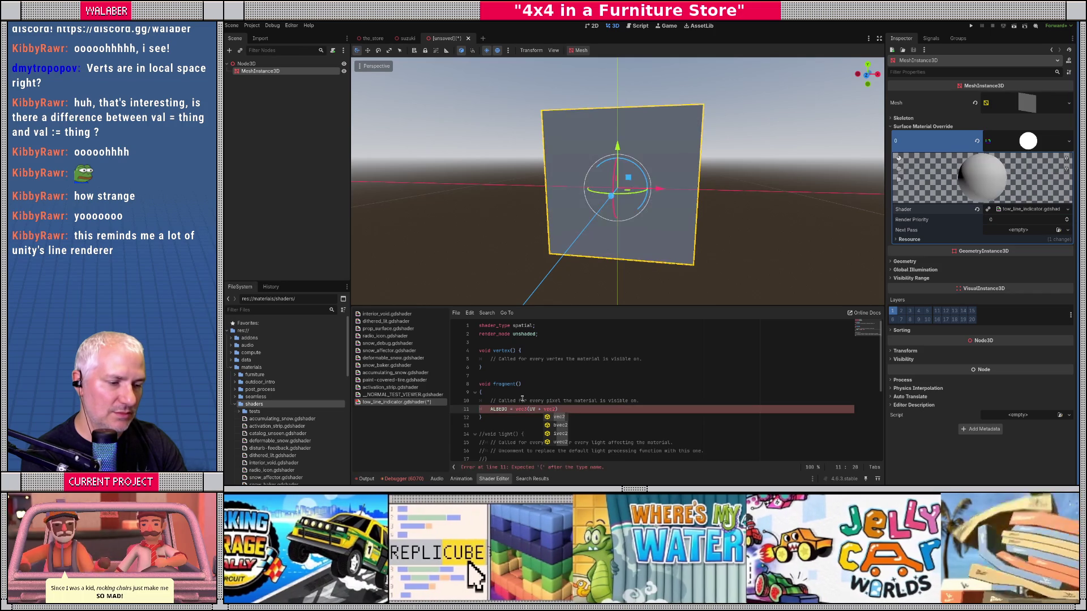
{"action": "type", "text": "("}
{"action": "type", "text": "TIM"}
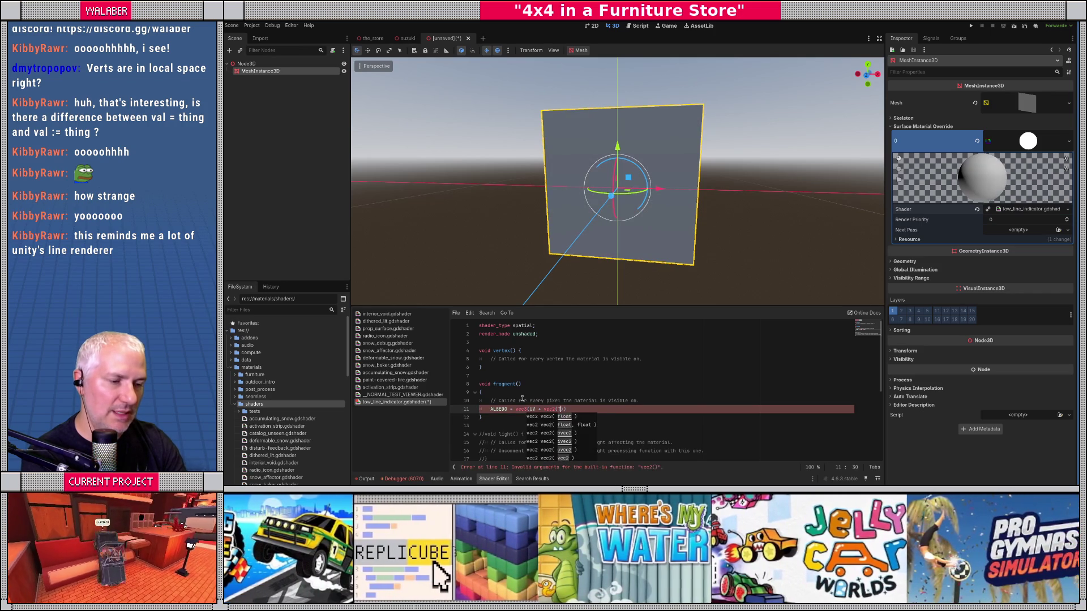
{"action": "type", "text": "E"}
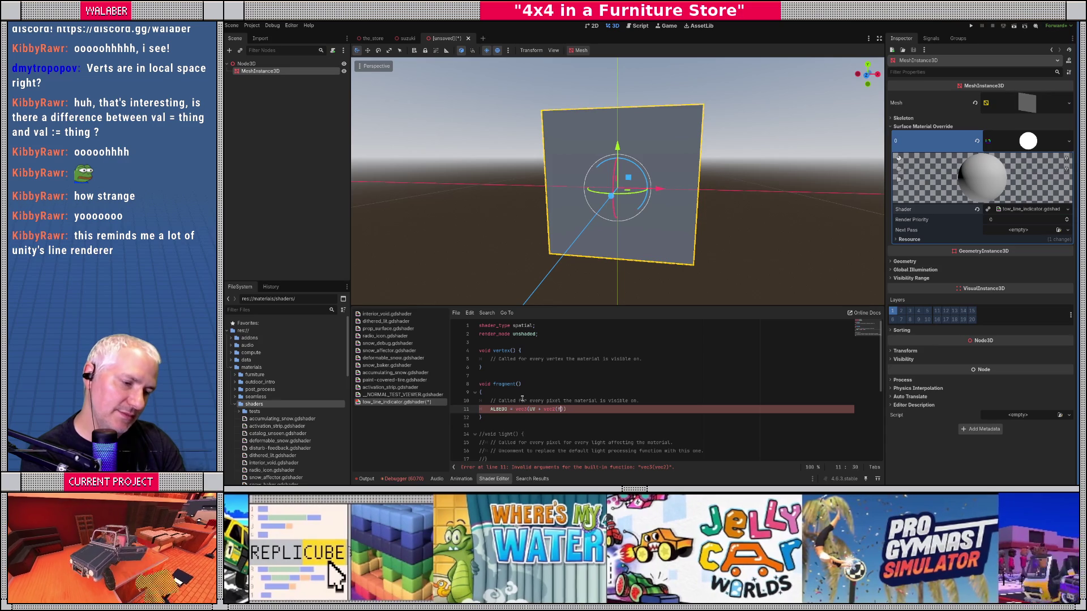
{"action": "type", "text": "ac"}
{"action": "key", "text": "Return"}
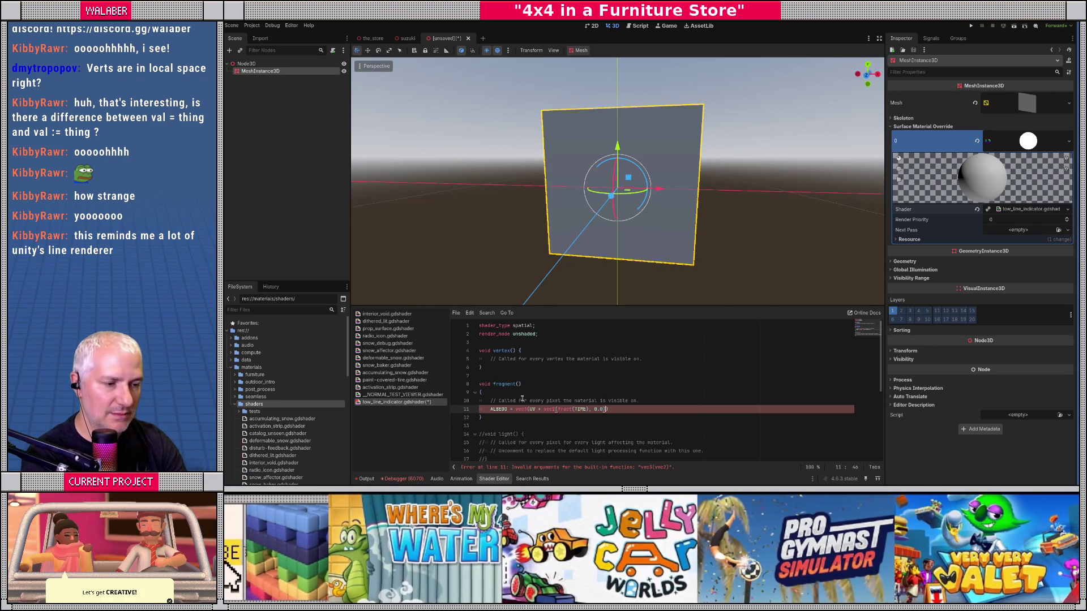
{"action": "type", "text": ", 0.0"}
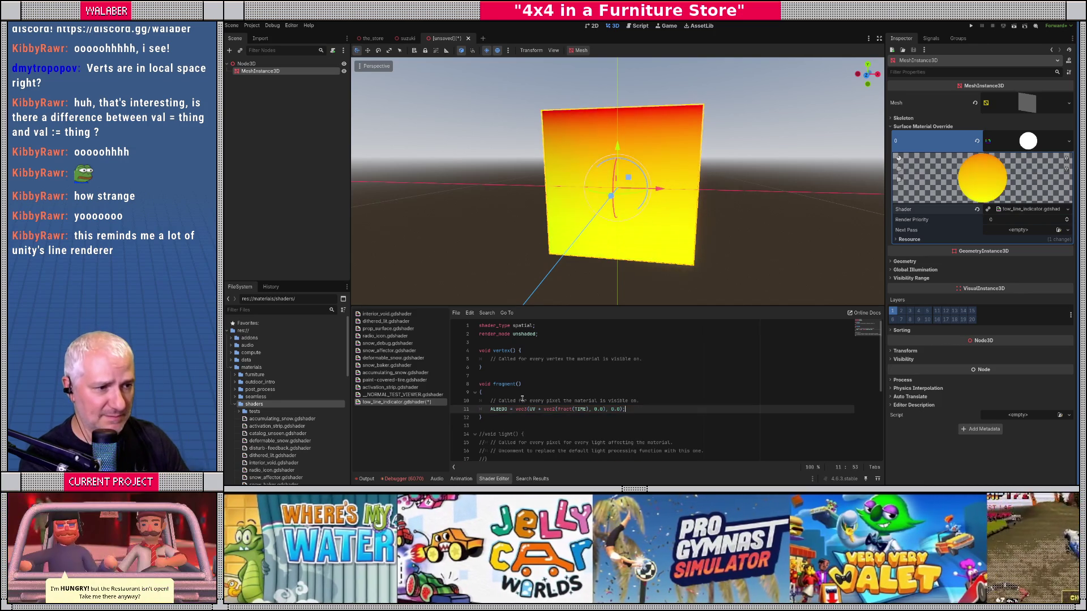
Orbit the viewport to inspect the quad's red-to-yellow gradient
{"action": "scroll", "coordinate": [614, 252], "scroll_direction": "down", "scroll_amount": 2}
{"action": "mouse_move", "coordinate": [615, 252]}
{"action": "left_mouse_down"}
{"action": "mouse_move", "coordinate": [652, 243]}
{"action": "mouse_move", "coordinate": [624, 248]}
{"action": "left_mouse_up"}
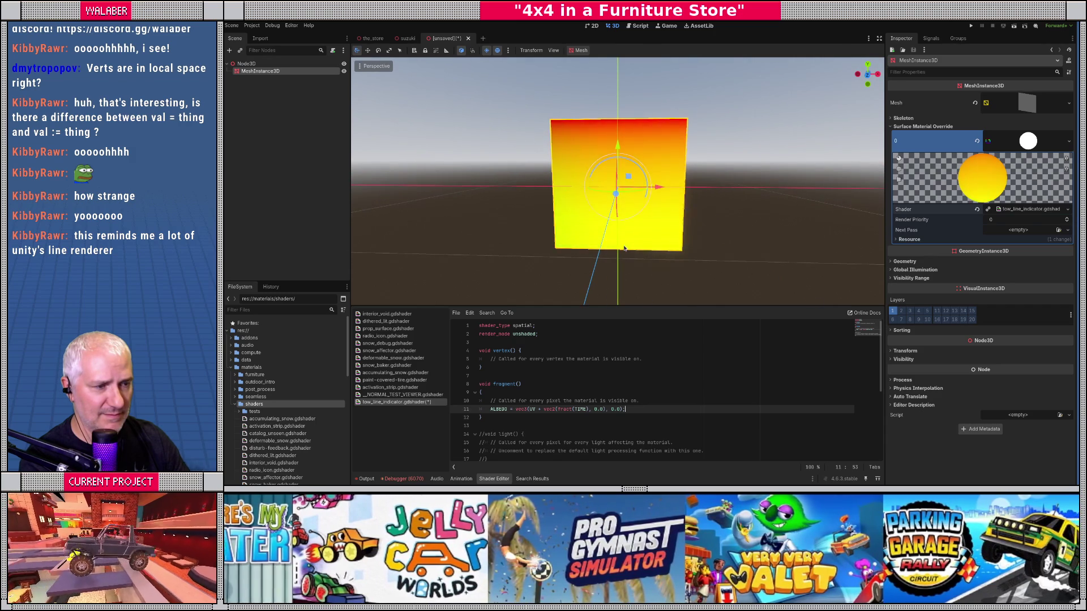
{"action": "scroll", "coordinate": [624, 248], "scroll_direction": "down", "scroll_amount": 3}
{"action": "scroll", "coordinate": [624, 242], "scroll_direction": "up", "scroll_amount": 2}
{"action": "mouse_move", "coordinate": [624, 241]}
{"action": "left_mouse_down"}
{"action": "mouse_move", "coordinate": [637, 242]}
{"action": "mouse_move", "coordinate": [597, 243]}
{"action": "left_mouse_up"}
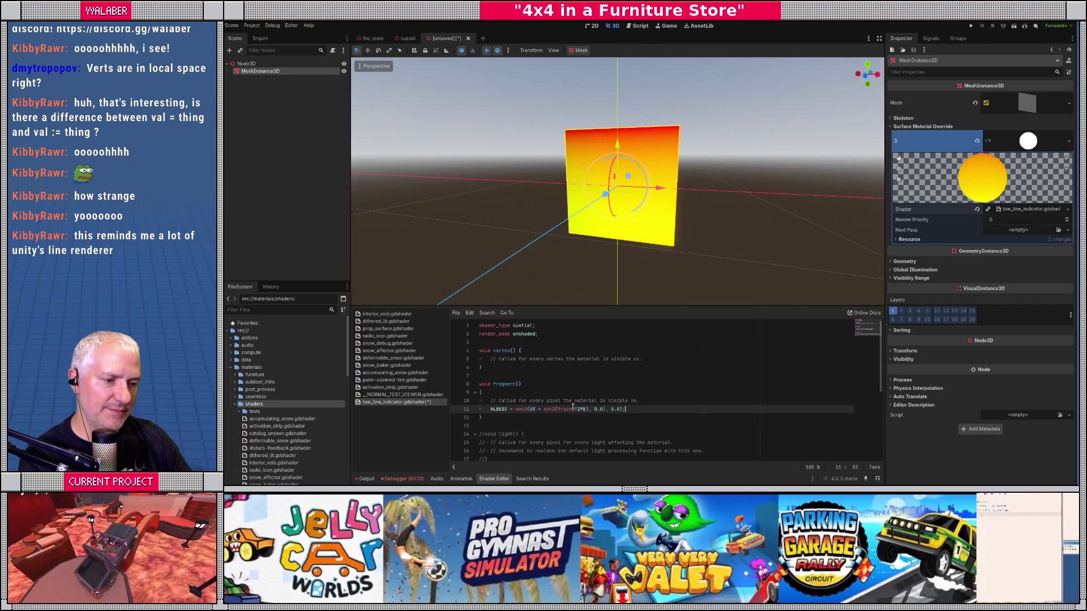
{"action": "left_click", "coordinate": [648, 400]}
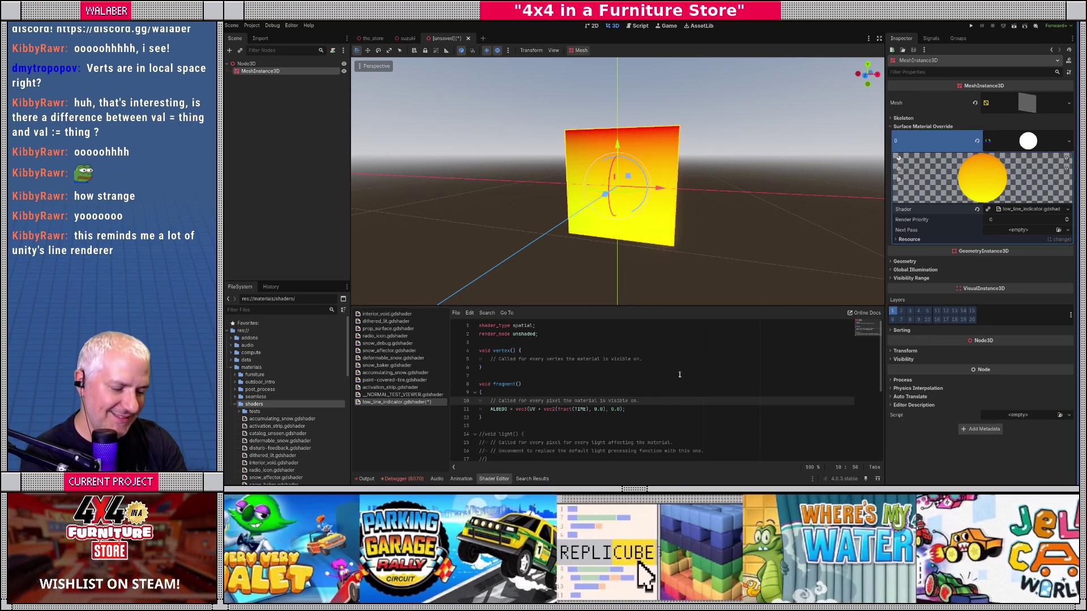
Add the line float mask = step(0.5, fract(UV.x + TIME)); above ALBEDO
{"action": "key", "text": "Return"}
{"action": "type", "text": "v"}
{"action": "key", "text": "BackSpace"}
{"action": "type", "text": "float ma"}
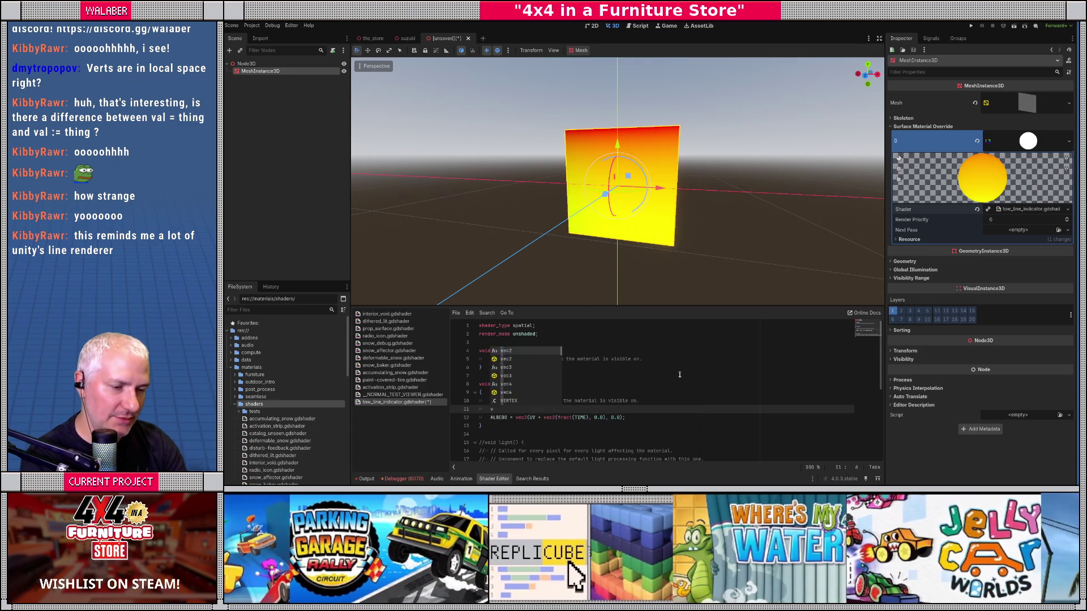
{"action": "type", "text": "sk "}
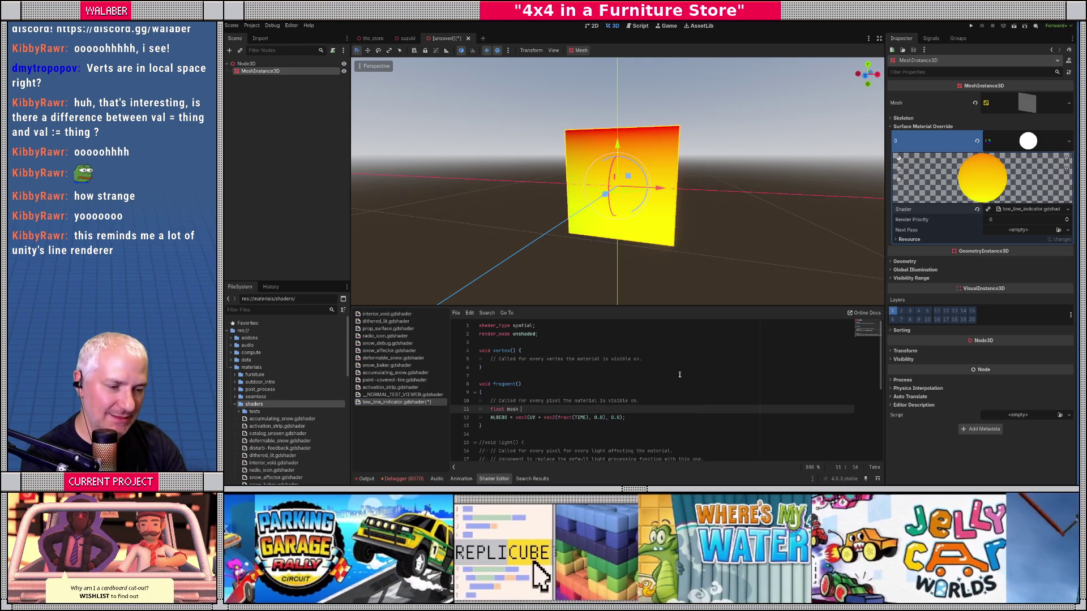
{"action": "type", "text": "= UV"}
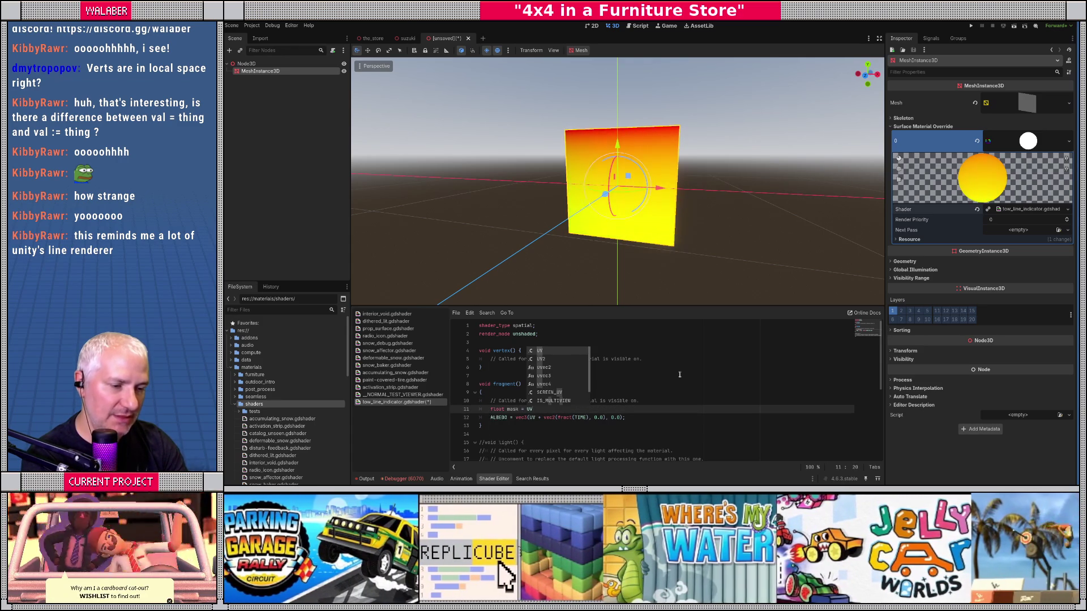
{"action": "type", "text": ".x + TIME"}
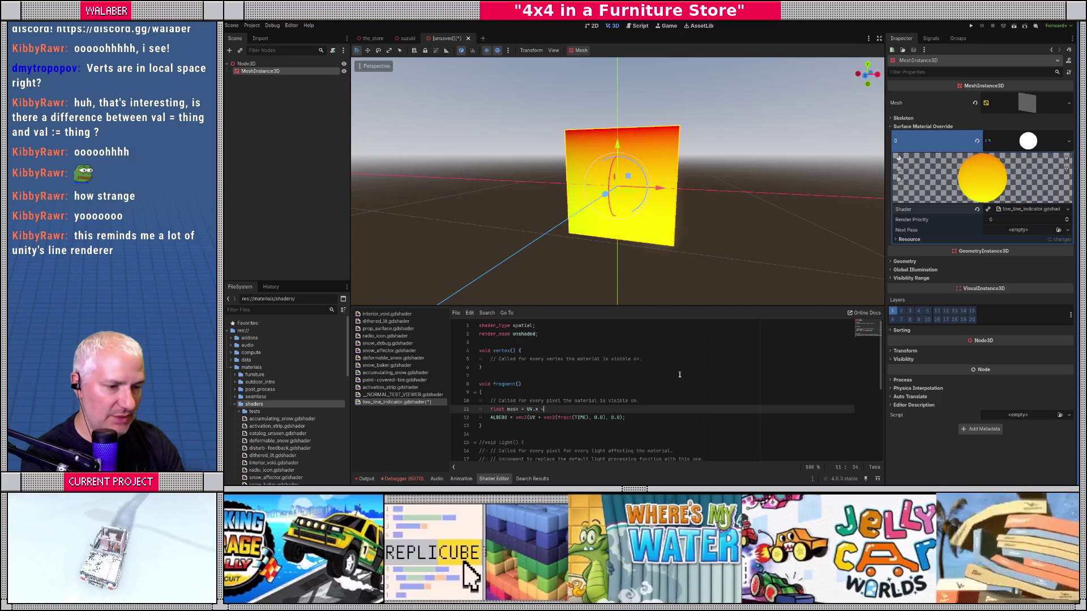
{"action": "key", "text": "Left"}
{"action": "key", "text": "Left"}
{"action": "key", "text": "Left"}
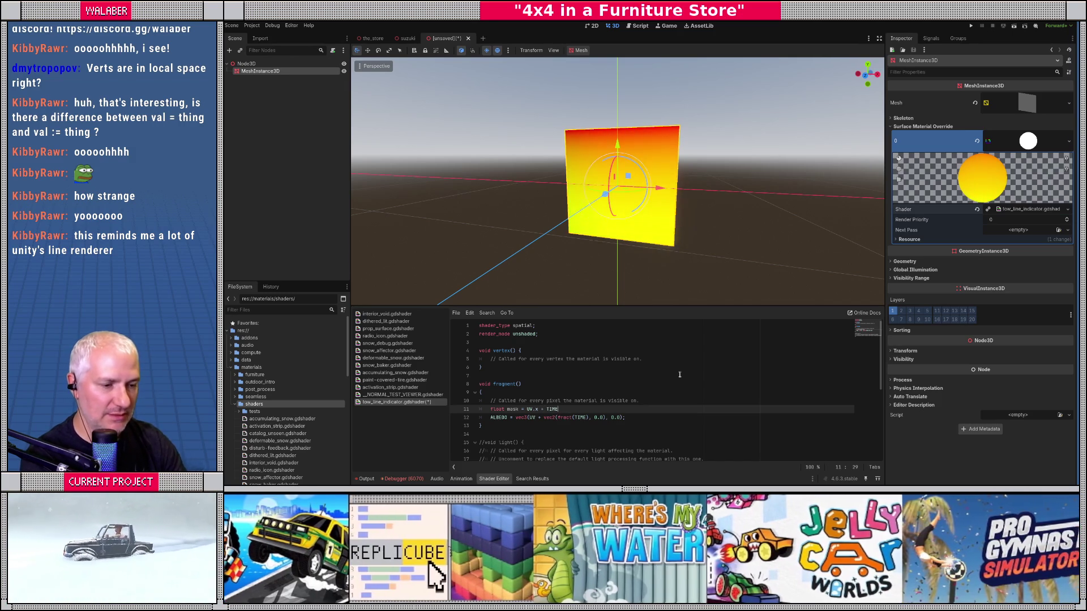
{"action": "key", "text": "Left"}
{"action": "key", "text": "Left"}
{"action": "key", "text": "Left"}
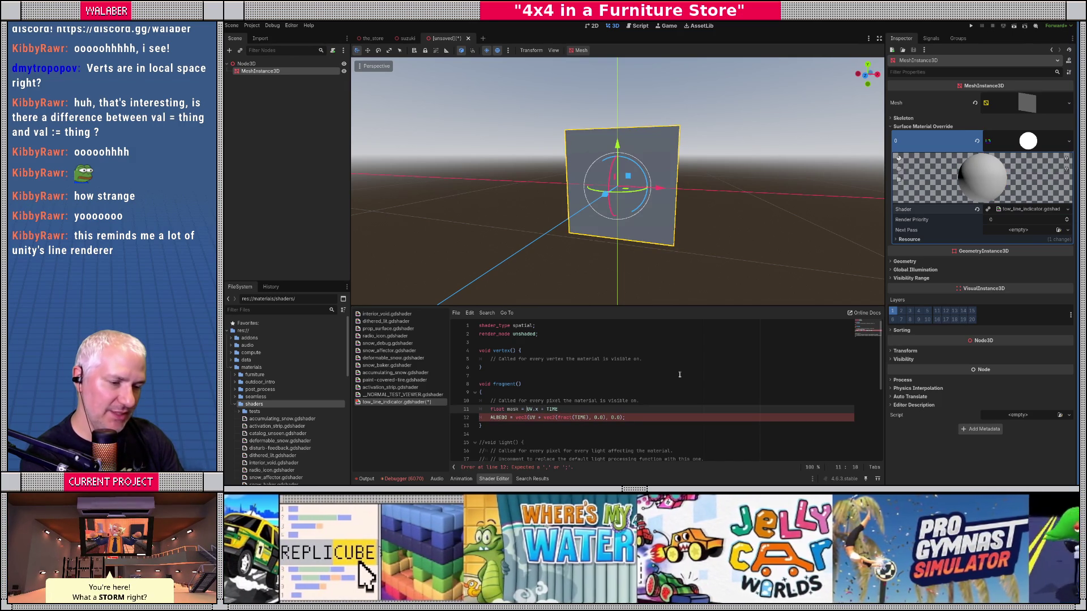
{"action": "type", "text": "("}
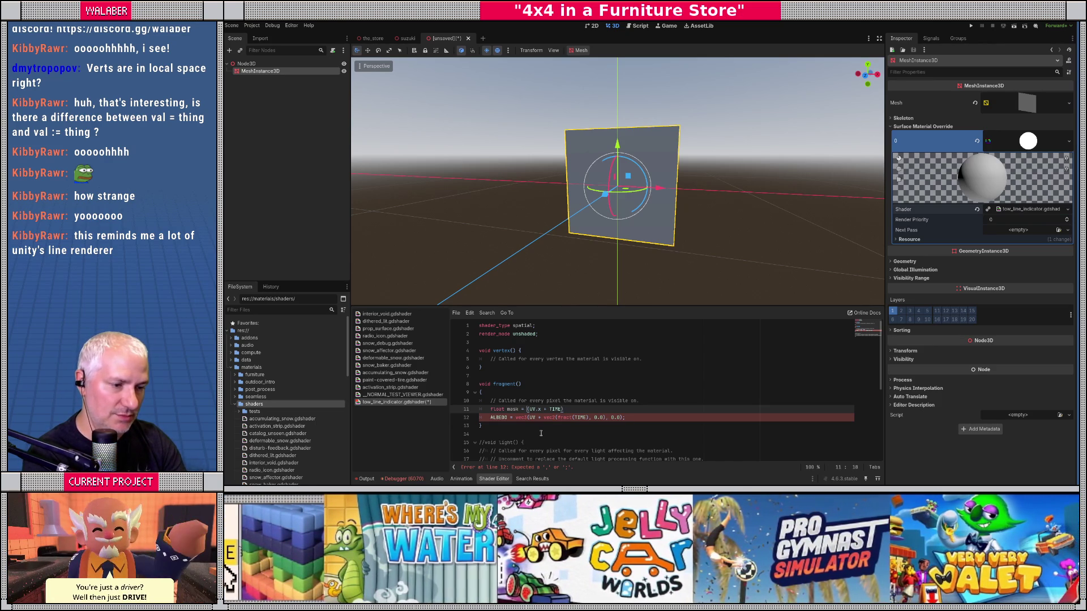
{"action": "type", "text": "fract"}
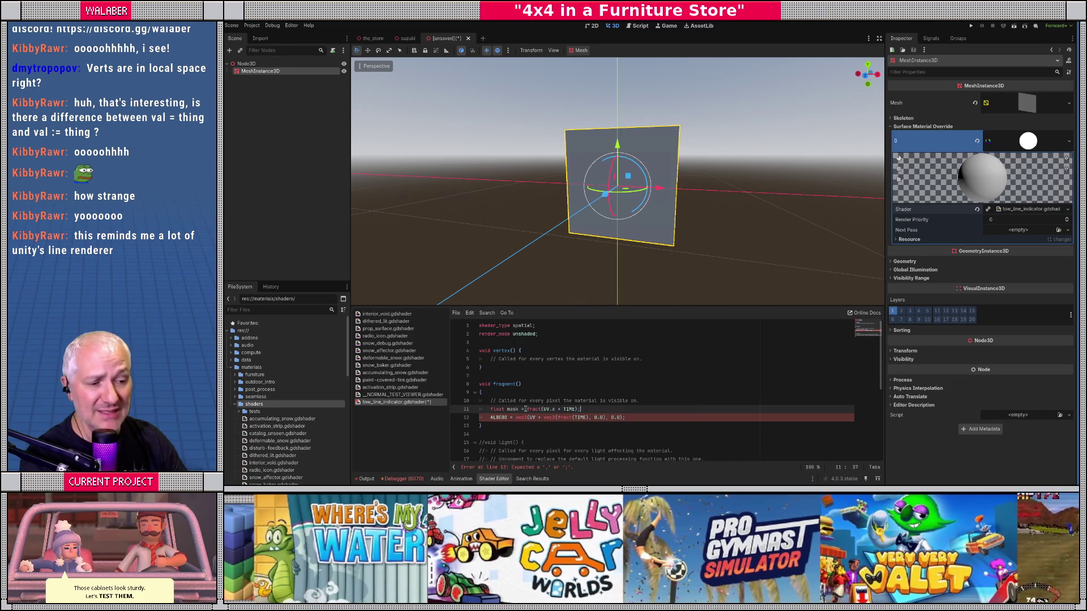
{"action": "left_click", "coordinate": [525, 409]}
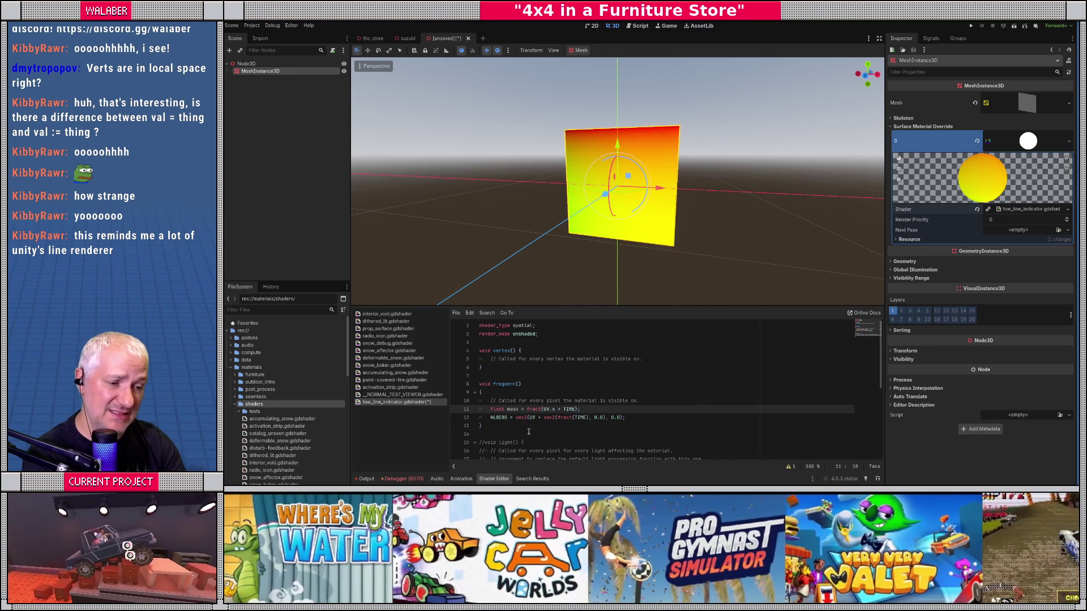
{"action": "type", "text": "step("}
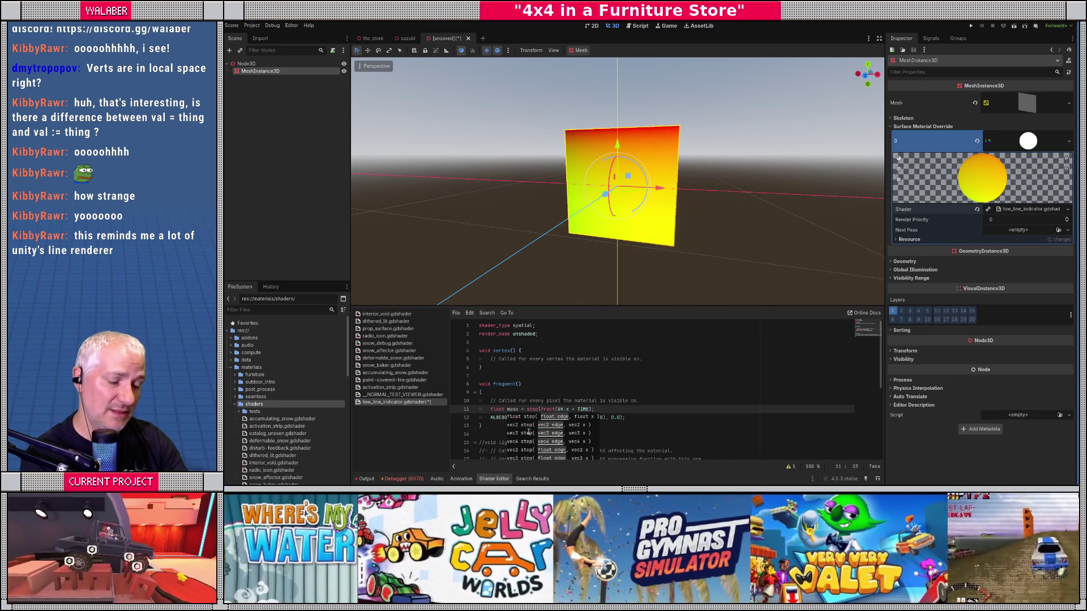
{"action": "type", "text": "0.5,"}
{"action": "key", "text": "End"}
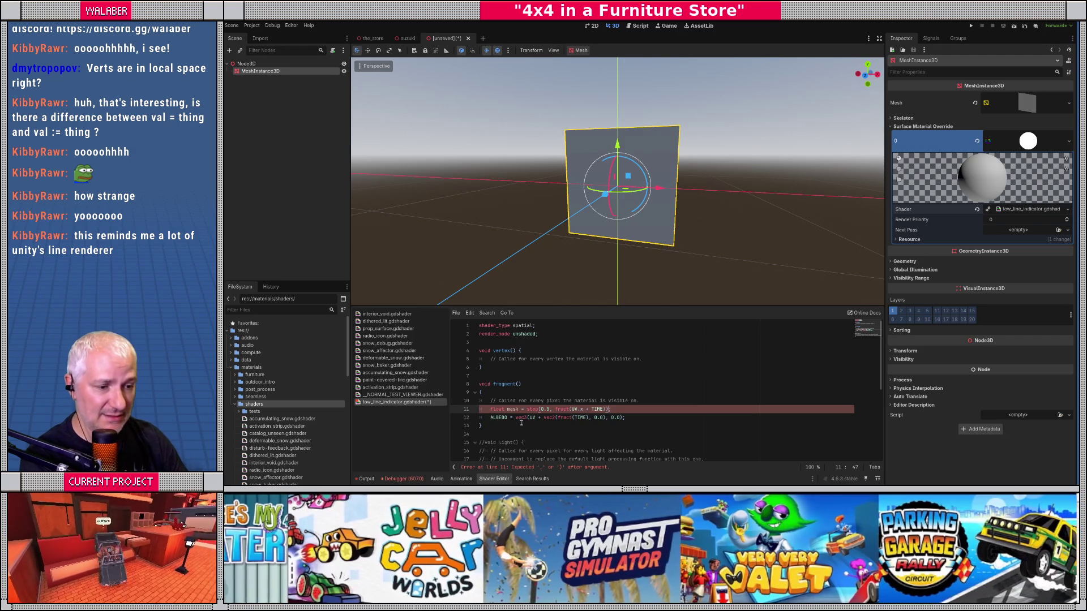
Set ALBEDO to vec3(mask, mask, mask) so the plane shows black and white stripes
{"action": "left_click_drag", "start_coordinate": [516, 417], "coordinate": [655, 418]}
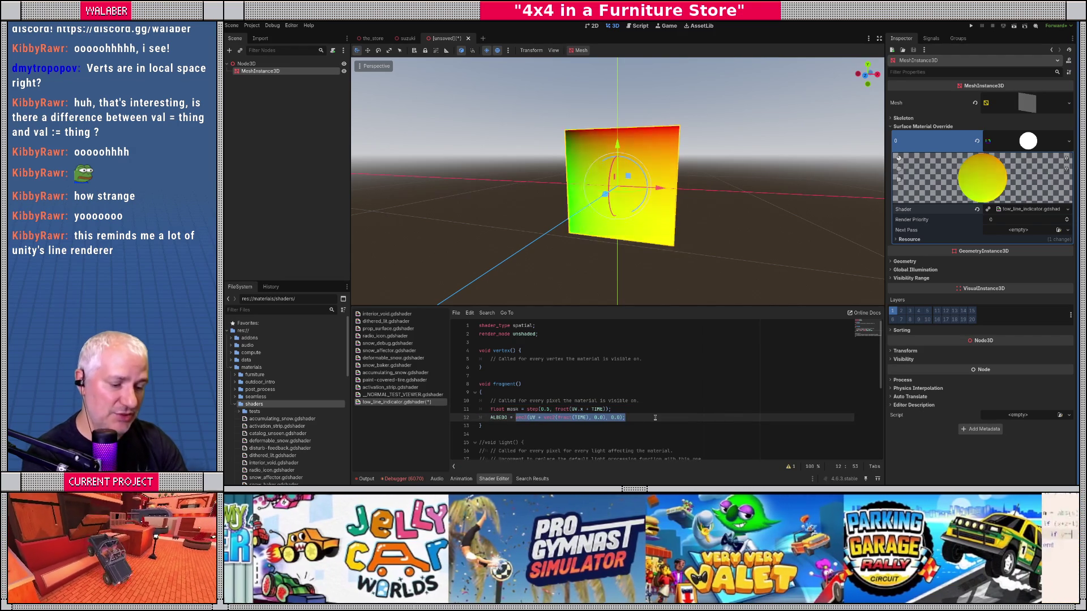
{"action": "type", "text": "vec3("}
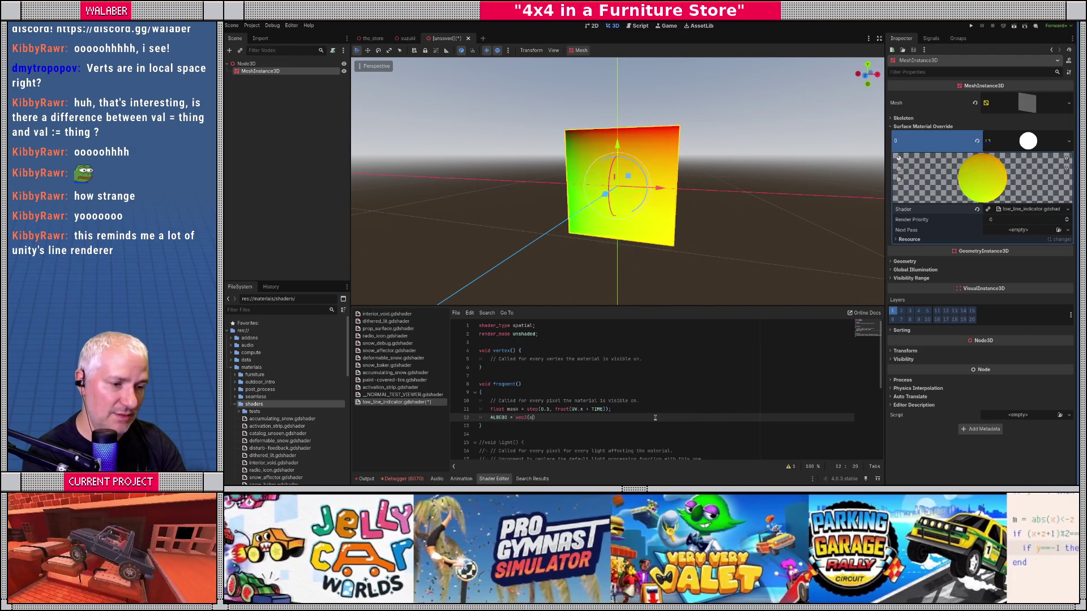
{"action": "type", "text": "mask, mask"}
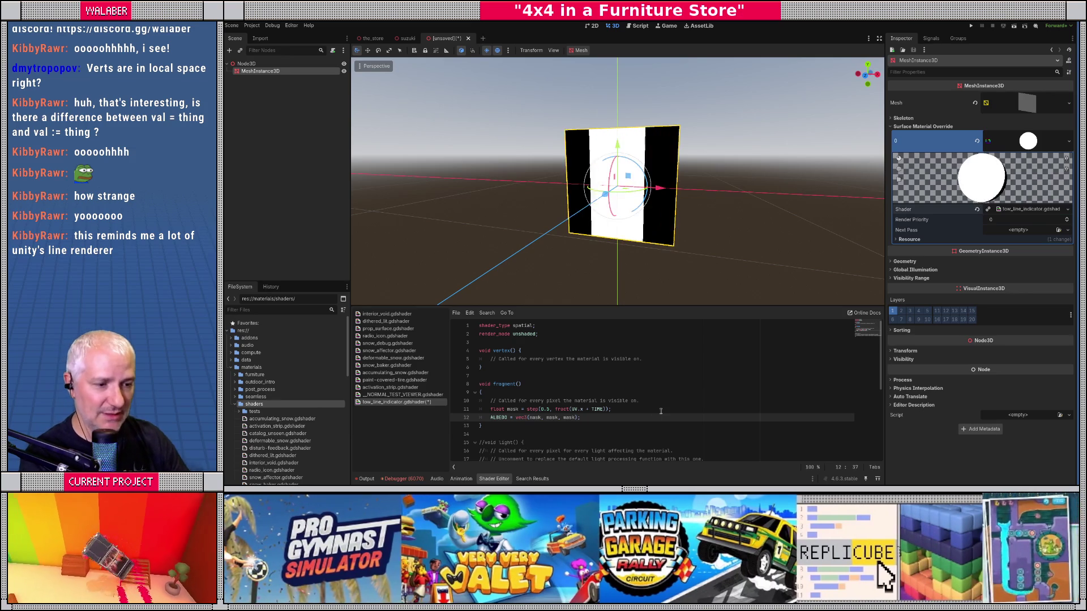
{"action": "left_click", "coordinate": [482, 365]}
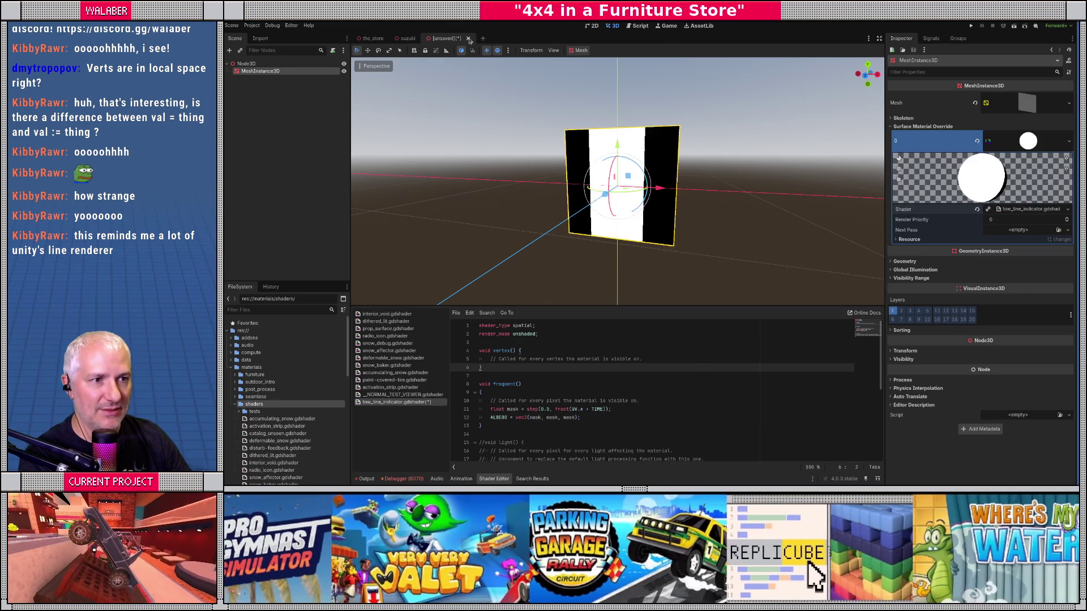
{"action": "left_click", "coordinate": [412, 38]}
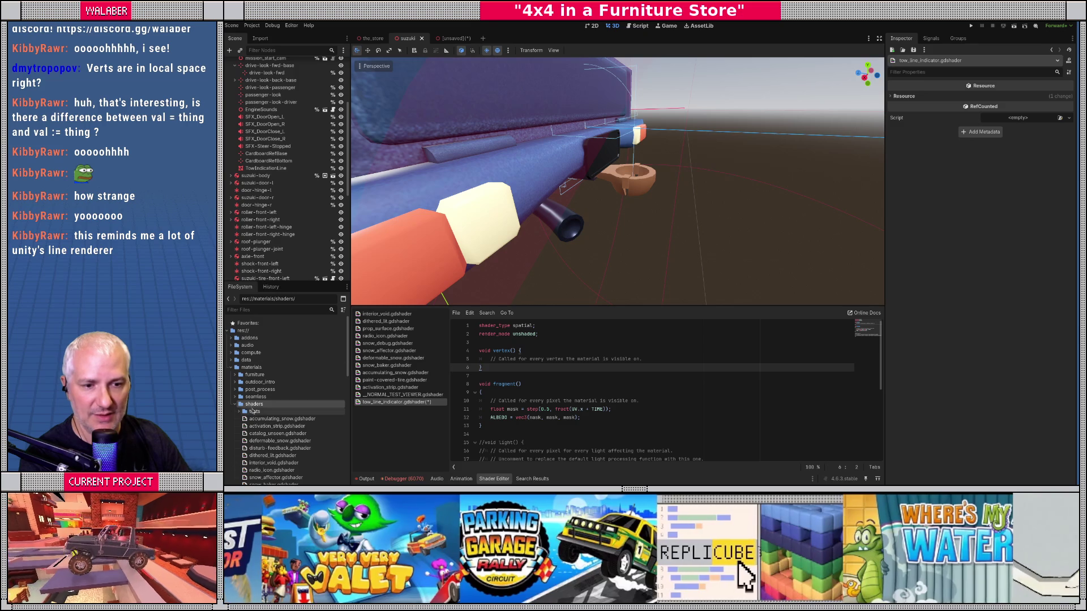
Create a new ShaderMaterial in the materials folder saved as tow_line_indicator.tres
{"action": "right_click", "coordinate": [248, 367]}
{"action": "mouse_move", "coordinate": [292, 368]}
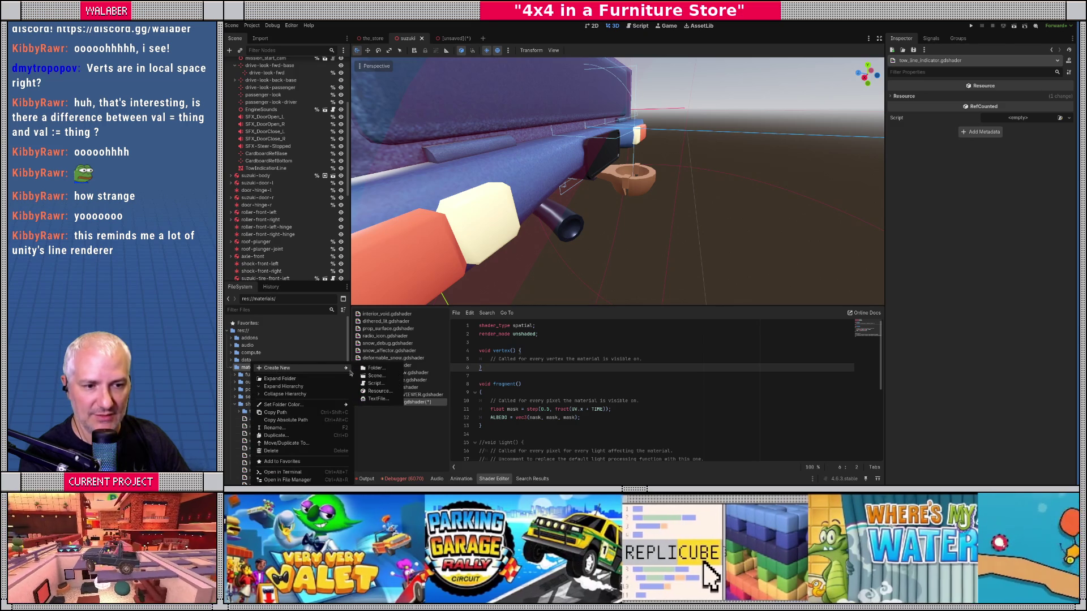
{"action": "left_click", "coordinate": [378, 391]}
{"action": "type", "text": "shaderma"}
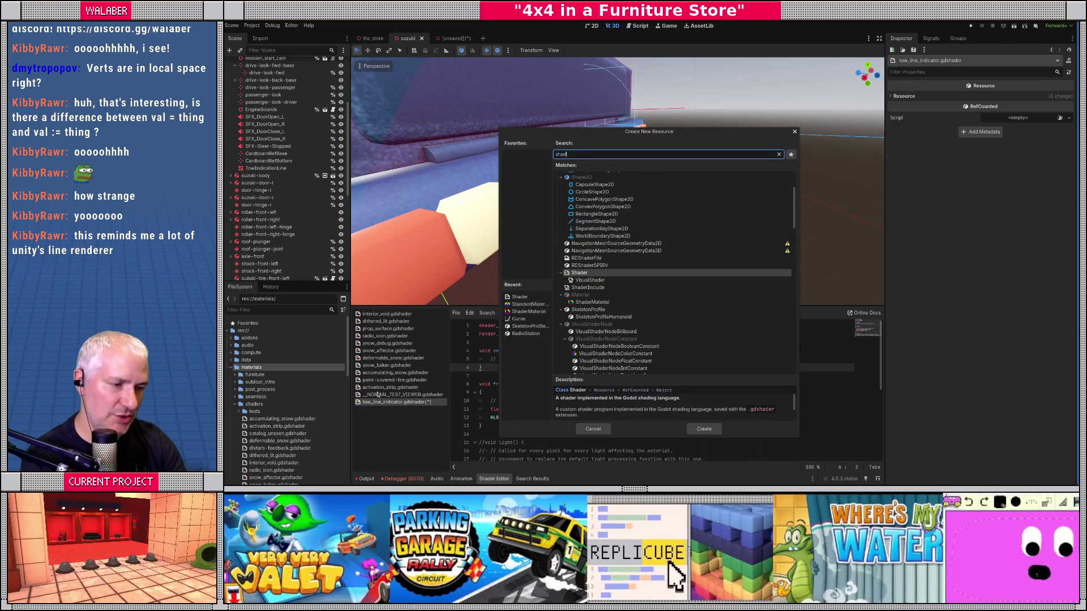
{"action": "key", "text": "Return"}
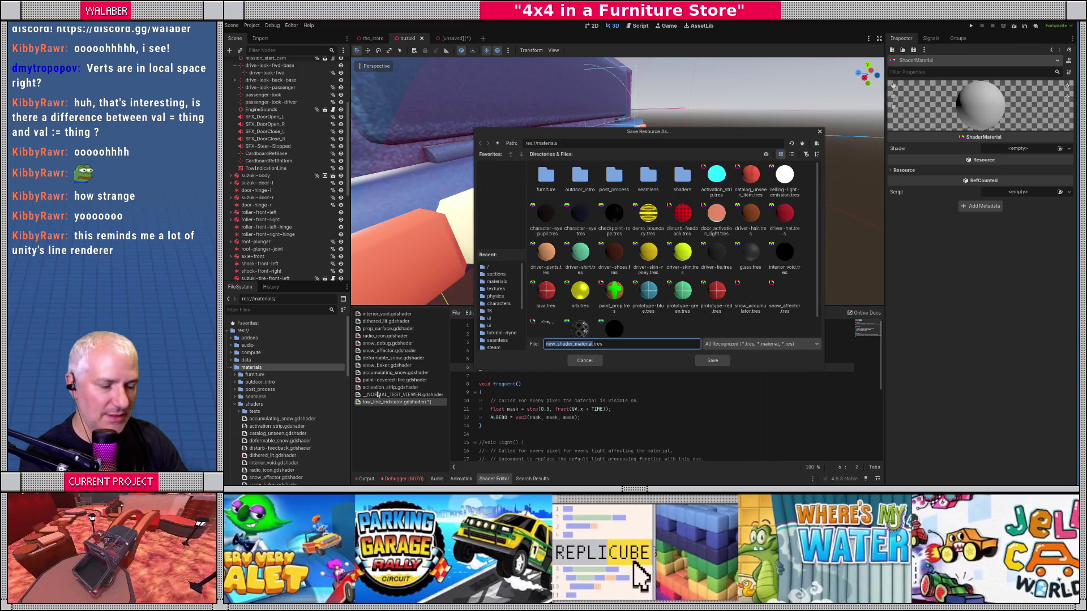
{"action": "type", "text": "tow_li"}
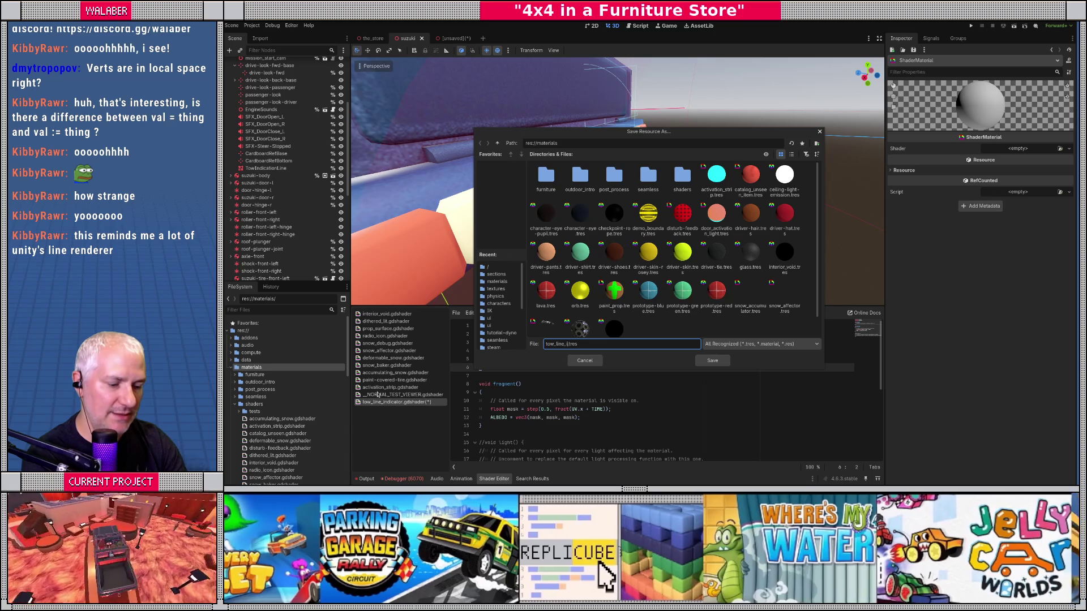
{"action": "key", "text": "Return"}
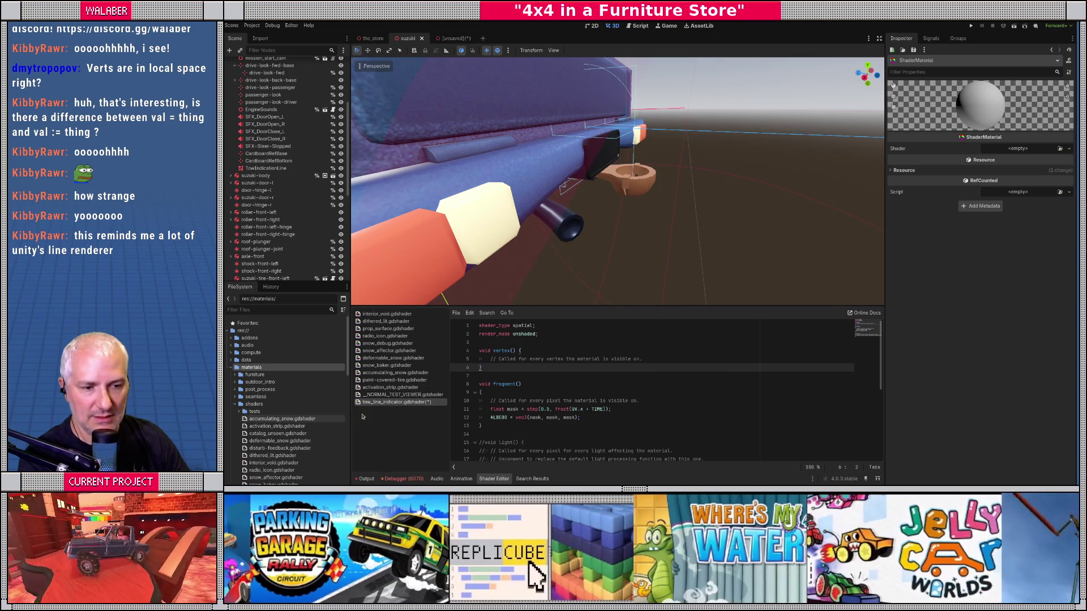
{"action": "key", "text": "ctrl+s"}
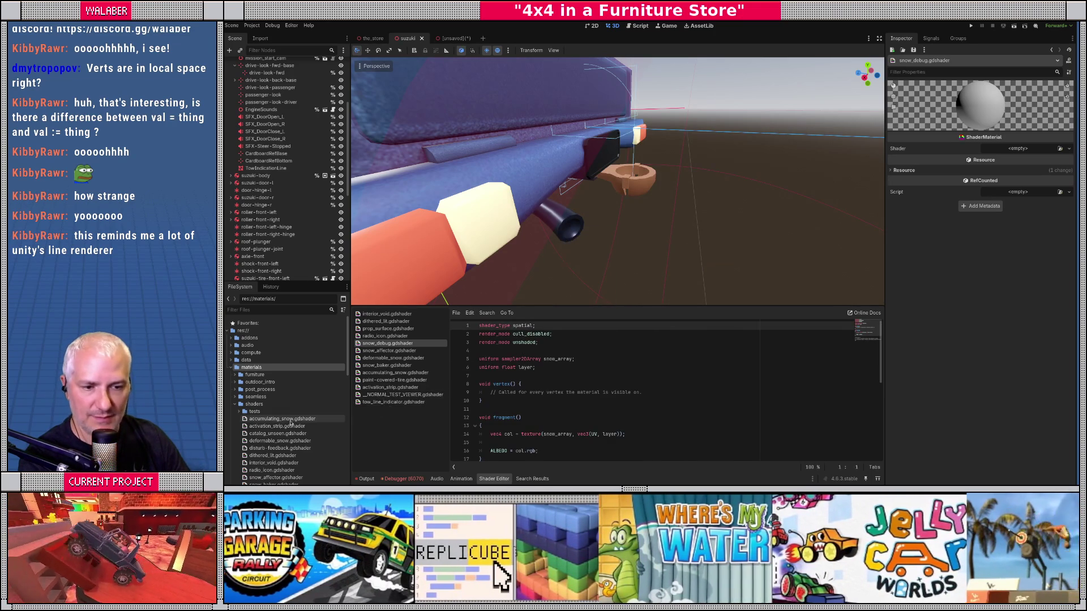
Assign tow_line_indicator.gdshader as the shader of tow_line_indicator.tres
{"action": "scroll", "coordinate": [251, 413], "scroll_direction": "down", "scroll_amount": 10}
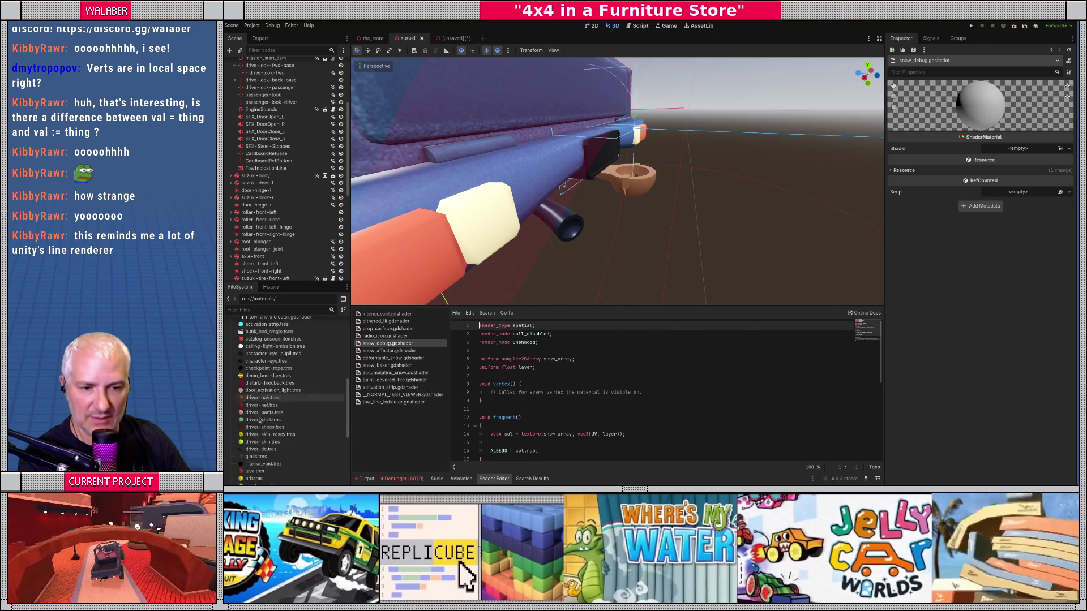
{"action": "scroll", "coordinate": [262, 445], "scroll_direction": "down", "scroll_amount": 3}
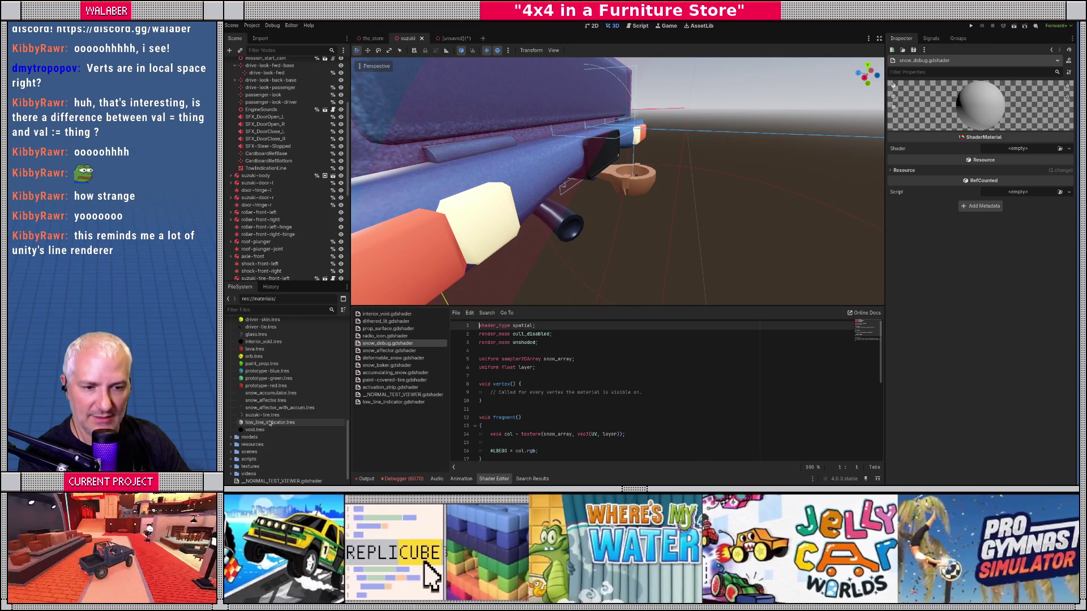
{"action": "left_click", "coordinate": [270, 423]}
{"action": "left_click", "coordinate": [1058, 149]}
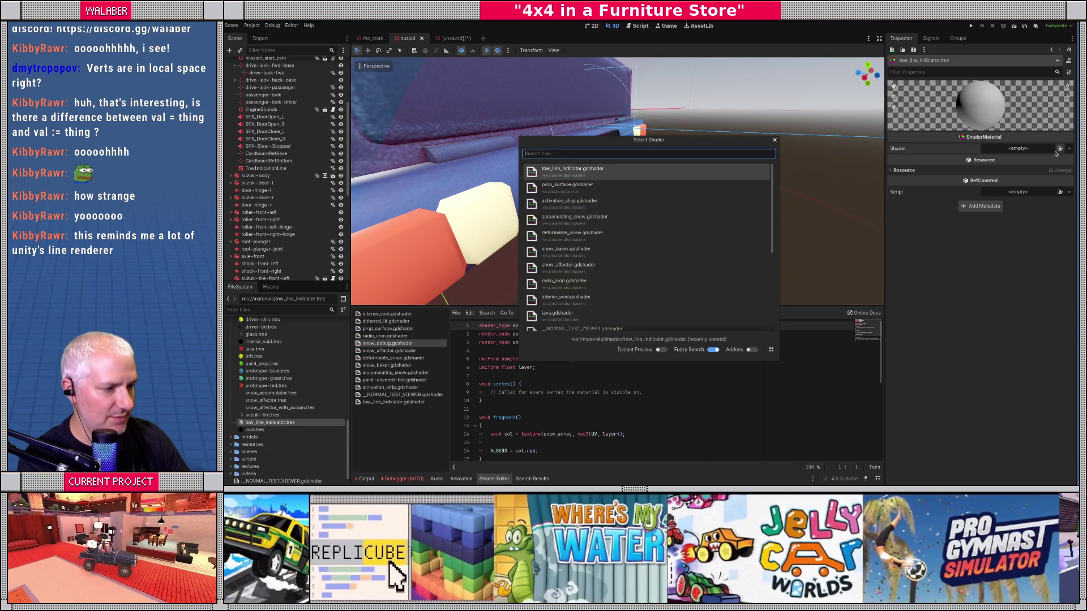
{"action": "type", "text": "tow"}
{"action": "key", "text": "Return"}
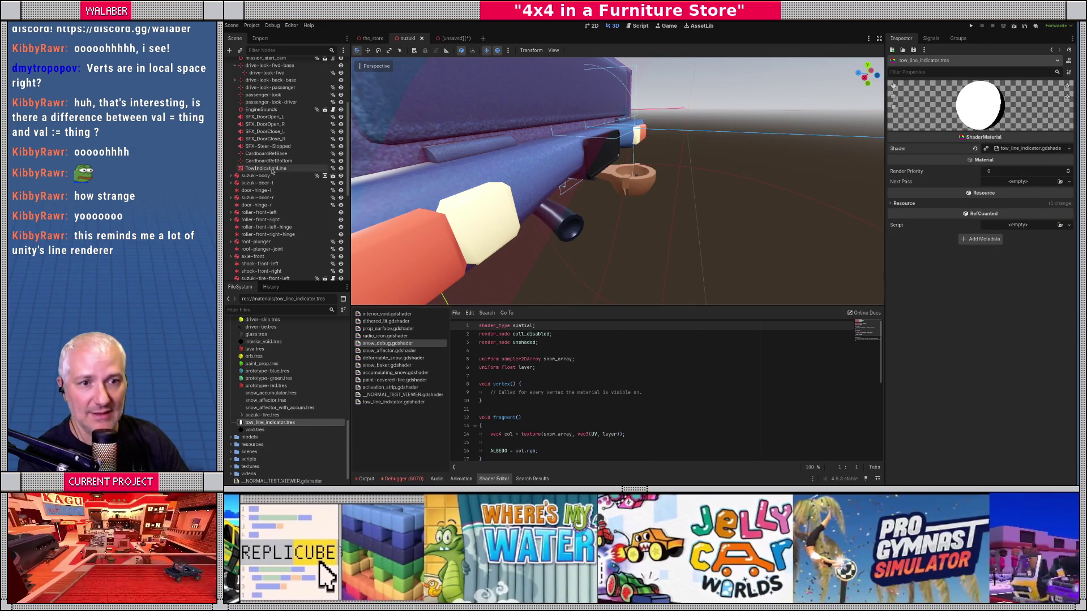
{"action": "left_click", "coordinate": [724, 204]}
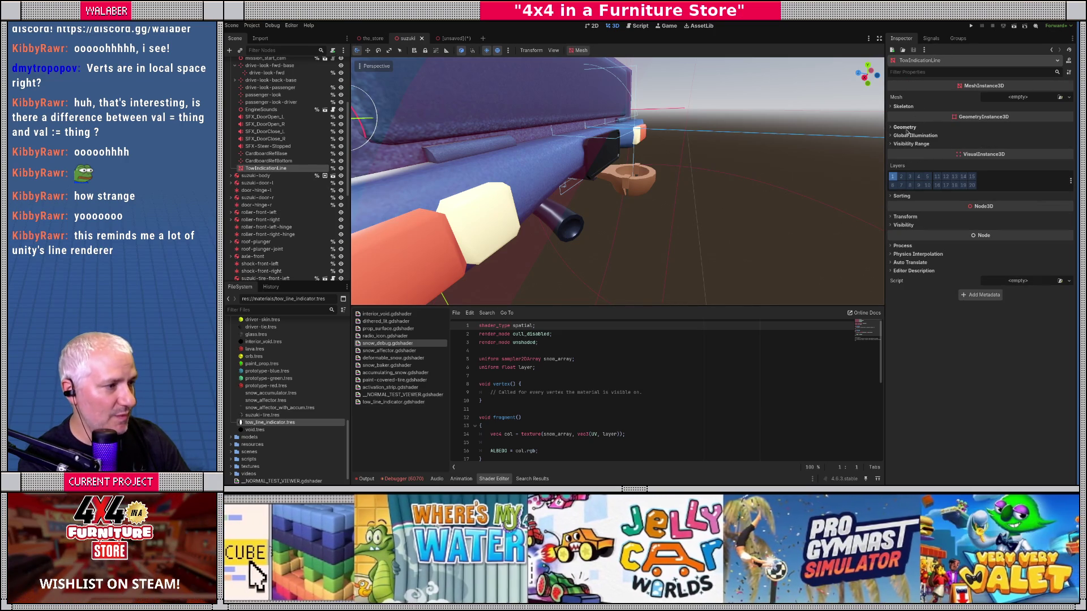
Load tow_line_indicator.tres into TowIndicationLine's Geometry Material Override, then cancel the test scene's save
{"action": "left_click", "coordinate": [906, 128]}
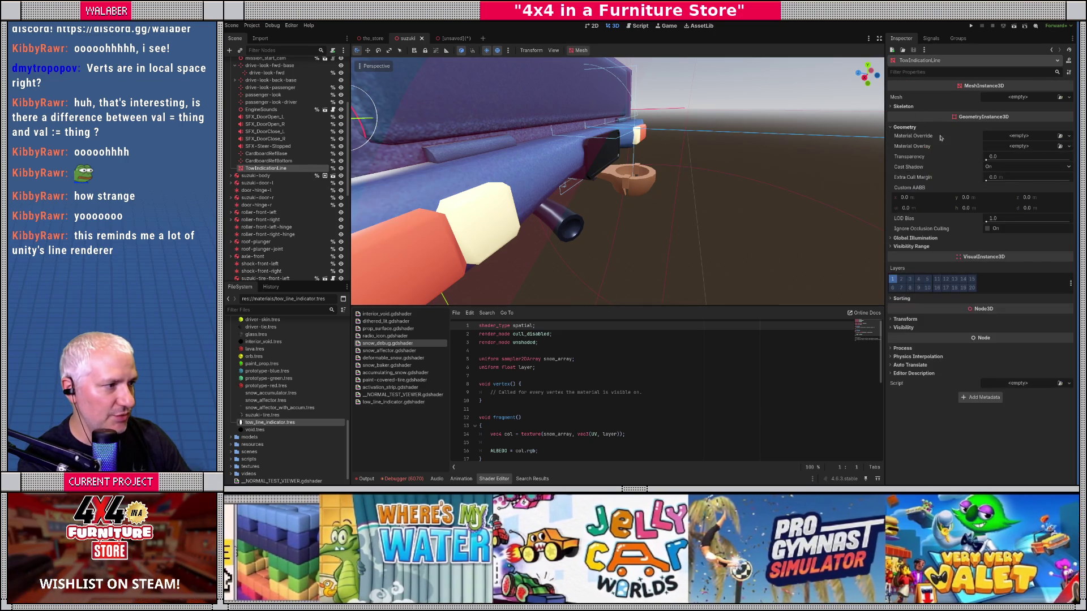
{"action": "left_click", "coordinate": [1060, 136]}
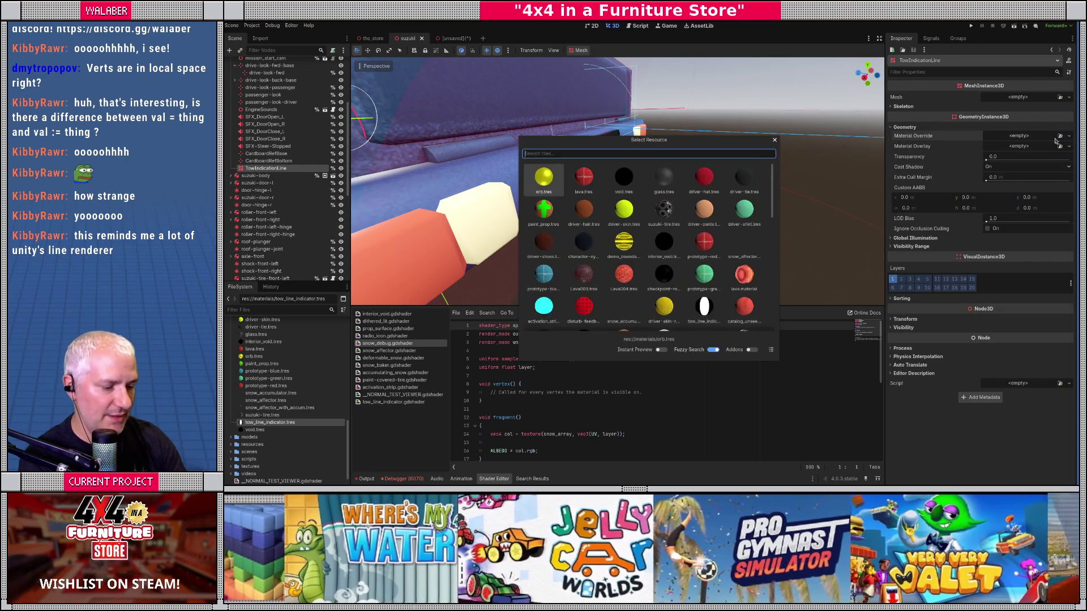
{"action": "type", "text": "tow"}
{"action": "key", "text": "Return"}
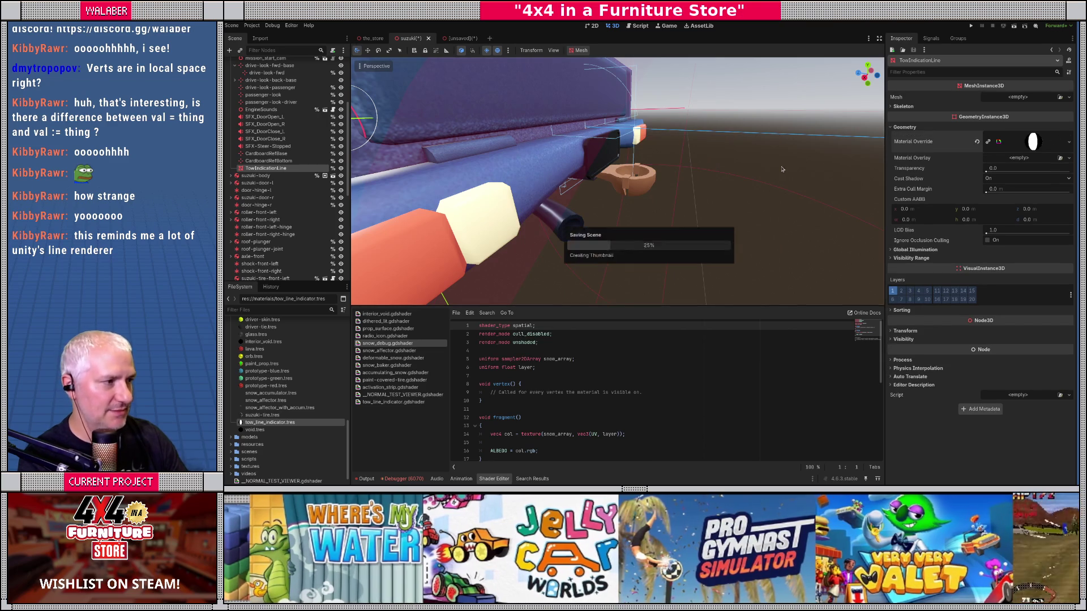
{"action": "left_click_drag", "start_coordinate": [621, 197], "coordinate": [613, 198]}
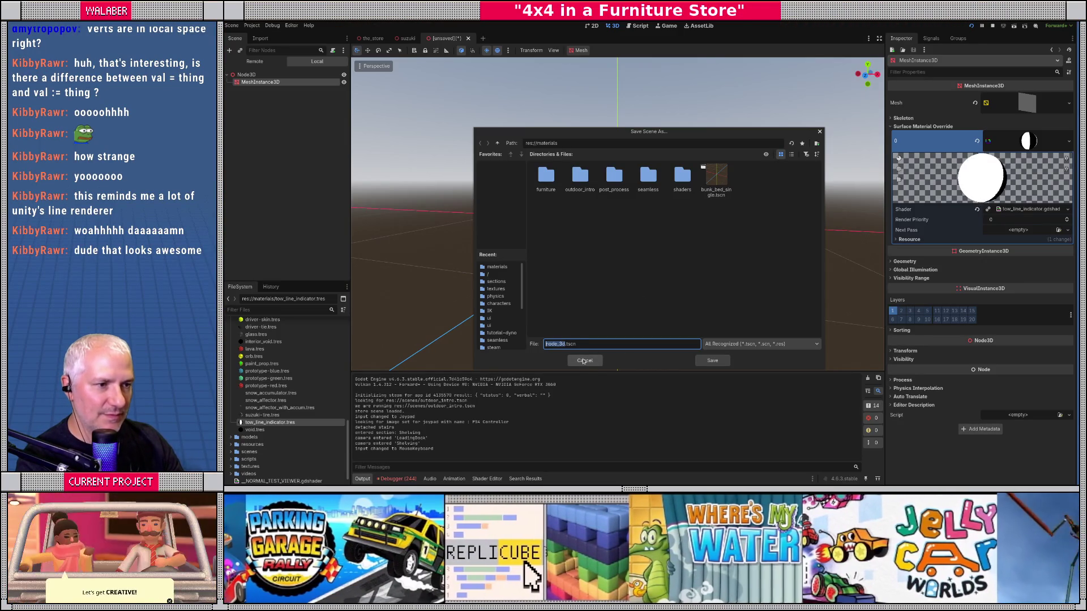
{"action": "left_click", "coordinate": [584, 360]}
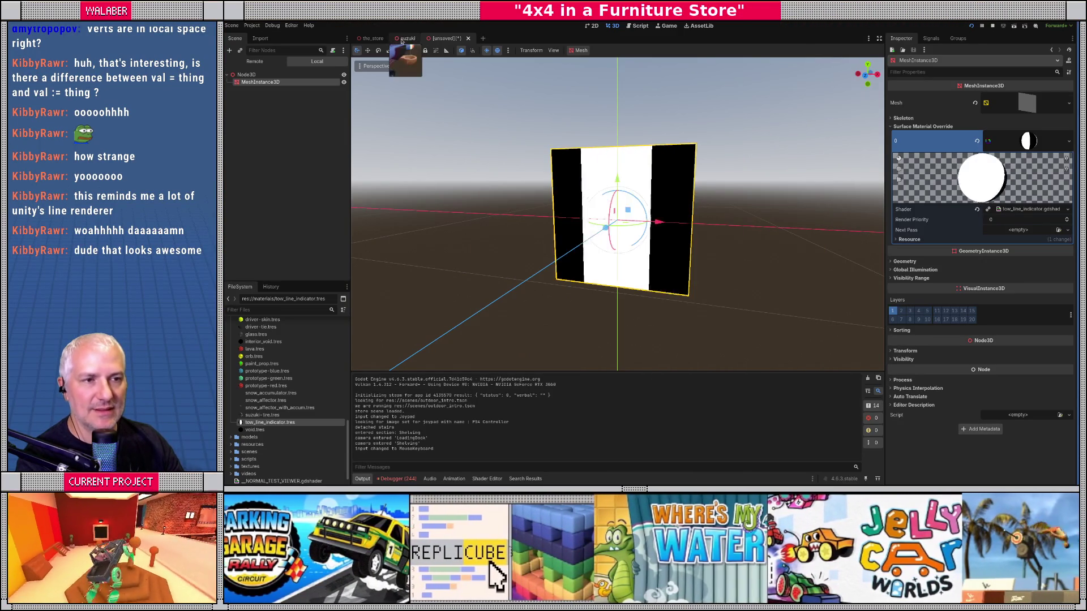
{"action": "left_click", "coordinate": [403, 38]}
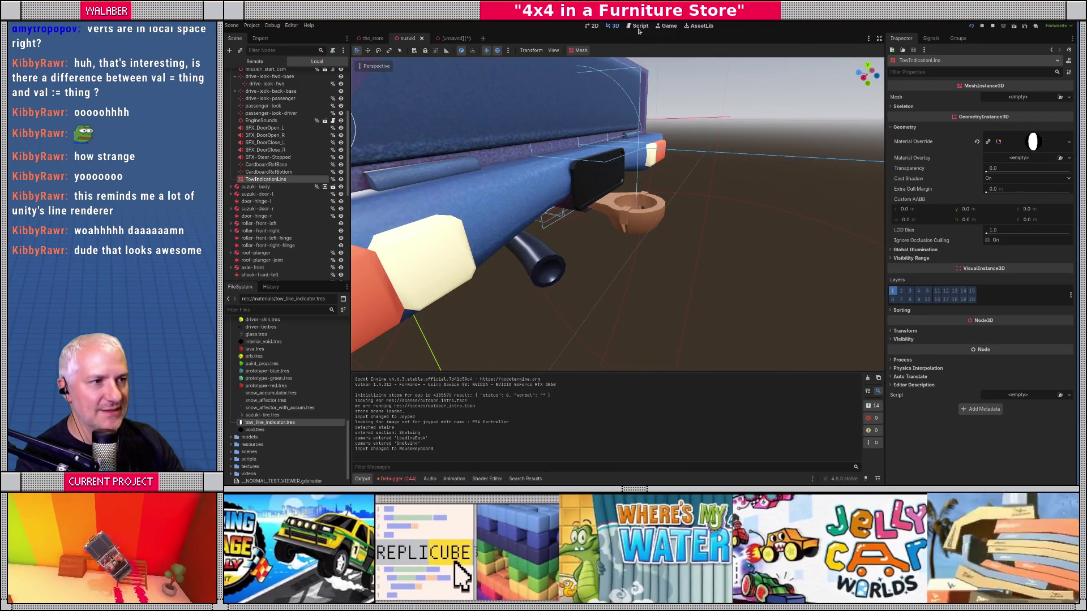
Narrow both world_norm tow-line width factors in crawler.gd from 0.1 to 0.05 and run the game
{"action": "left_click", "coordinate": [639, 28]}
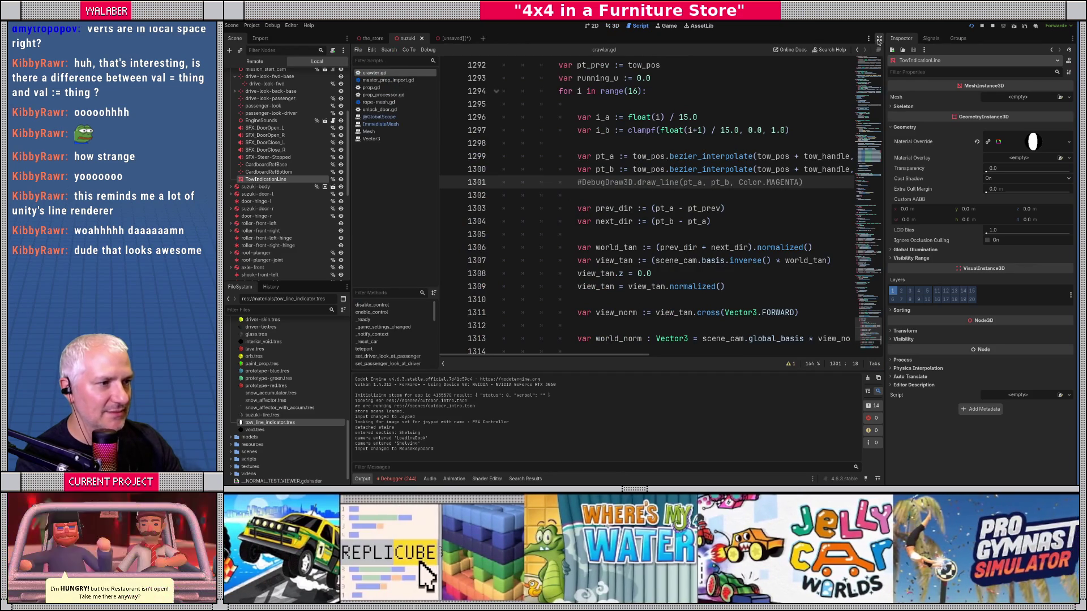
{"action": "left_click", "coordinate": [864, 50]}
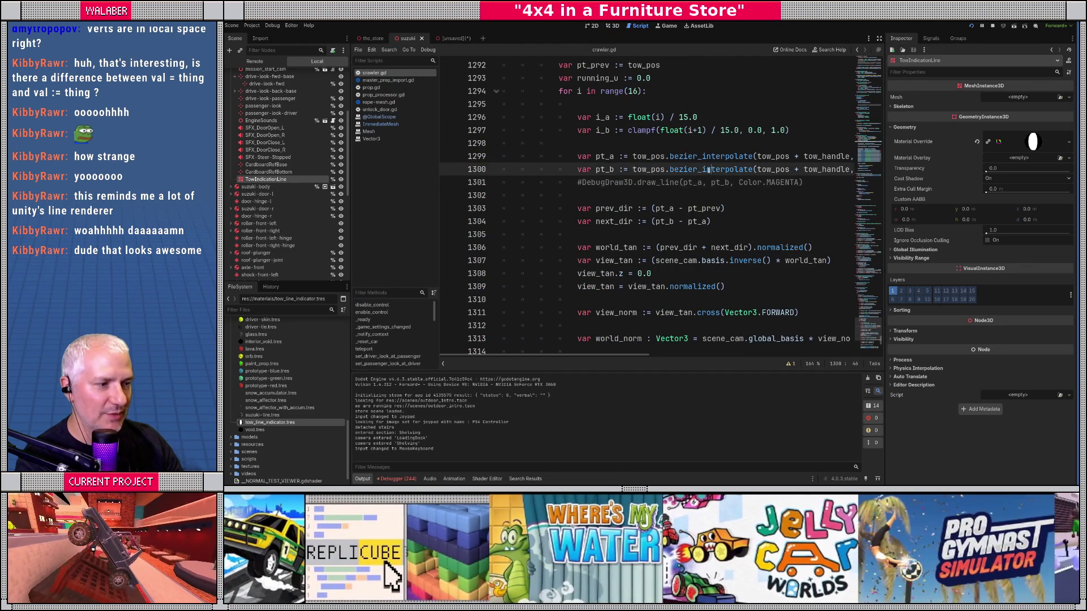
{"action": "left_click", "coordinate": [880, 41]}
{"action": "scroll", "coordinate": [596, 253], "scroll_direction": "down", "scroll_amount": 5}
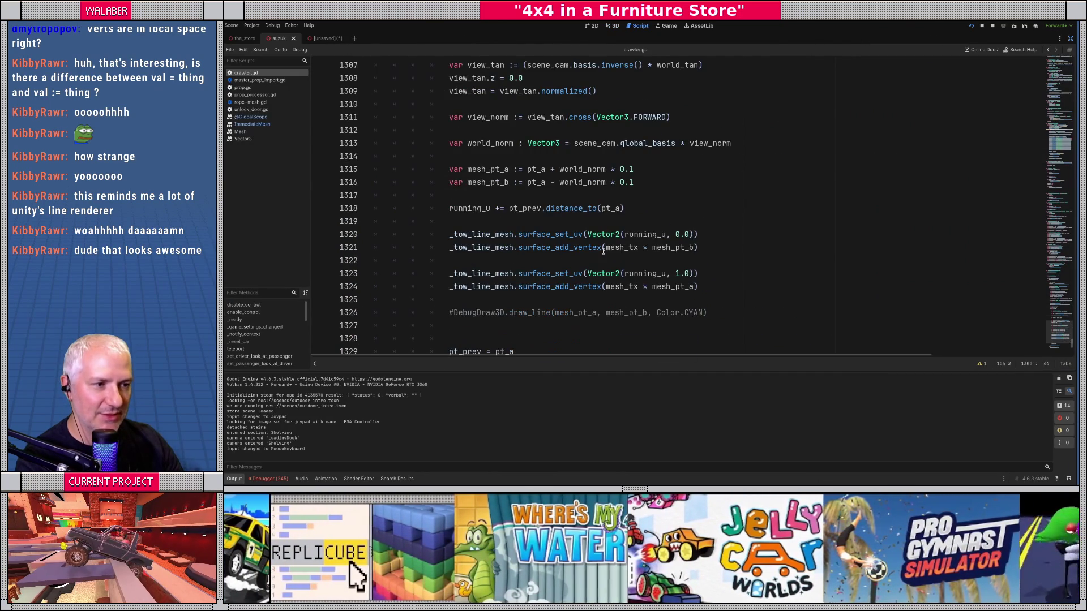
{"action": "left_click", "coordinate": [625, 170]}
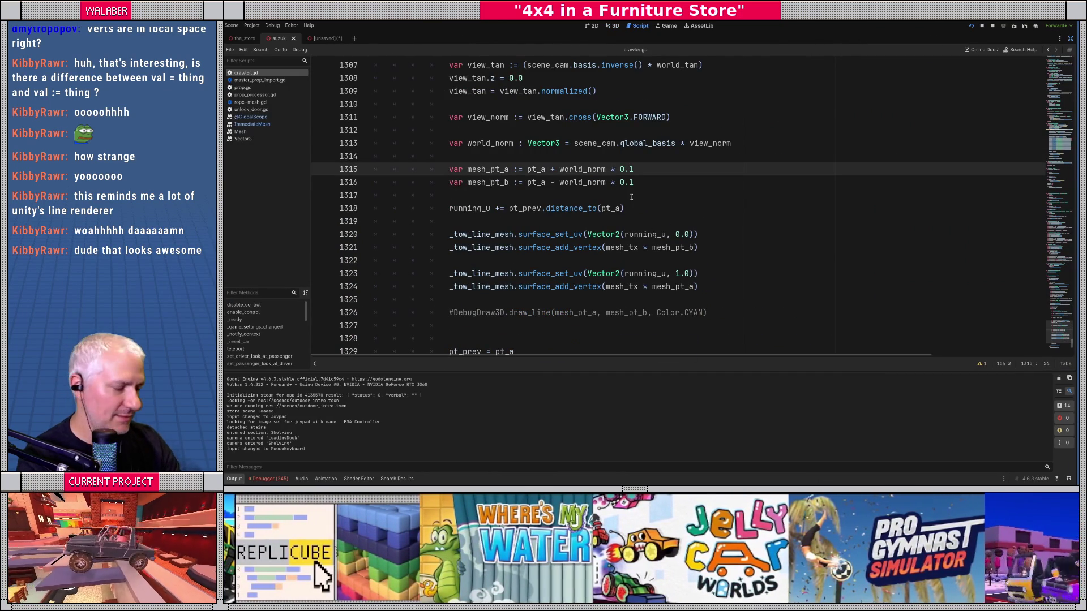
{"action": "key", "text": "Down"}
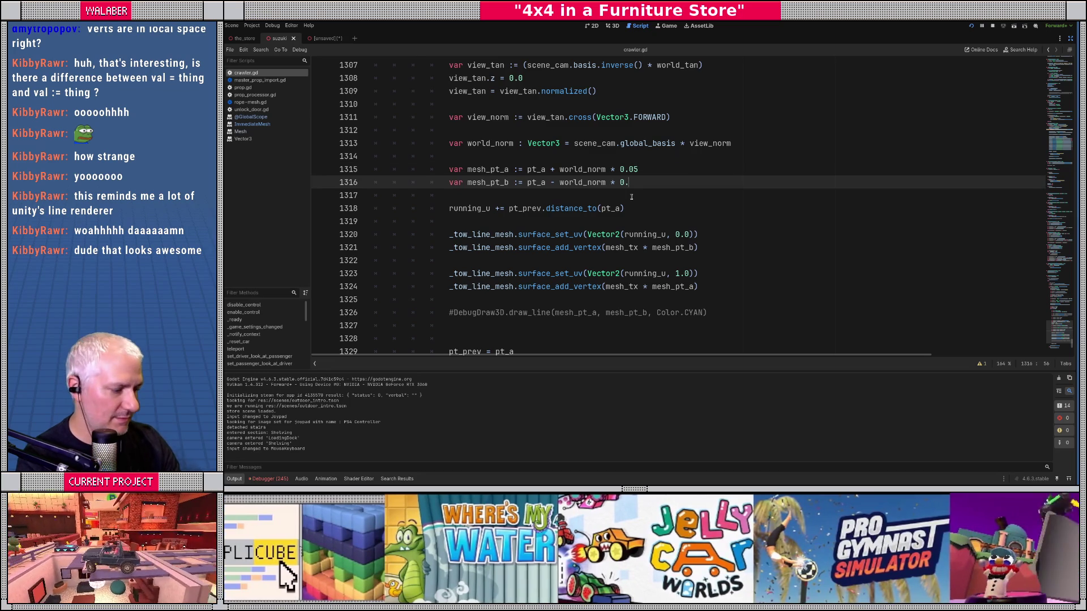
{"action": "key", "text": "F5"}
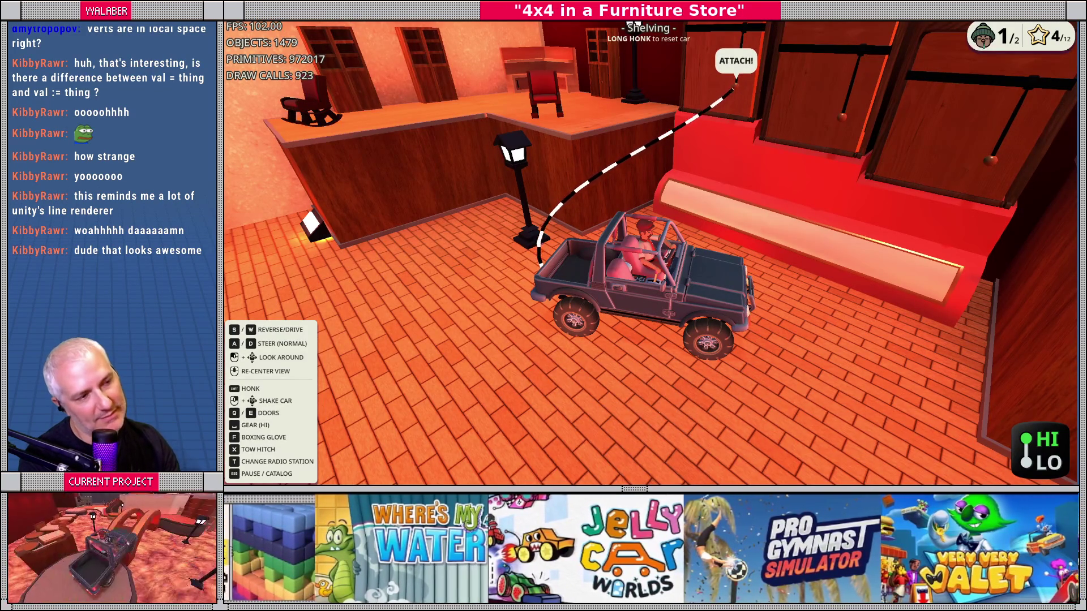
Change both tow-line width factors from 0.05 to 0.03 and rerun the game
{"action": "key", "text": "F8"}
{"action": "key", "text": "Up"}
{"action": "key", "text": "Delete"}
{"action": "type", "text": "3"}
{"action": "key", "text": "Down"}
{"action": "type", "text": "3"}
{"action": "key", "text": "F5"}
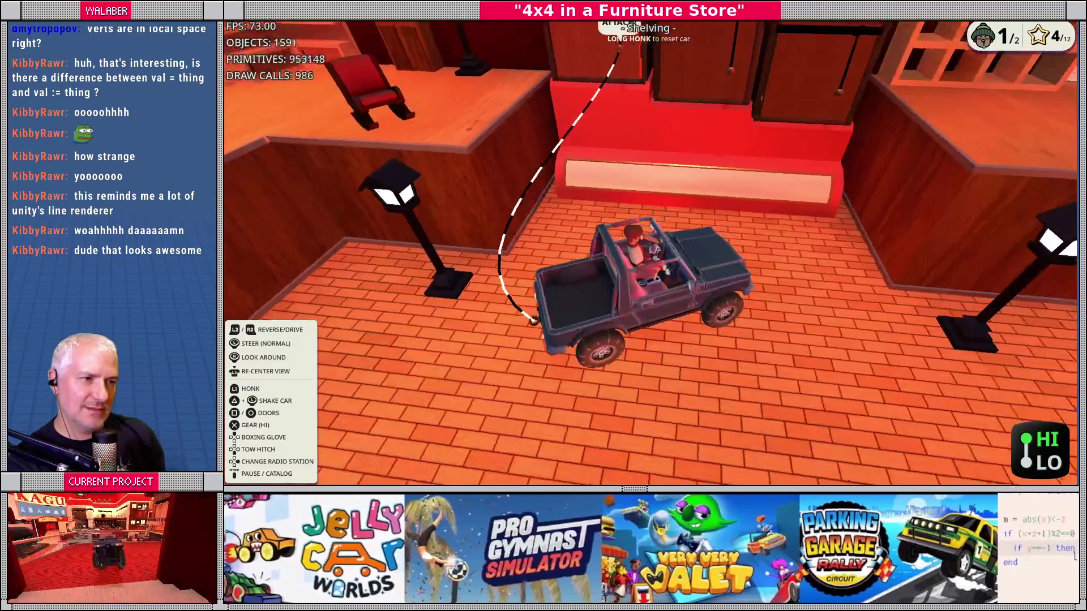
In the shader editor, begin a new render_mode line below the unshaded render mode
{"action": "key", "text": "alt+Tab"}
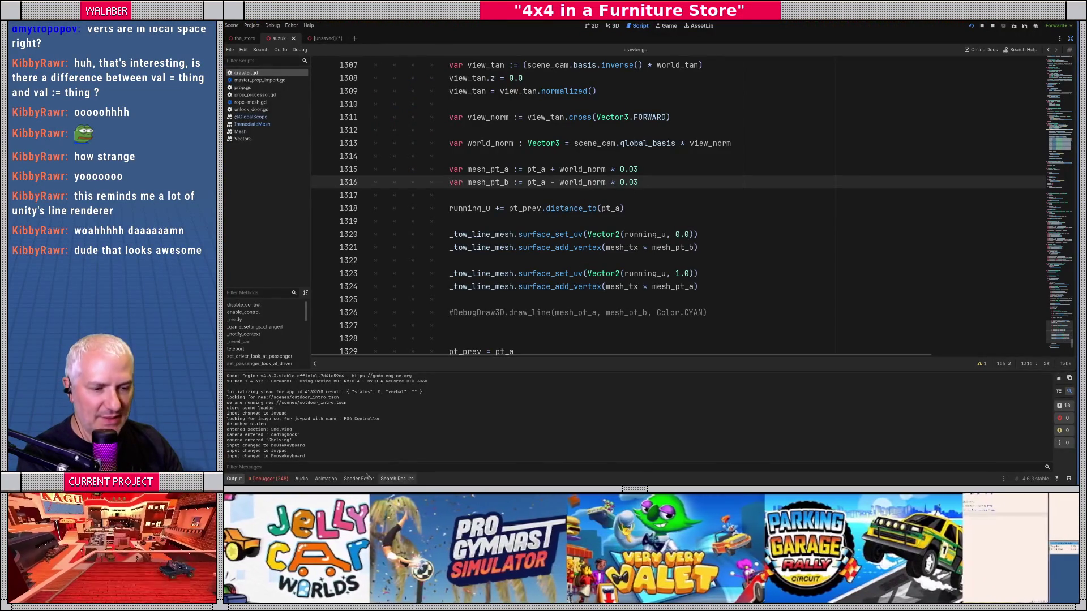
{"action": "left_click", "coordinate": [355, 479]}
{"action": "left_click", "coordinate": [437, 338]}
{"action": "key", "text": "Return"}
{"action": "type", "text": "render_"}
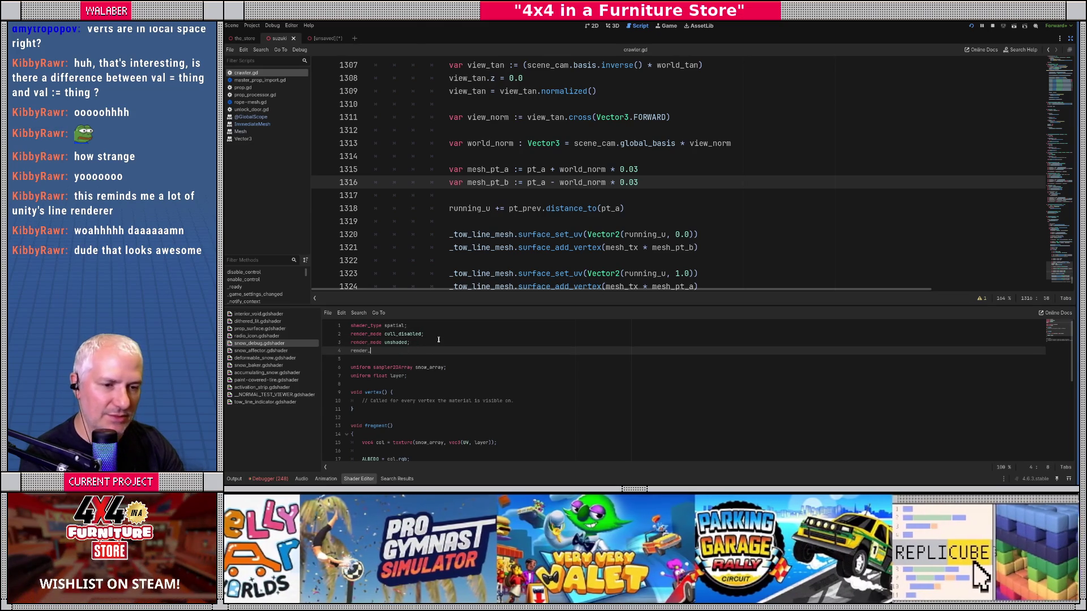
{"action": "type", "text": "mode de"}
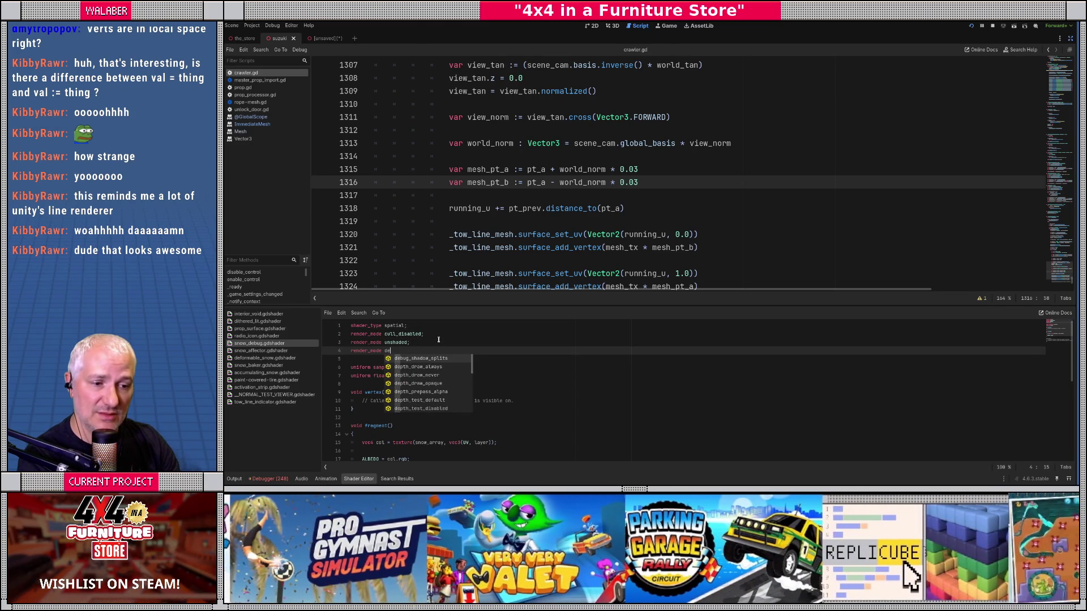
Complete render_mode depth_test_disabled; in snow_debug.gdshader and run the game to check the tow line
{"action": "key", "text": "Down"}
{"action": "key", "text": "Down"}
{"action": "key", "text": "Down"}
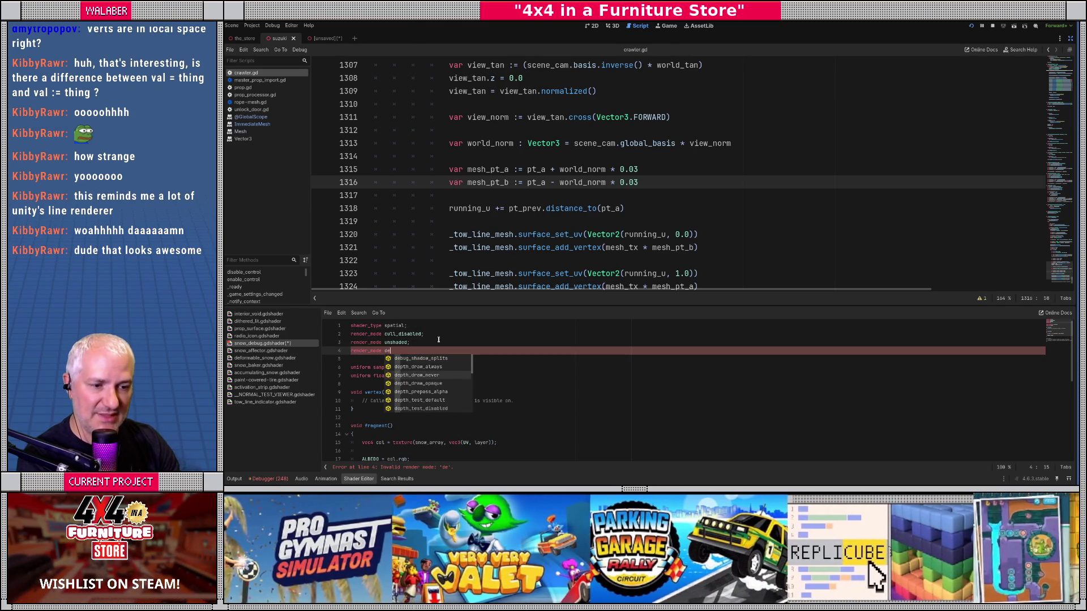
{"action": "key", "text": "Return"}
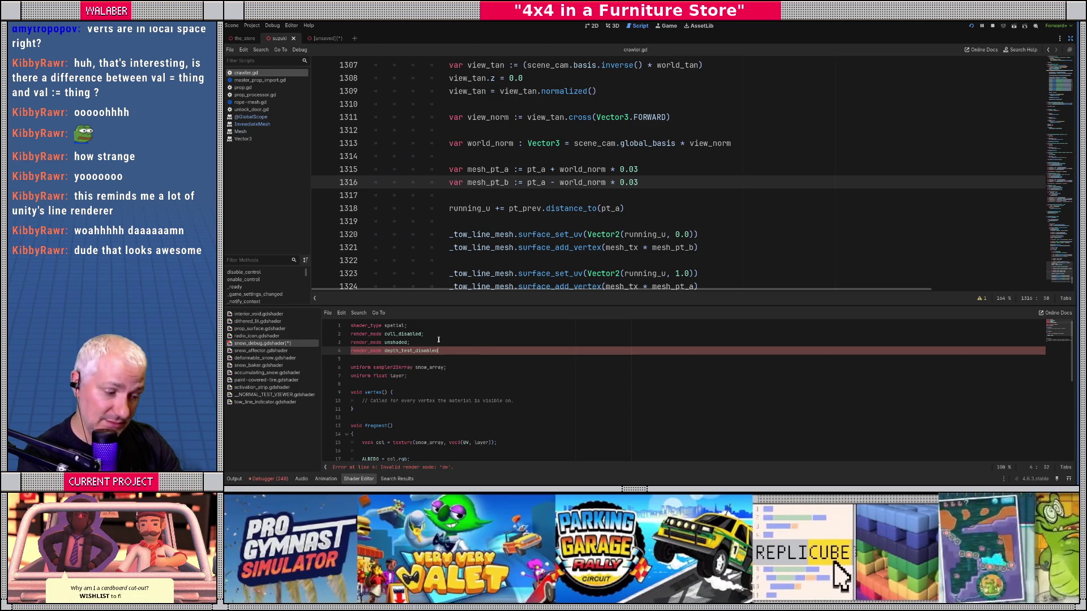
{"action": "key", "text": "F5"}
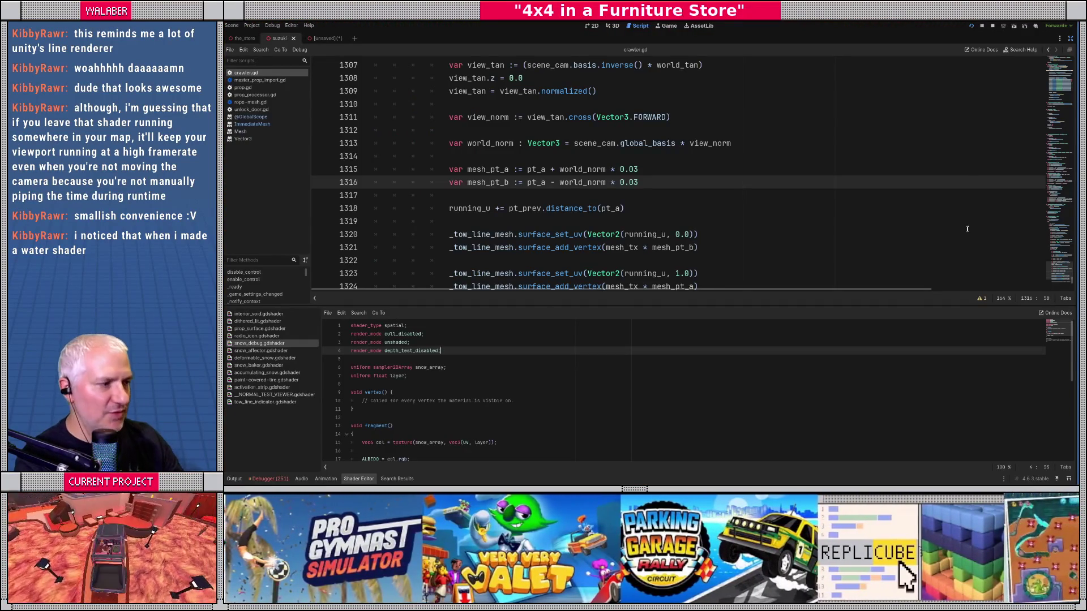
{"action": "left_click_drag", "start_coordinate": [644, 309], "coordinate": [643, 285]}
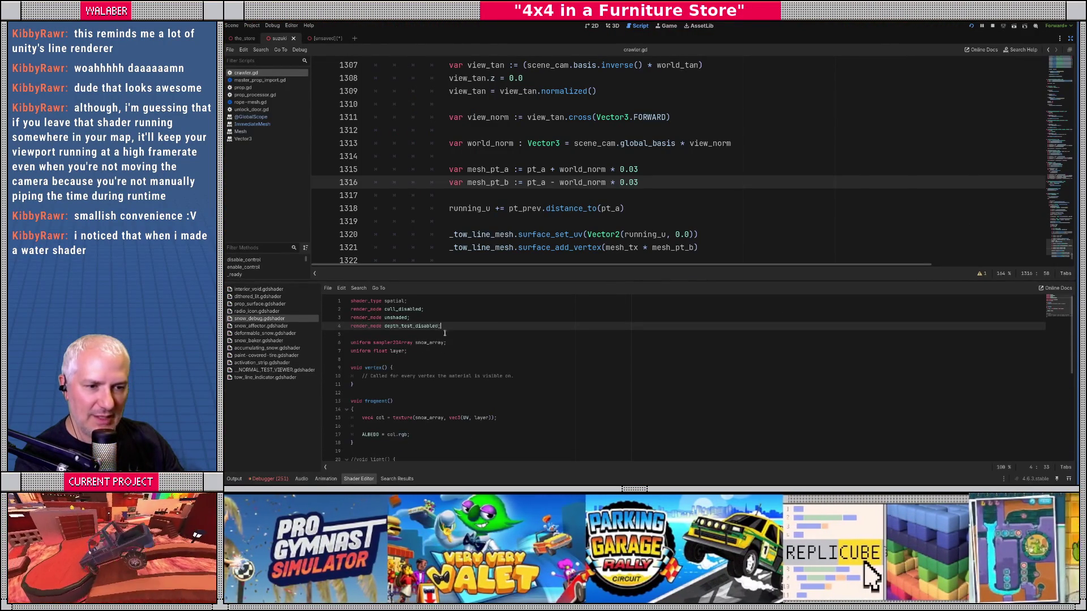
{"action": "left_click", "coordinate": [445, 353]}
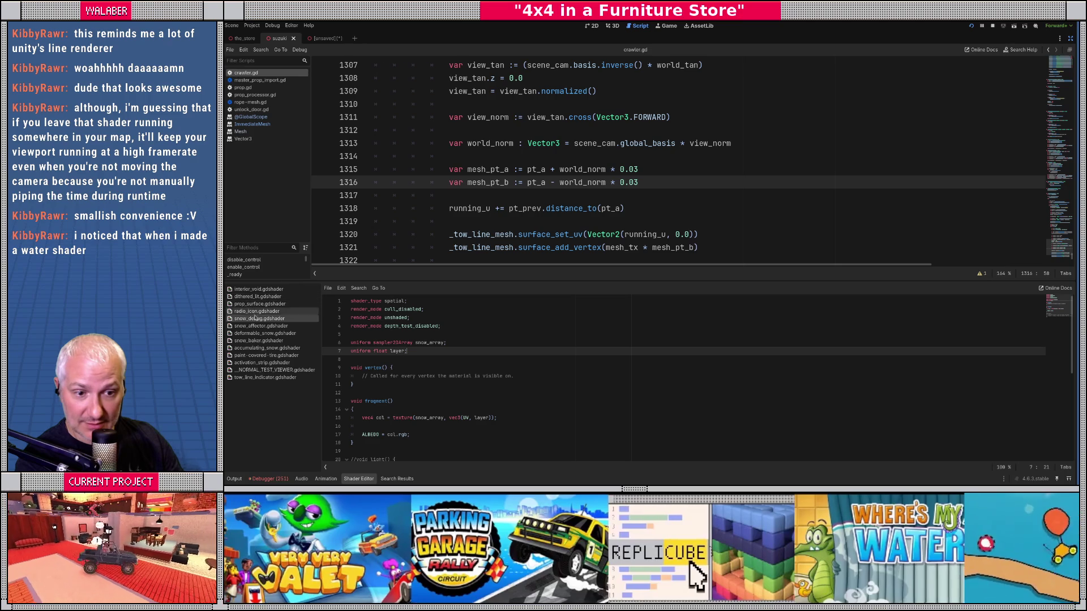
{"action": "left_click", "coordinate": [270, 378]}
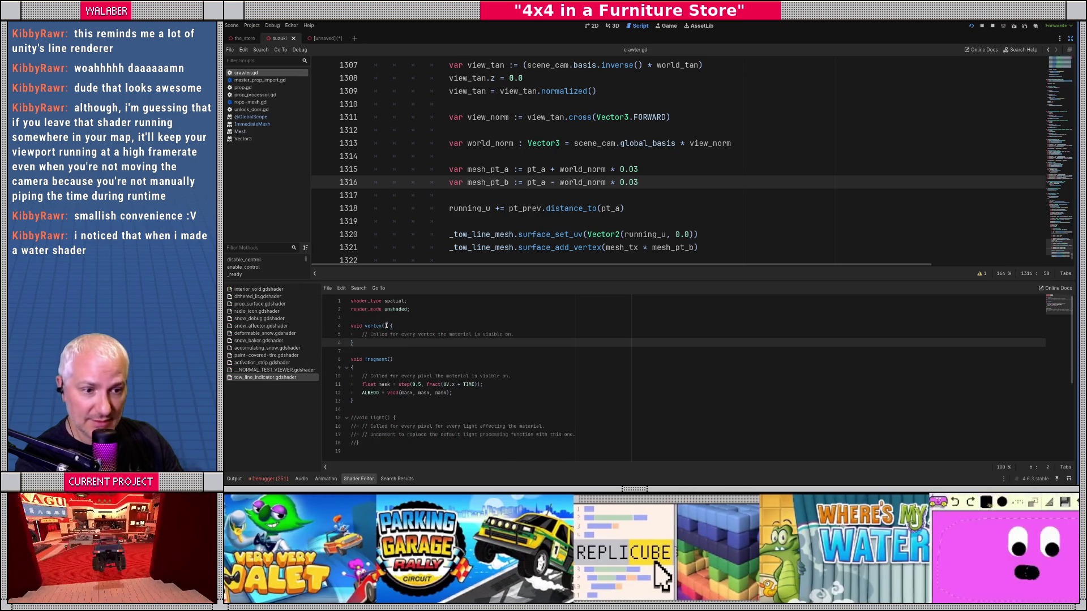
Declare uniform vec4 dash_color_a and dash_color_b as source_color above vertex()
{"action": "left_click", "coordinate": [389, 319]}
{"action": "key", "text": "Return"}
{"action": "type", "text": "i"}
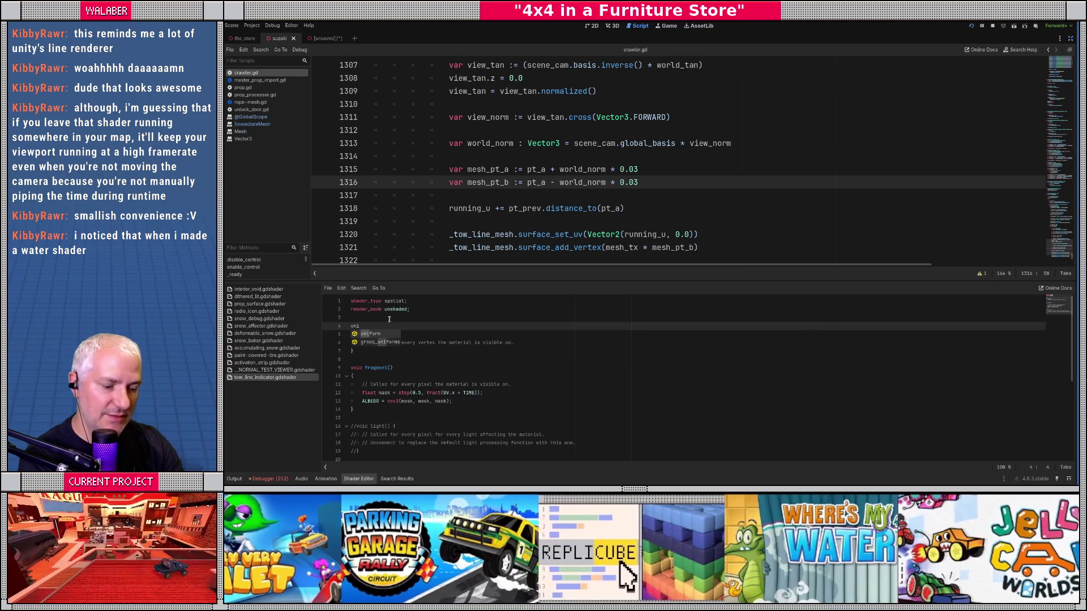
{"action": "type", "text": "form"}
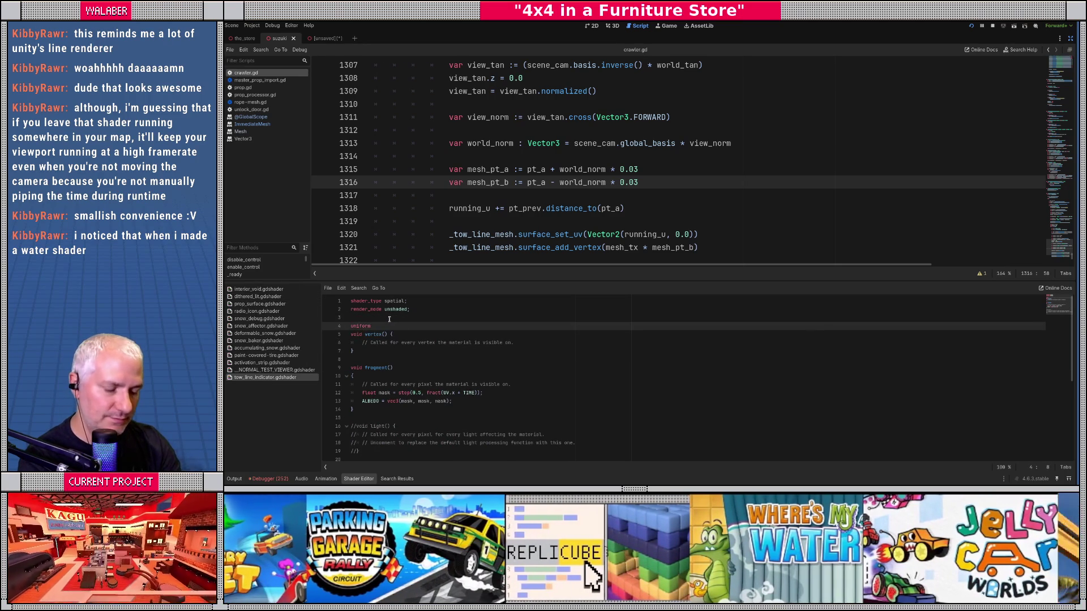
{"action": "type", "text": " vec4 dash_color_a : source_c"}
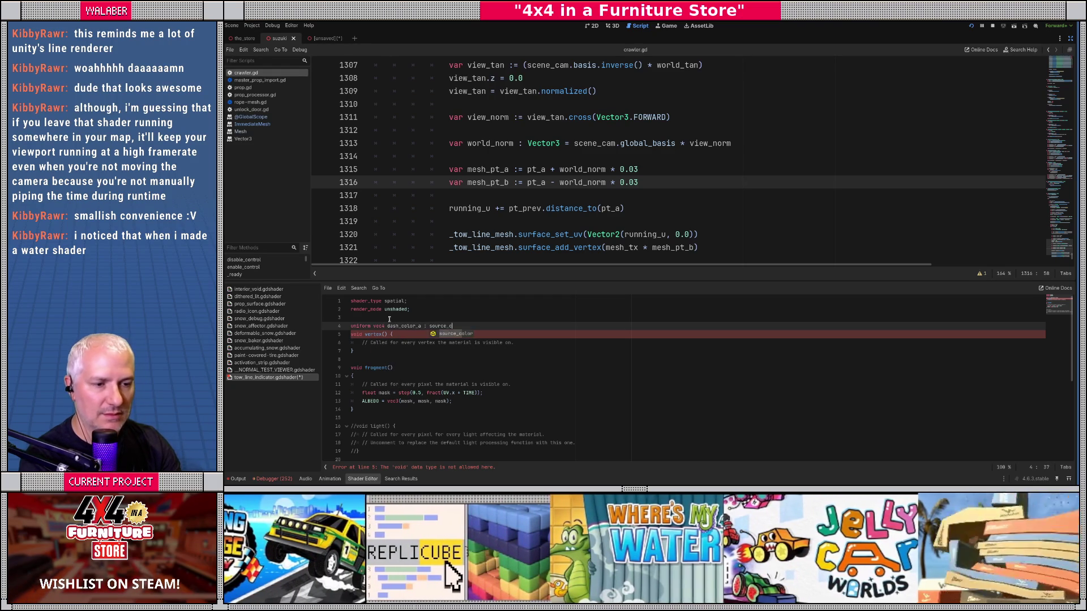
{"action": "type", "text": ";"}
{"action": "key", "text": "Return"}
{"action": "type", "text": "m vec4"}
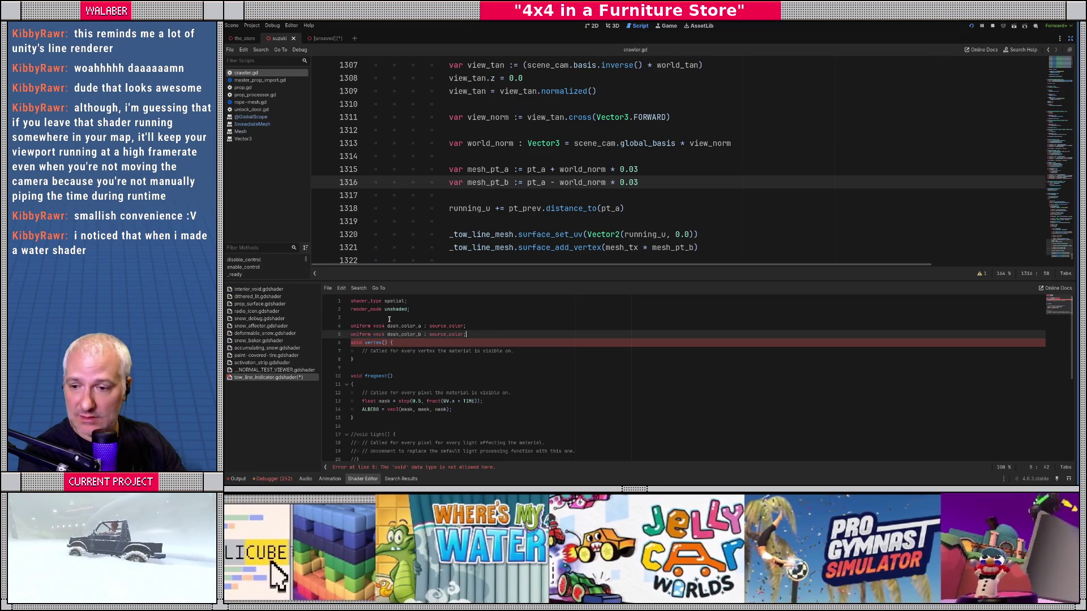
{"action": "key", "text": "Return"}
{"action": "left_click", "coordinate": [421, 315]}
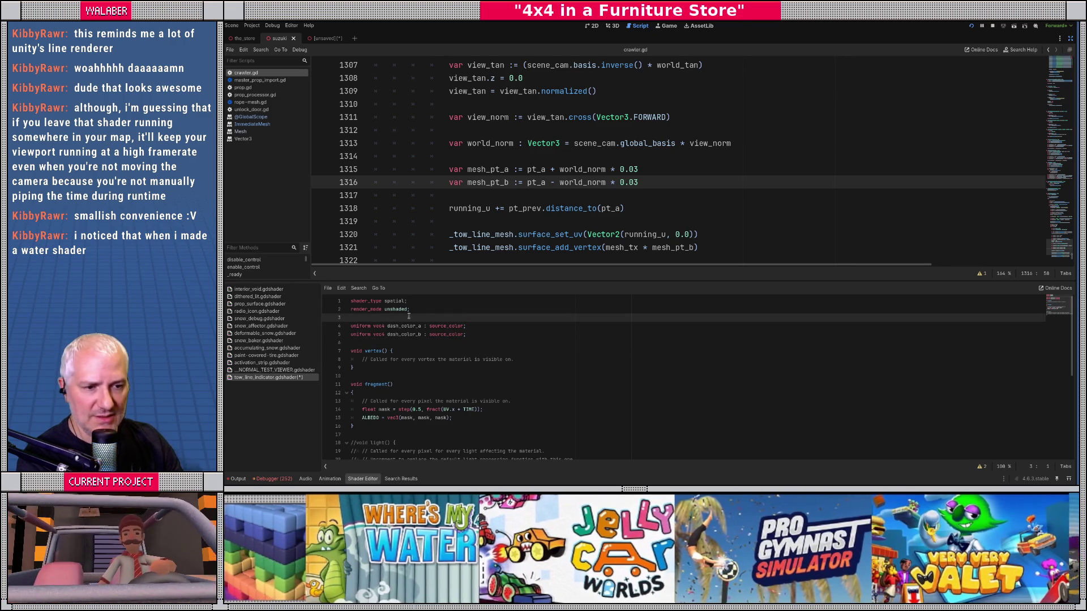
{"action": "left_click", "coordinate": [249, 290]}
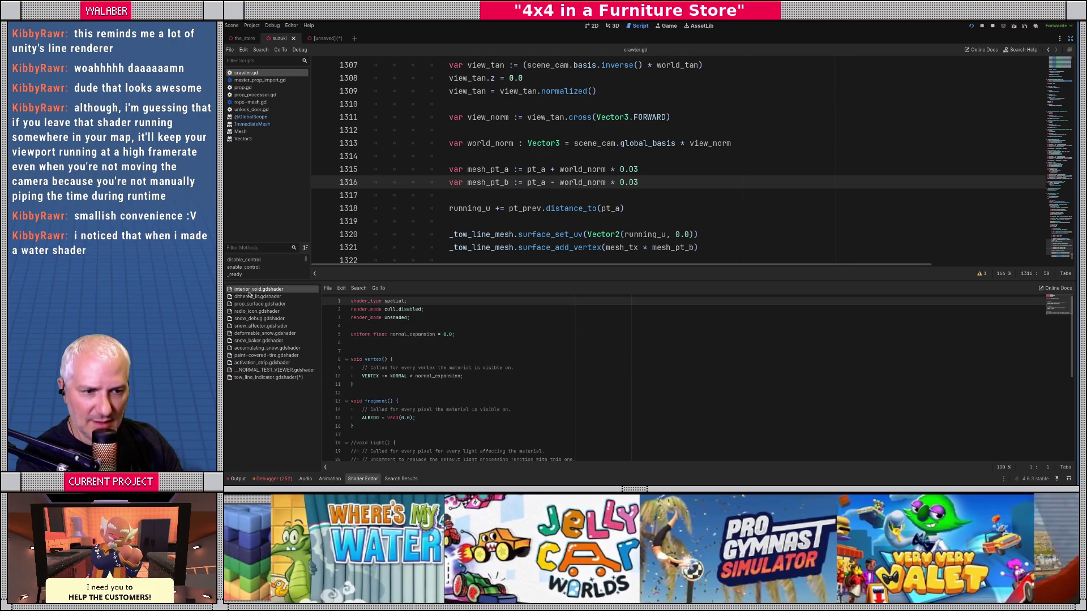
Remove the depth_test_disabled render mode line from snow_debug.gdshader
{"action": "left_click", "coordinate": [258, 297]}
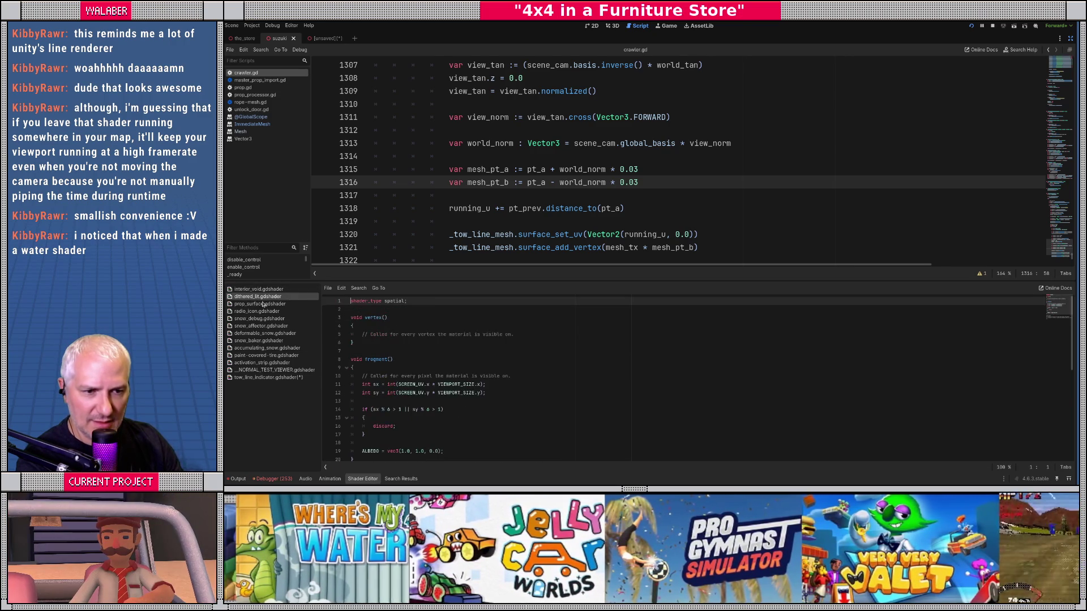
{"action": "left_click", "coordinate": [262, 304]}
{"action": "left_click", "coordinate": [265, 311]}
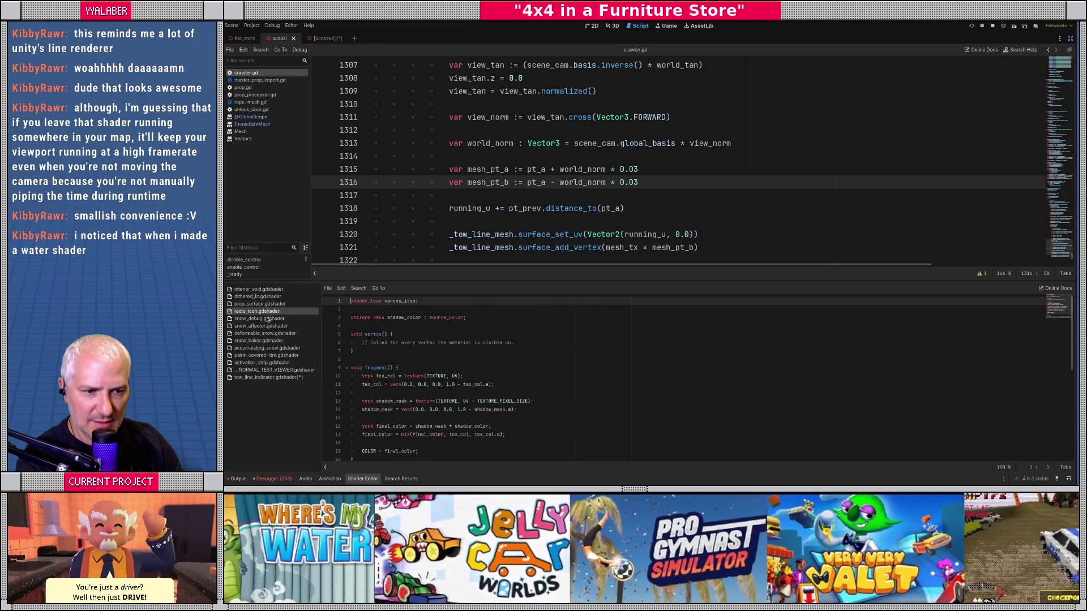
{"action": "left_click", "coordinate": [266, 318]}
{"action": "left_click_drag", "start_coordinate": [439, 327], "coordinate": [338, 328]}
{"action": "key", "text": "BackSpace"}
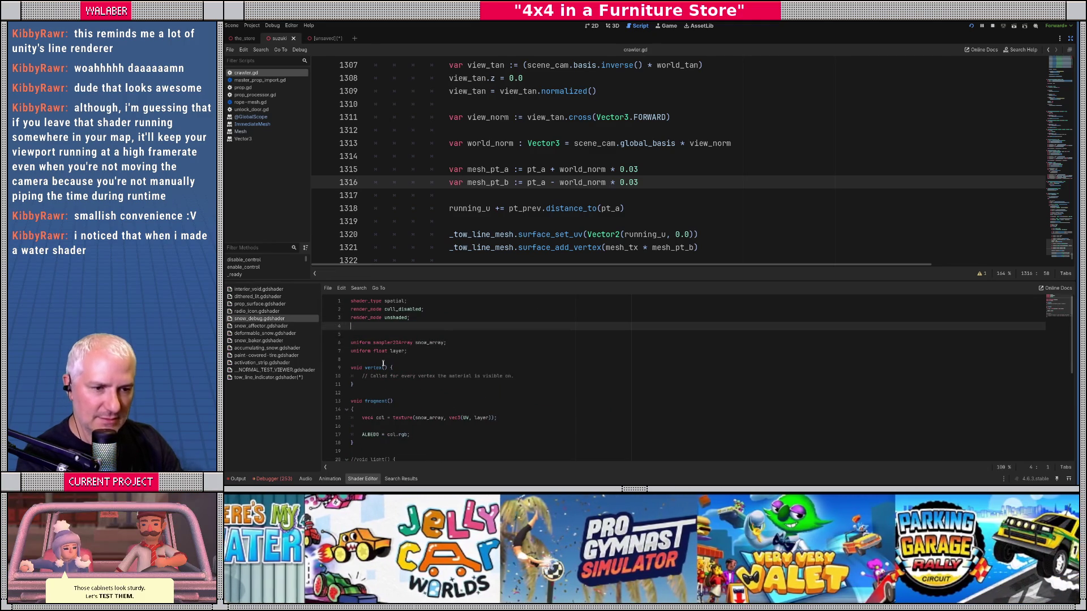
Add render_mode depth_test_disabled; to tow_line_indicator.gdshader and save it
{"action": "left_click", "coordinate": [277, 377]}
{"action": "type", "text": "render_mode depth_test_disabled;"}
{"action": "key", "text": "Return"}
{"action": "key", "text": "ctrl+s"}
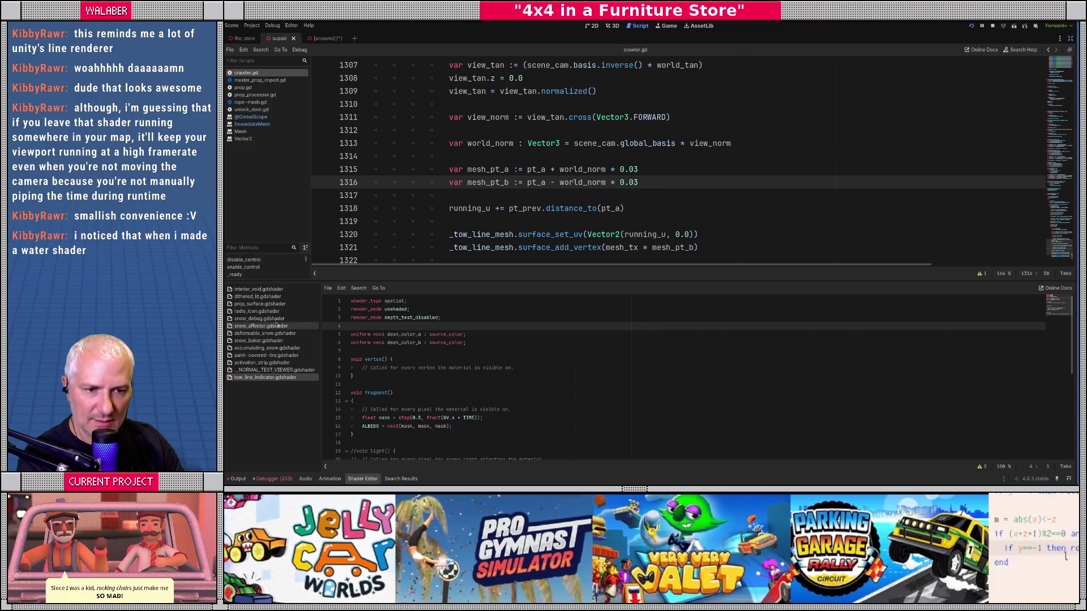
Browse through the other shader files, ending back on tow_line_indicator
{"action": "left_click", "coordinate": [265, 319]}
{"action": "left_click", "coordinate": [272, 326]}
{"action": "left_click", "coordinate": [273, 333]}
{"action": "left_click", "coordinate": [273, 341]}
{"action": "left_click", "coordinate": [275, 348]}
{"action": "left_click", "coordinate": [276, 357]}
{"action": "left_click", "coordinate": [277, 362]}
{"action": "left_click", "coordinate": [277, 370]}
{"action": "left_click", "coordinate": [277, 377]}
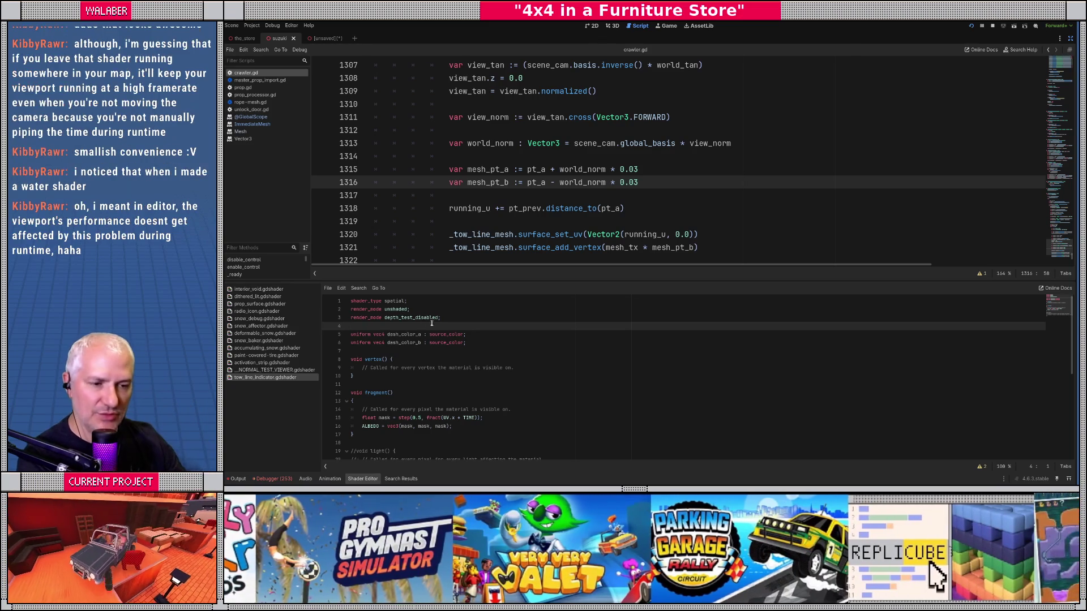
Add a render_mode blend_mix; line below depth_test_disabled
{"action": "left_click", "coordinate": [462, 318]}
{"action": "key", "text": "Return"}
{"action": "type", "text": "render_mode b"}
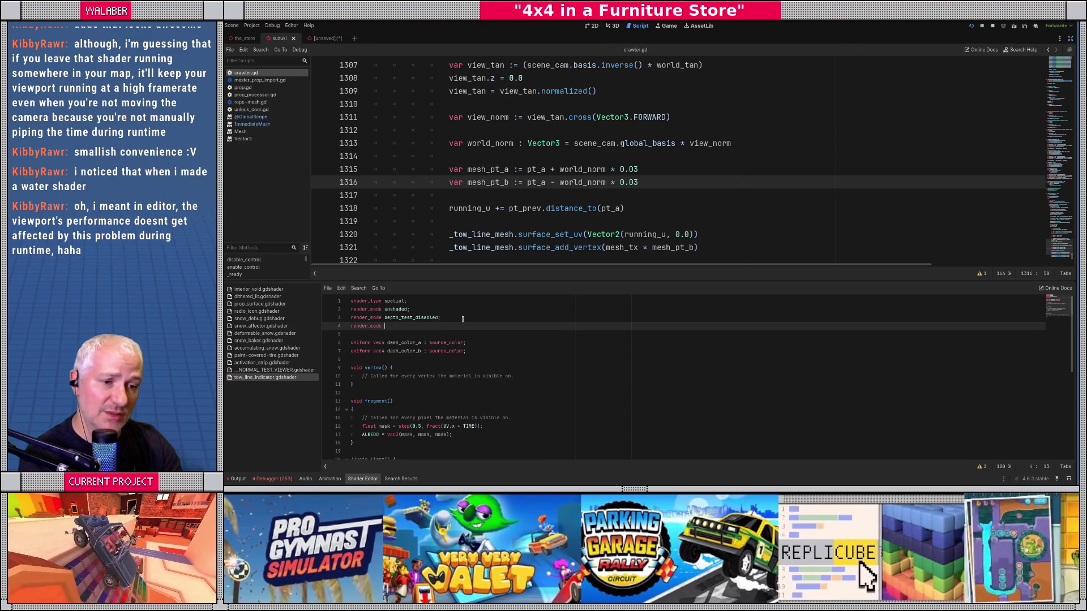
{"action": "type", "text": "l"}
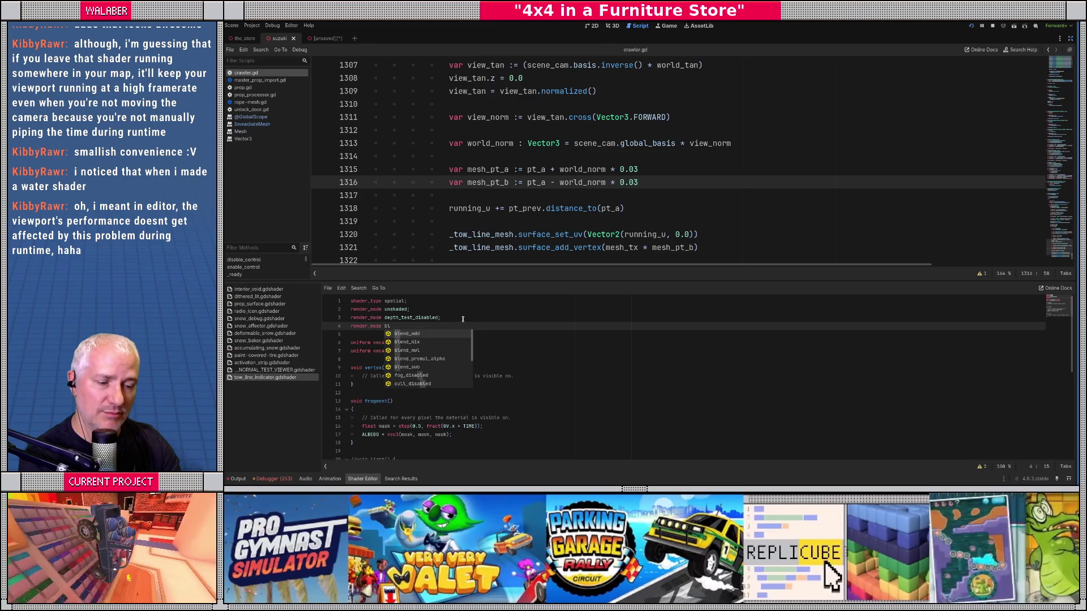
{"action": "key", "text": "Down"}
{"action": "key", "text": "Return"}
{"action": "type", "text": ";"}
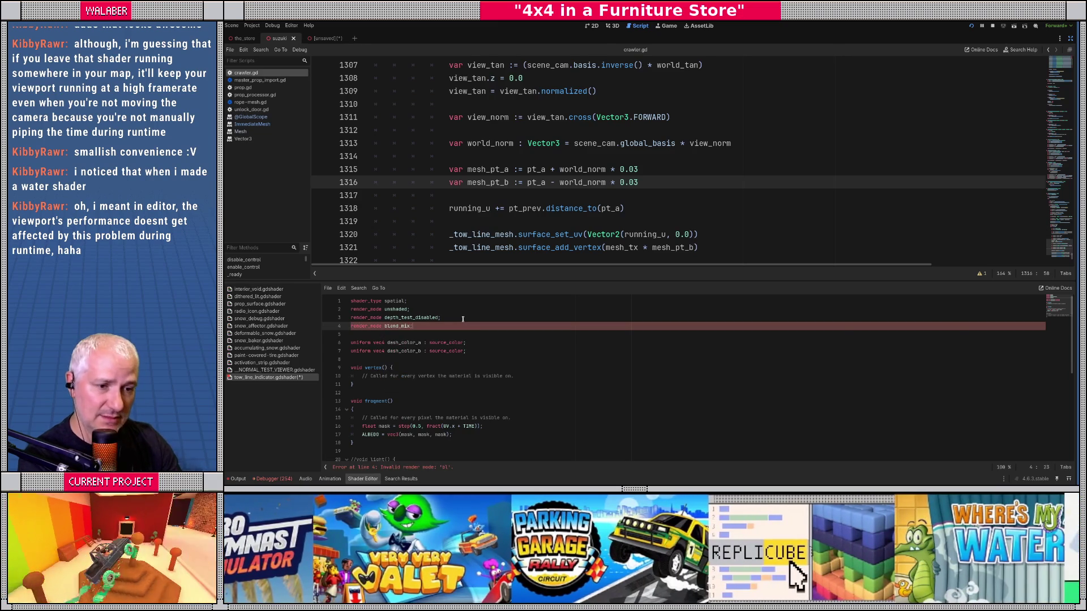
Replace vec3(mask, mask, mask) in ALBEDO with a mix of dash_color_a and dash_color_b
{"action": "scroll", "coordinate": [450, 368], "scroll_direction": "down", "scroll_amount": 2}
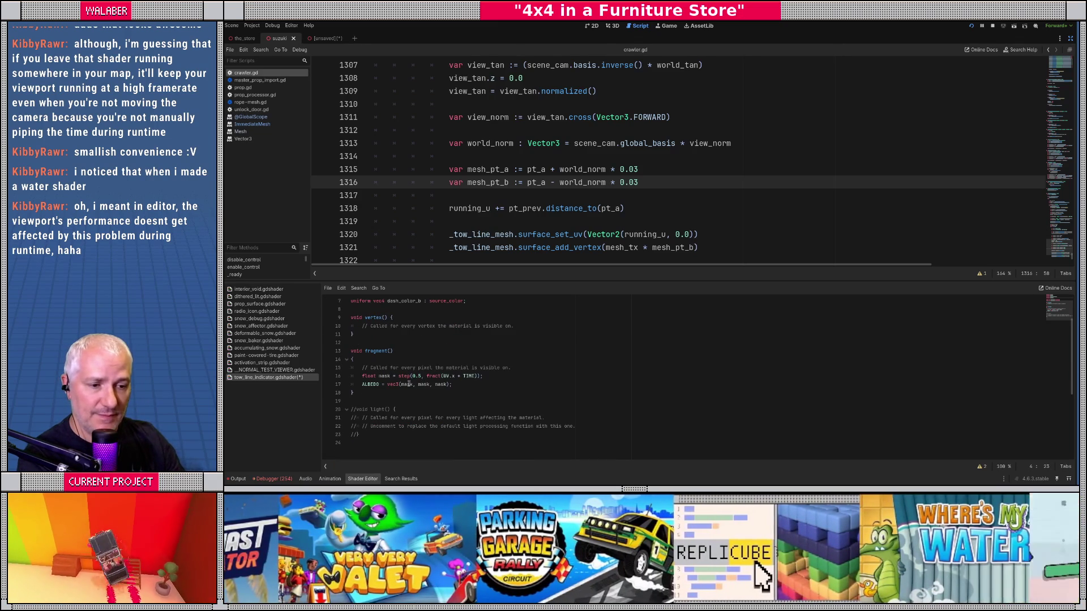
{"action": "left_click_drag", "start_coordinate": [388, 384], "coordinate": [497, 384]}
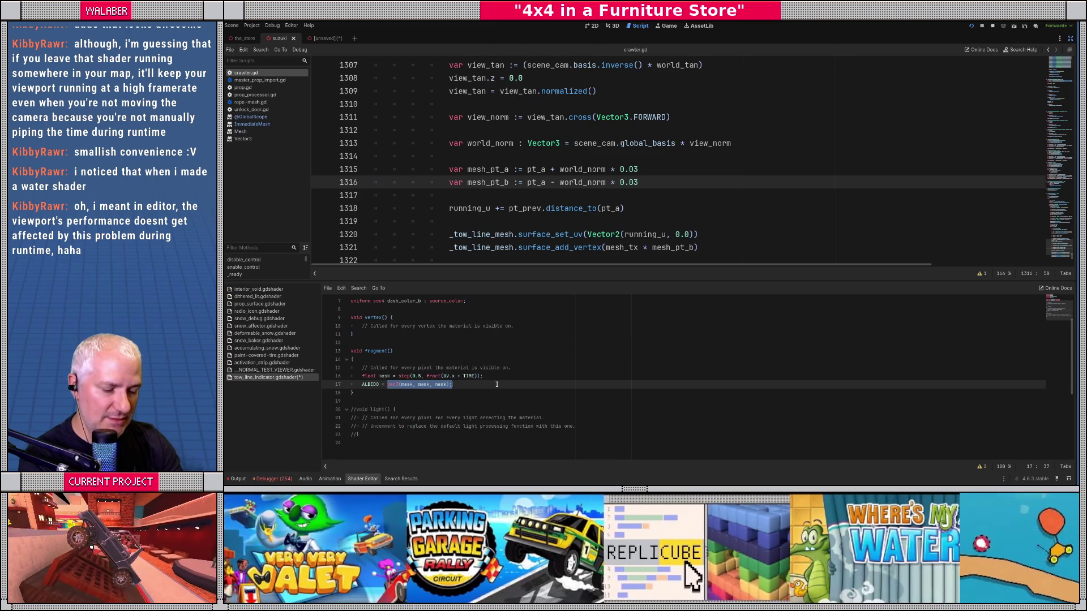
{"action": "type", "text": "mix(dash"}
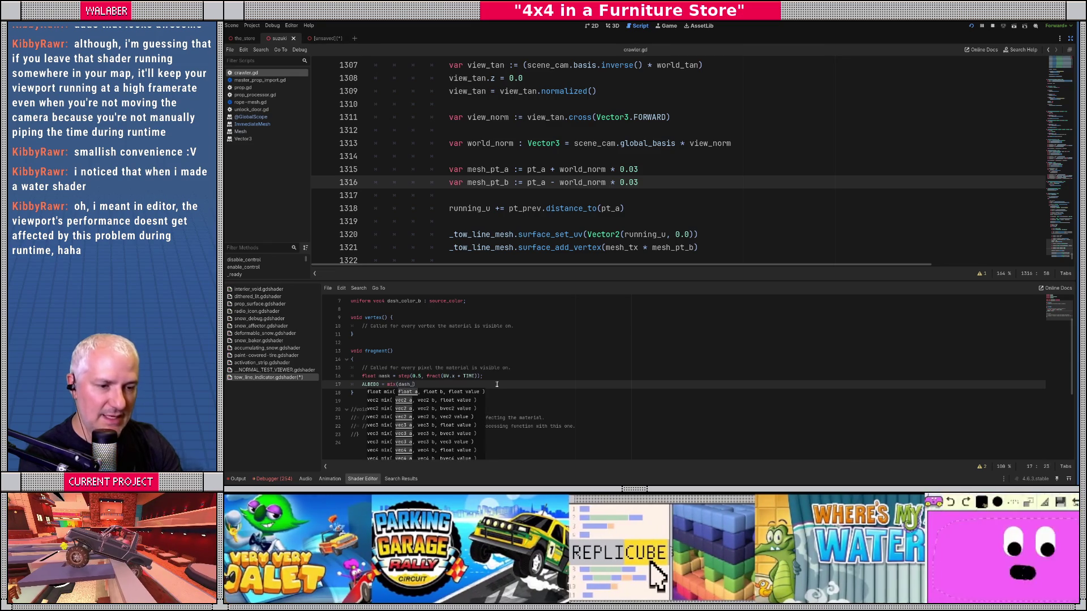
{"action": "type", "text": "_color_a, "}
{"action": "type", "text": "dash_co"}
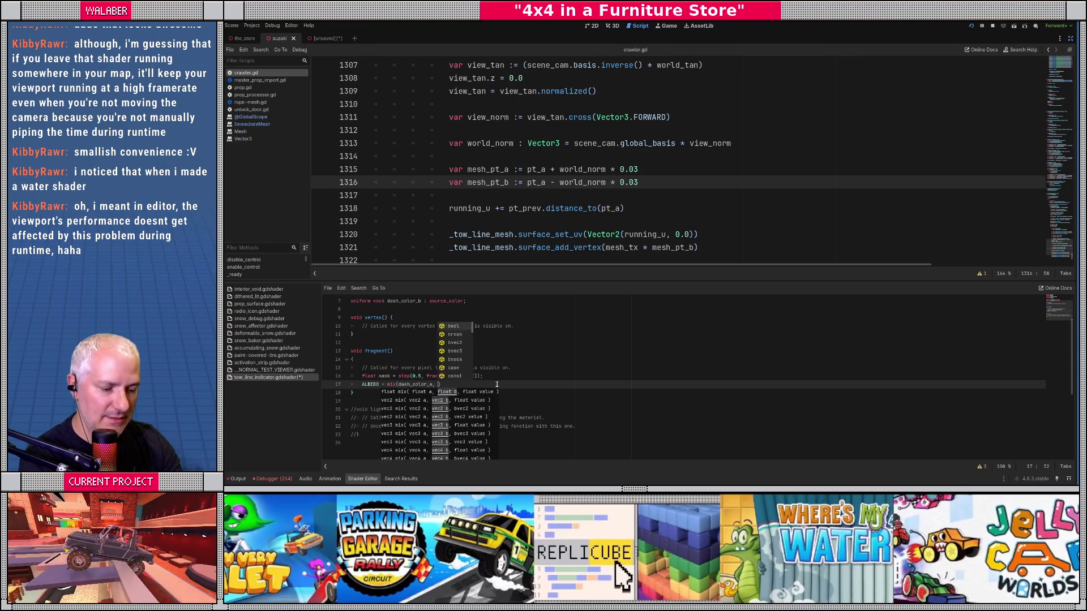
Store mix(dash_color_a, dash_color_b, mask) in a new vec4 final_col variable
{"action": "key", "text": "Down"}
{"action": "key", "text": "Return"}
{"action": "type", "text": "mask"}
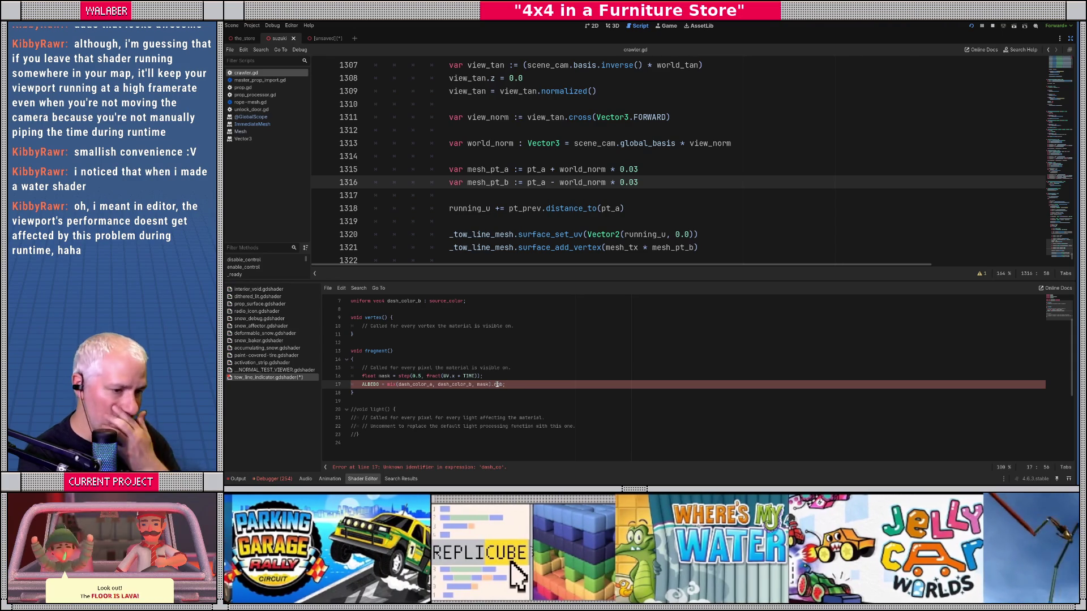
{"action": "left_click", "coordinate": [503, 376]}
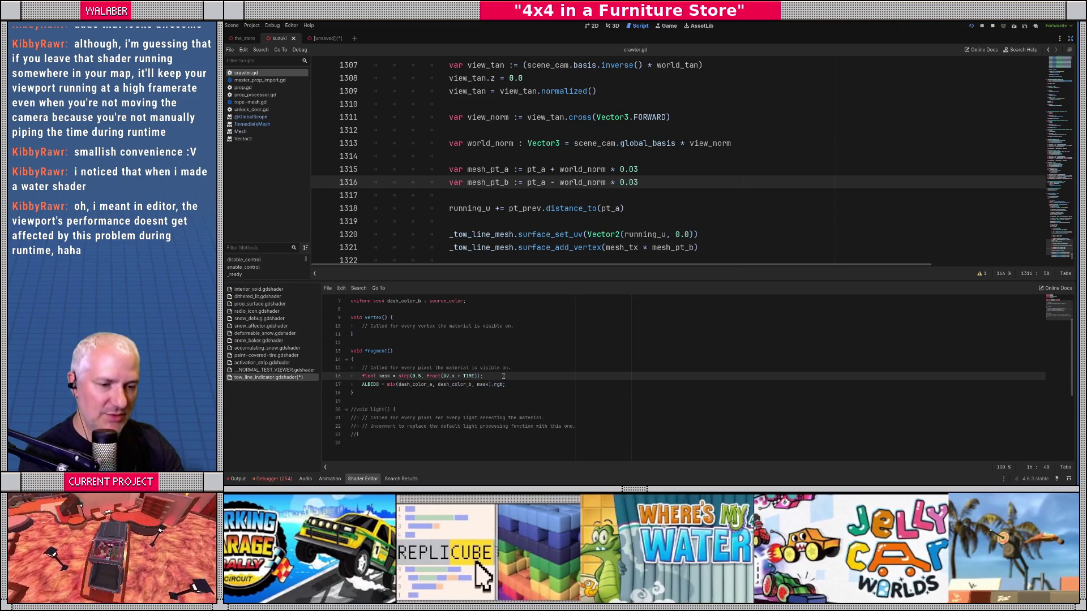
{"action": "key", "text": "Return"}
{"action": "type", "text": "vec4 "}
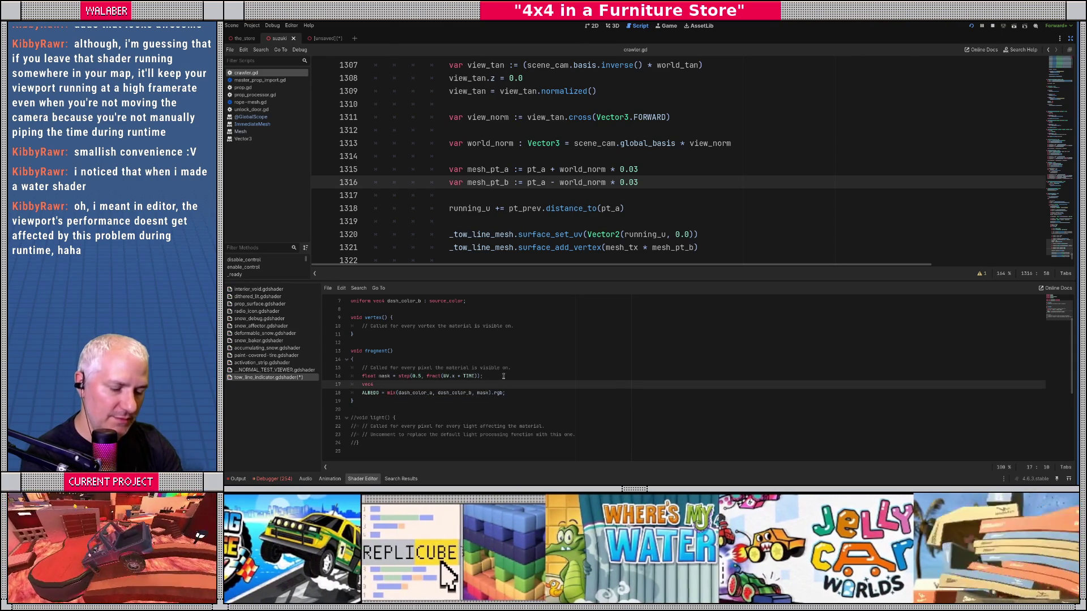
{"action": "type", "text": "final_col"}
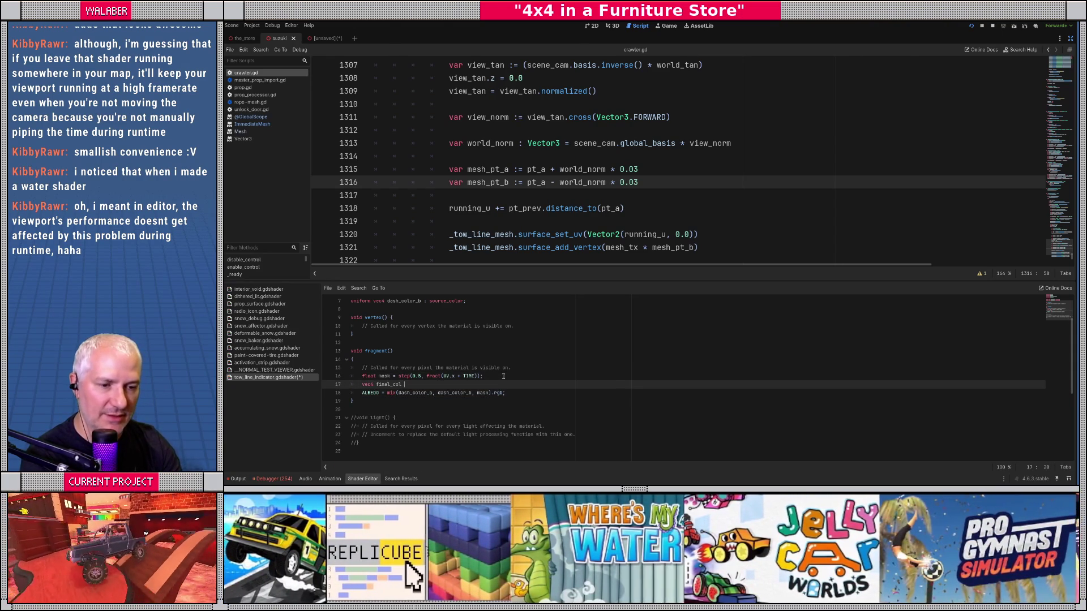
{"action": "left_click_drag", "start_coordinate": [388, 392], "coordinate": [490, 392]}
{"action": "key", "text": "ctrl+x"}
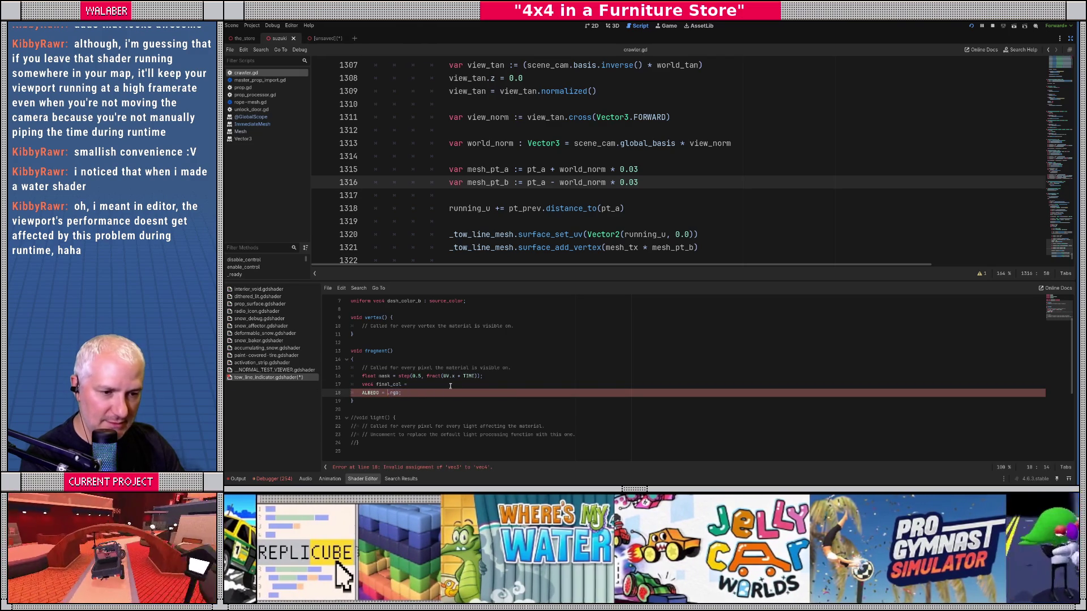
{"action": "left_click", "coordinate": [447, 384]}
{"action": "key", "text": "ctrl+v"}
{"action": "type", "text": ";"}
Set ALBEDO to final_col.rgb and add ALPHA = final_col.a;
{"action": "key", "text": "Down"}
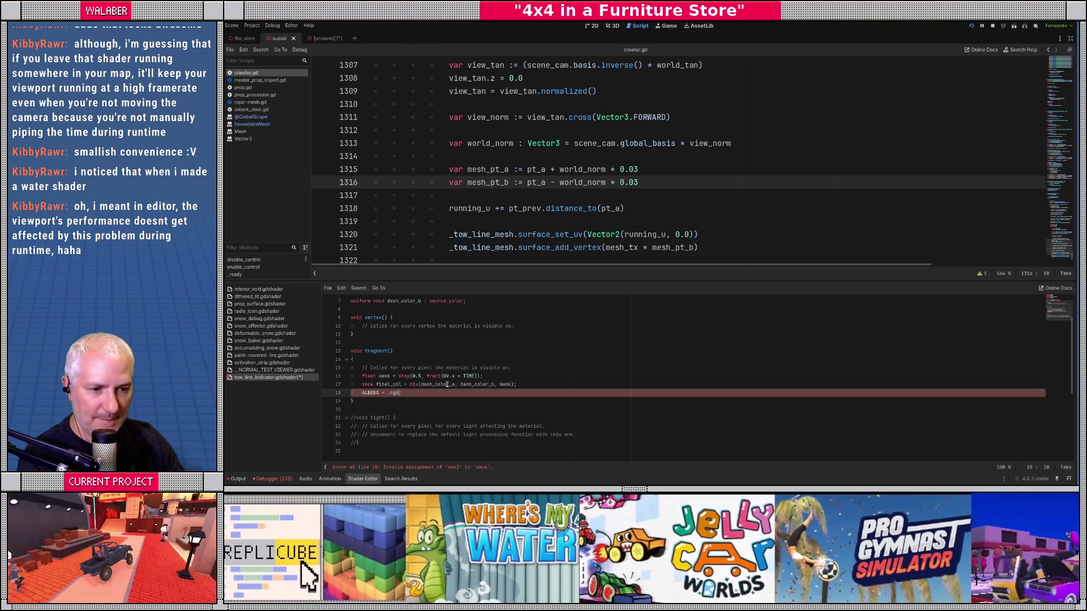
{"action": "type", "text": "final_c"}
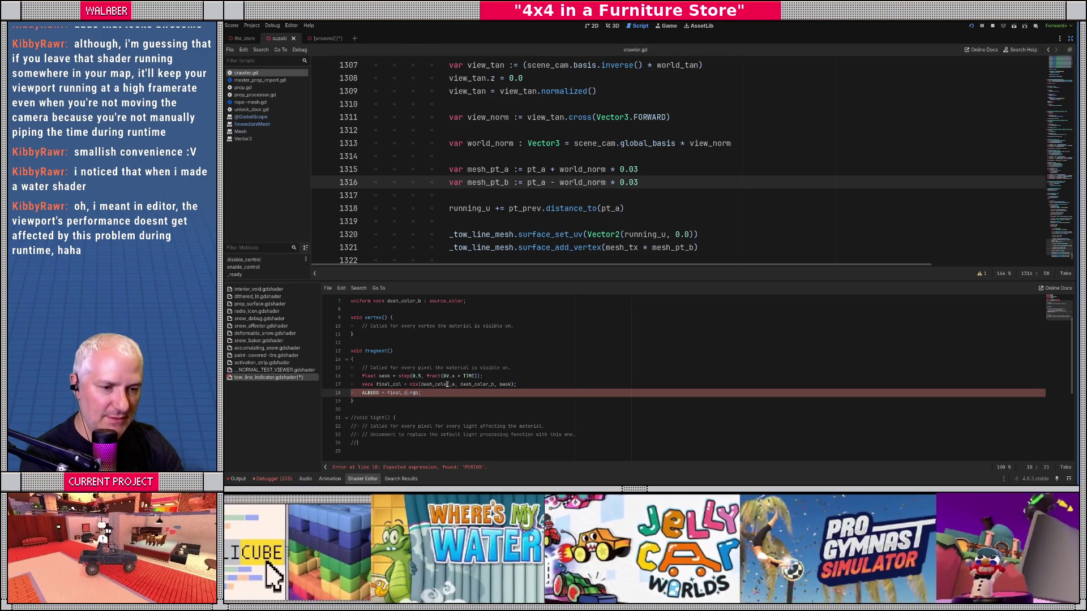
{"action": "key", "text": "Return"}
{"action": "key", "text": "Return"}
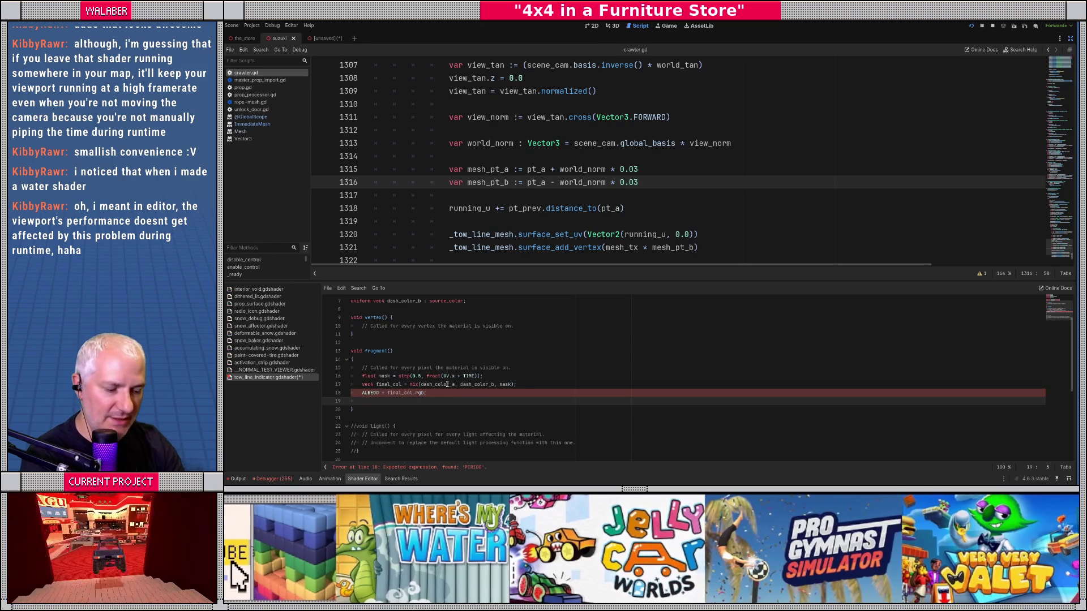
{"action": "type", "text": "ALPHA = final_col.a;"}
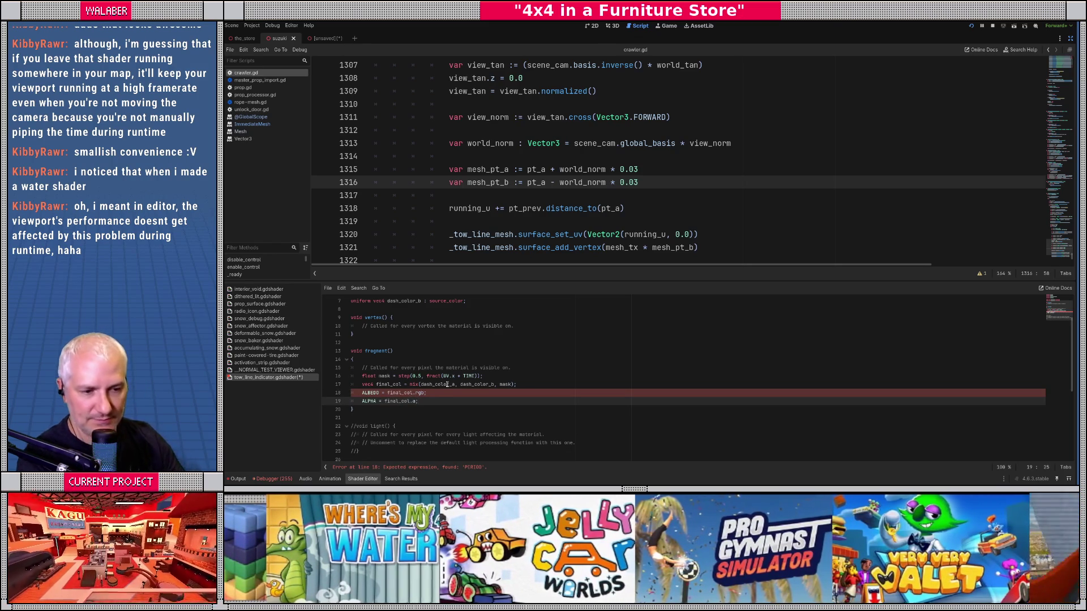
{"action": "scroll", "coordinate": [392, 358], "scroll_direction": "up", "scroll_amount": 1}
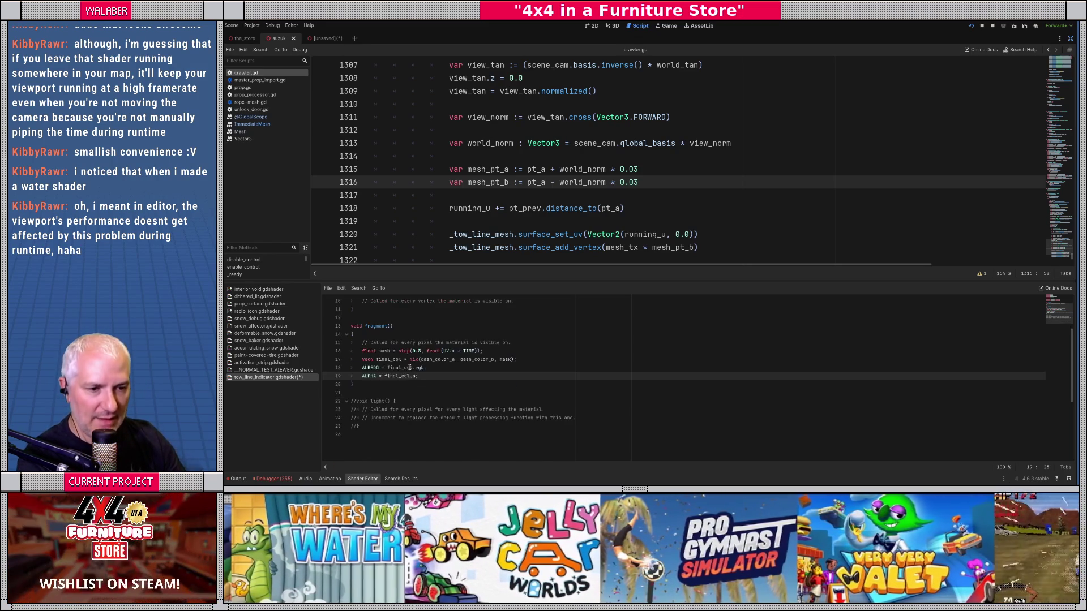
Add 'uniform float scroll_speed = 1.0;' and 'uniform float dash_density = 1.0;' below render_mode
{"action": "left_click", "coordinate": [385, 334]}
{"action": "left_click", "coordinate": [375, 313]}
{"action": "key", "text": "Return"}
{"action": "type", "text": "uniform"}
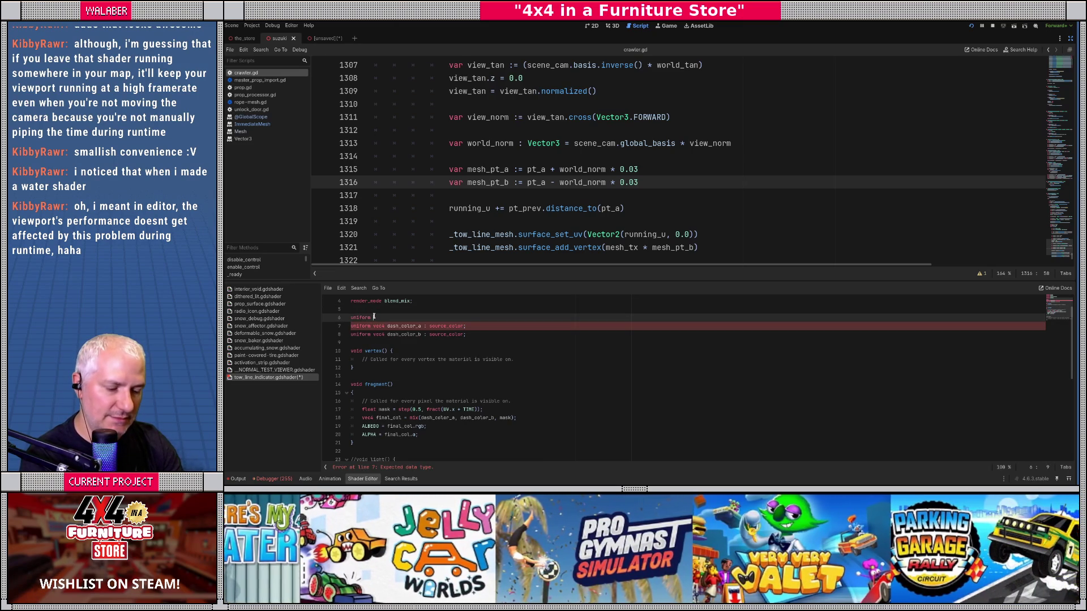
{"action": "type", "text": " float scroll_speed = "}
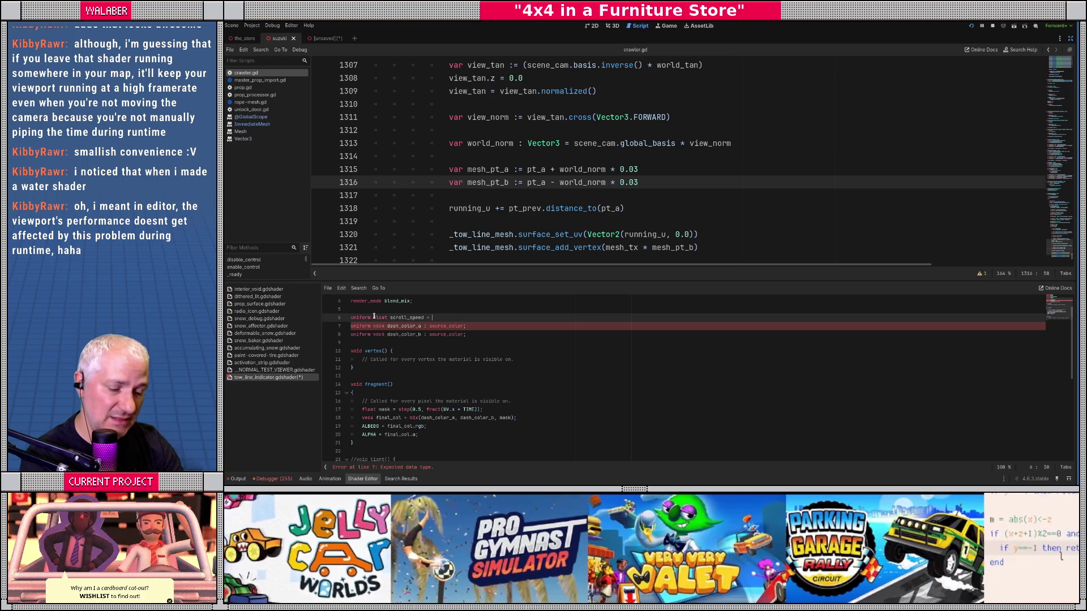
{"action": "type", "text": "1.0;"}
{"action": "key", "text": "Return"}
{"action": "type", "text": "niform float "}
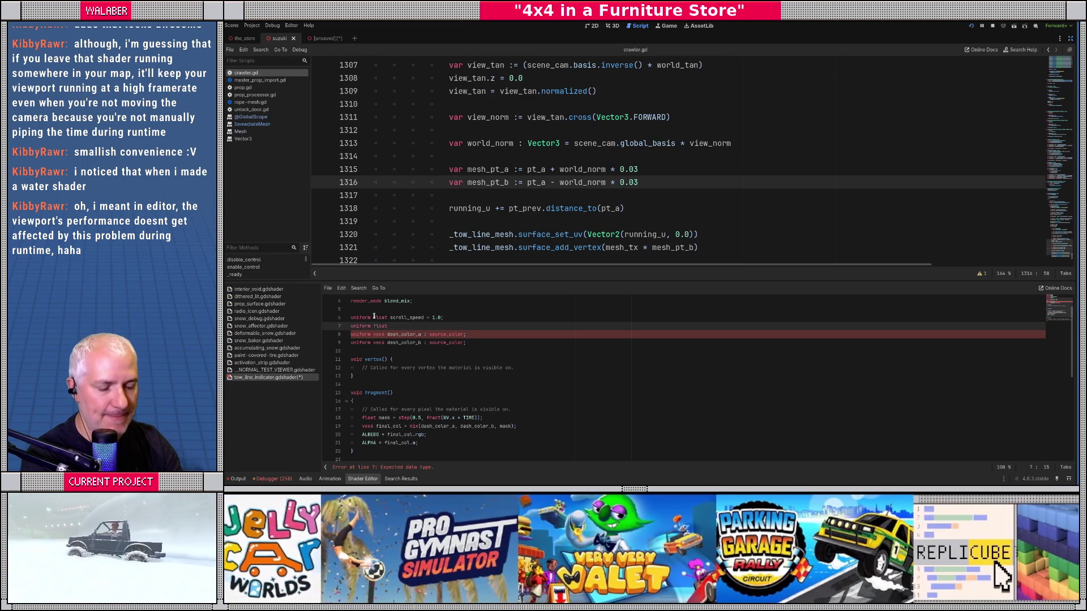
{"action": "type", "text": "dash"}
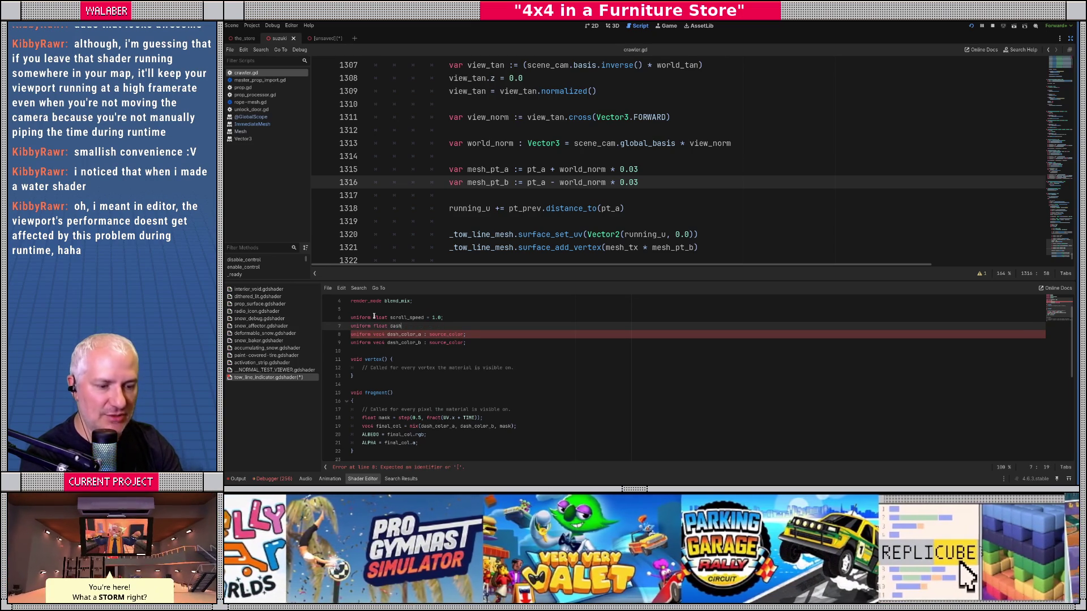
{"action": "type", "text": "_density ="}
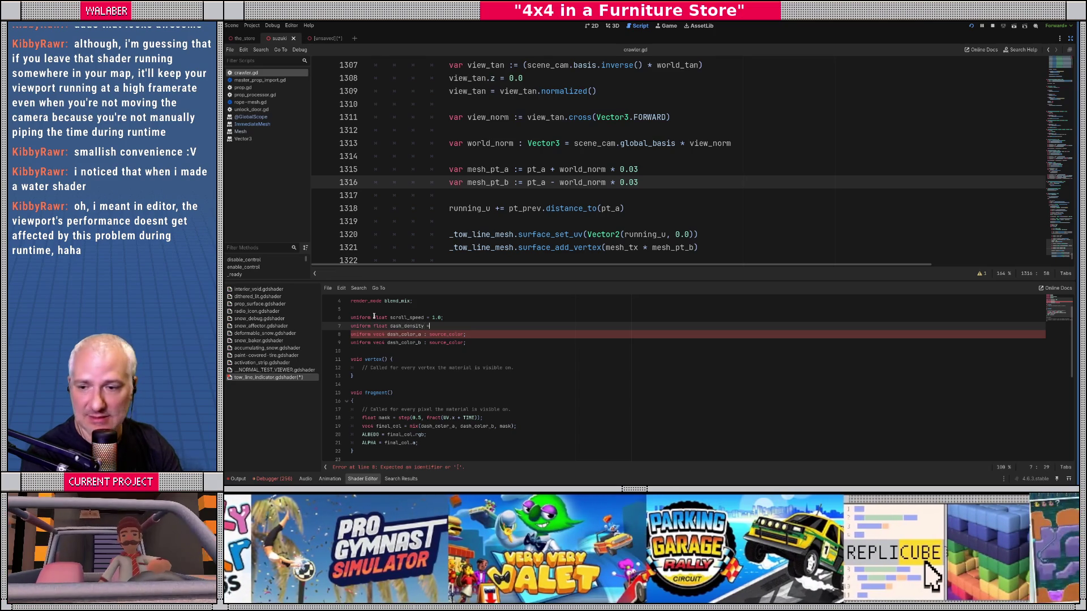
{"action": "type", "text": " 1.0;"}
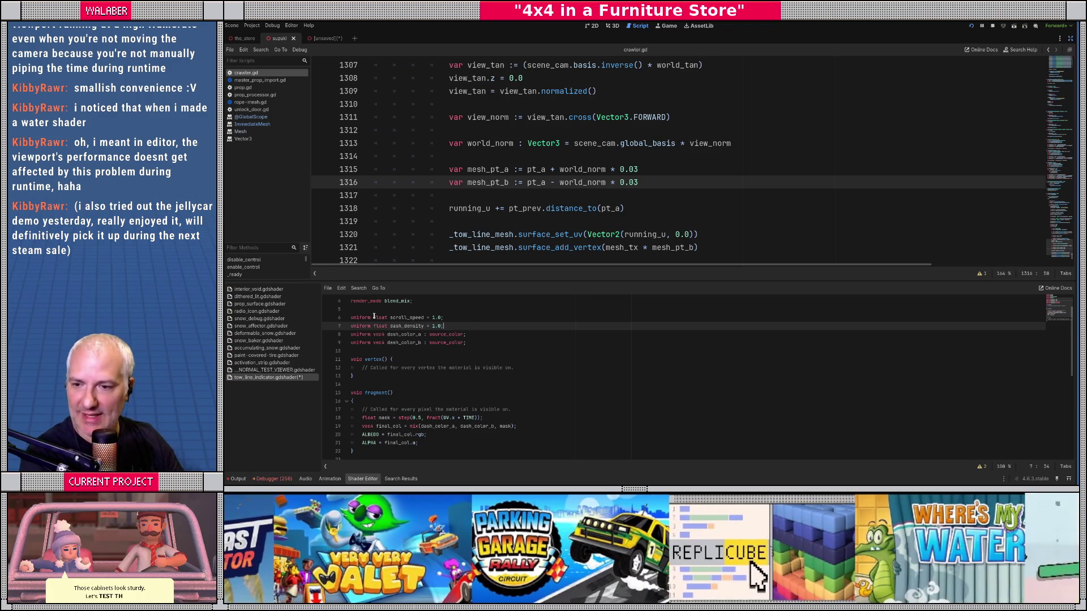
{"action": "left_click_drag", "start_coordinate": [627, 282], "coordinate": [627, 266]}
Move the vertex() function's opening brace onto its own line
{"action": "left_click", "coordinate": [409, 335]}
{"action": "left_click_drag", "start_coordinate": [363, 369], "coordinate": [350, 340]}
{"action": "left_click", "coordinate": [391, 344]}
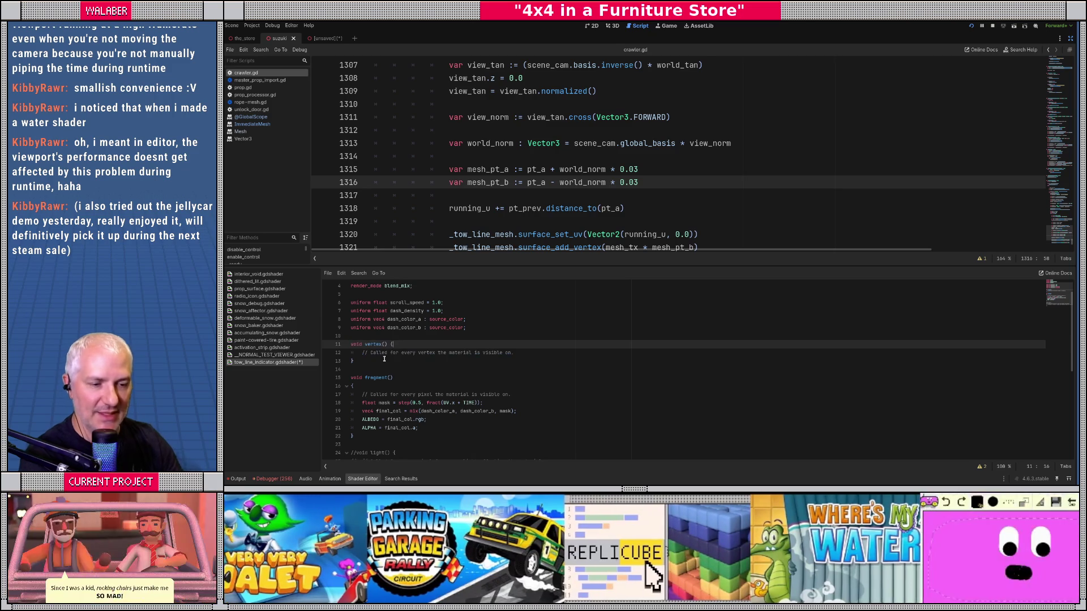
{"action": "key", "text": "Return"}
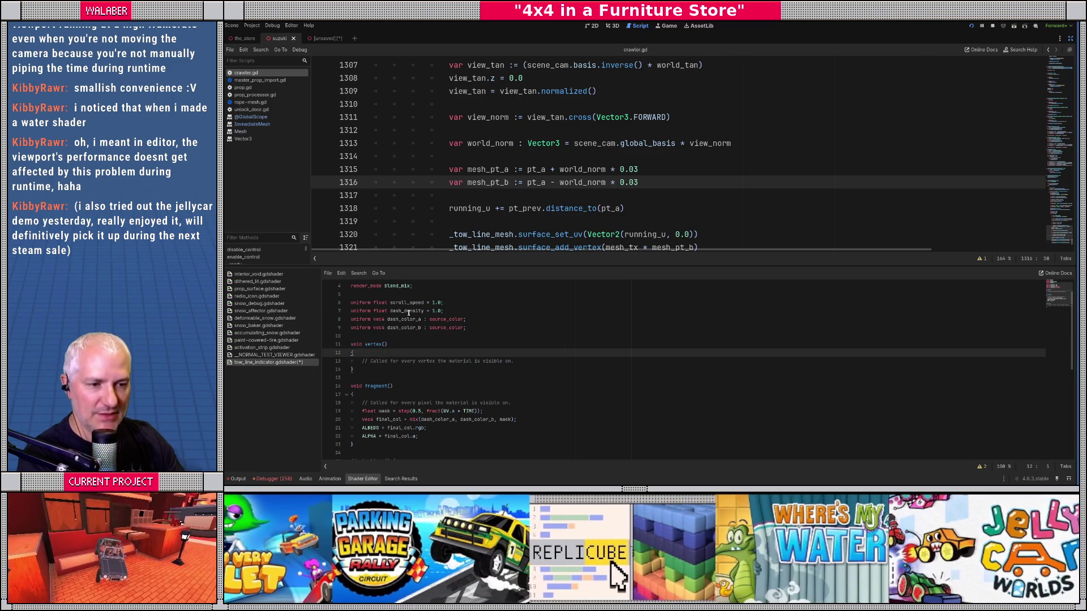
Multiply UV.x by dash_density in the mask line, wrapped in parentheses
{"action": "double_click", "coordinate": [408, 311]}
{"action": "scroll", "coordinate": [412, 329], "scroll_direction": "down", "scroll_amount": 1}
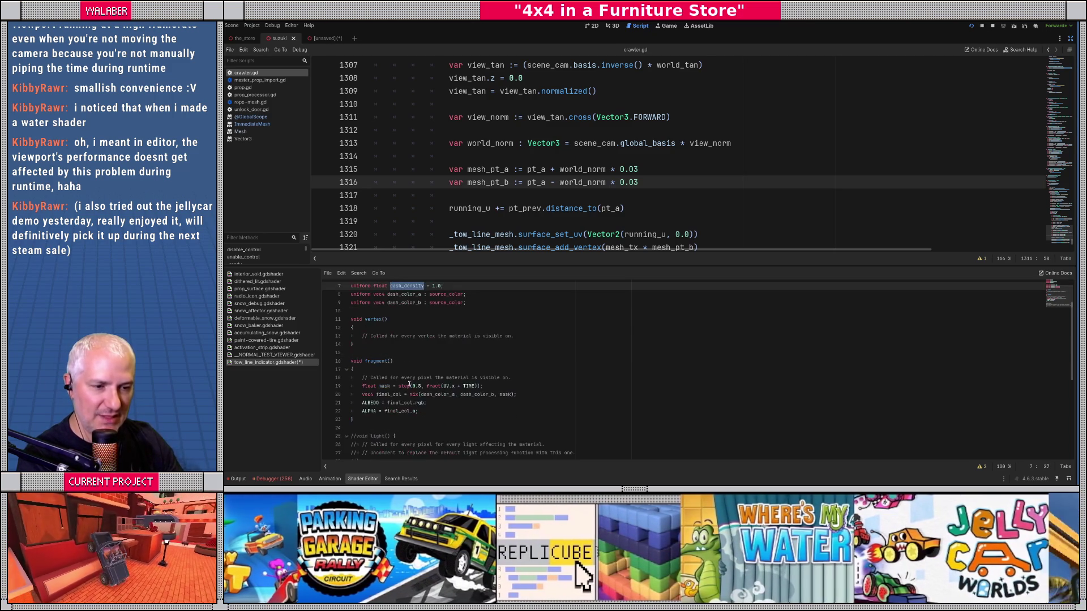
{"action": "left_click", "coordinate": [454, 386]}
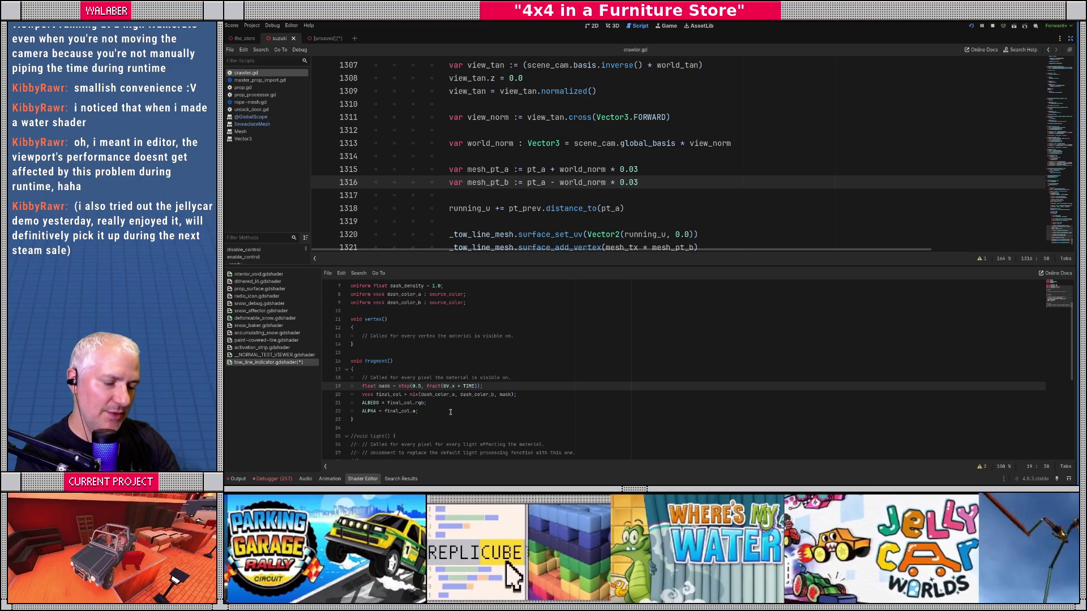
{"action": "type", "text": "* dash_density "}
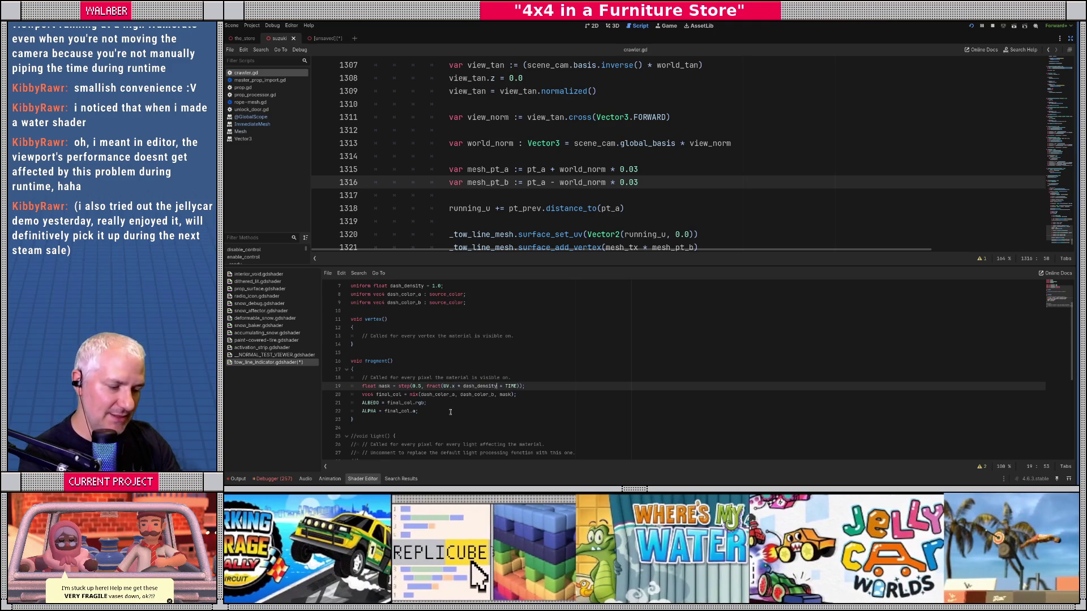
{"action": "type", "text": "("}
{"action": "key", "text": "Right"}
{"action": "key", "text": "Right"}
{"action": "key", "text": "Right"}
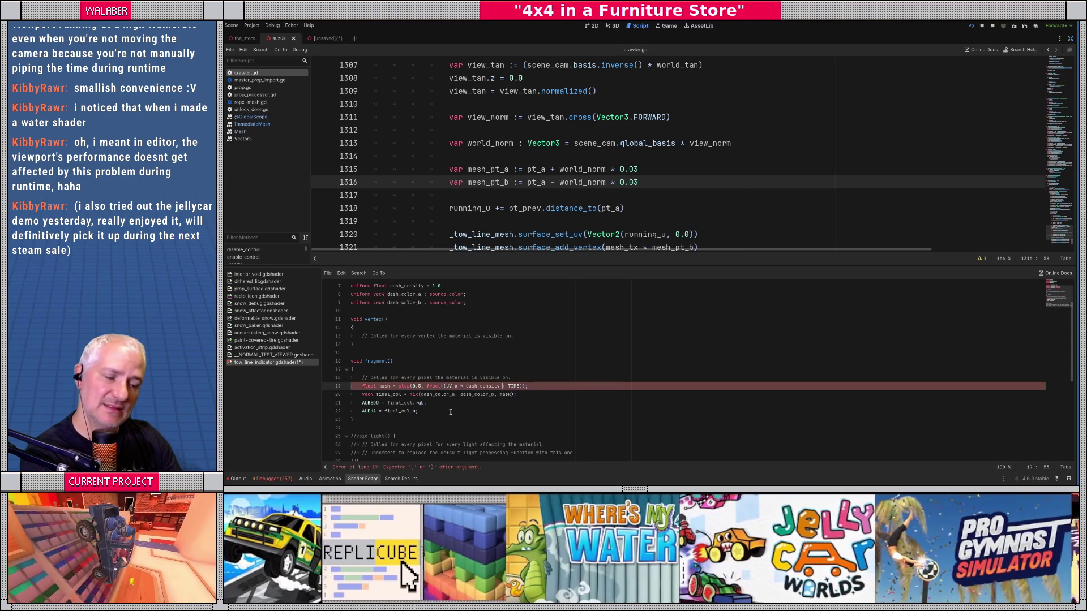
{"action": "type", "text": ")"}
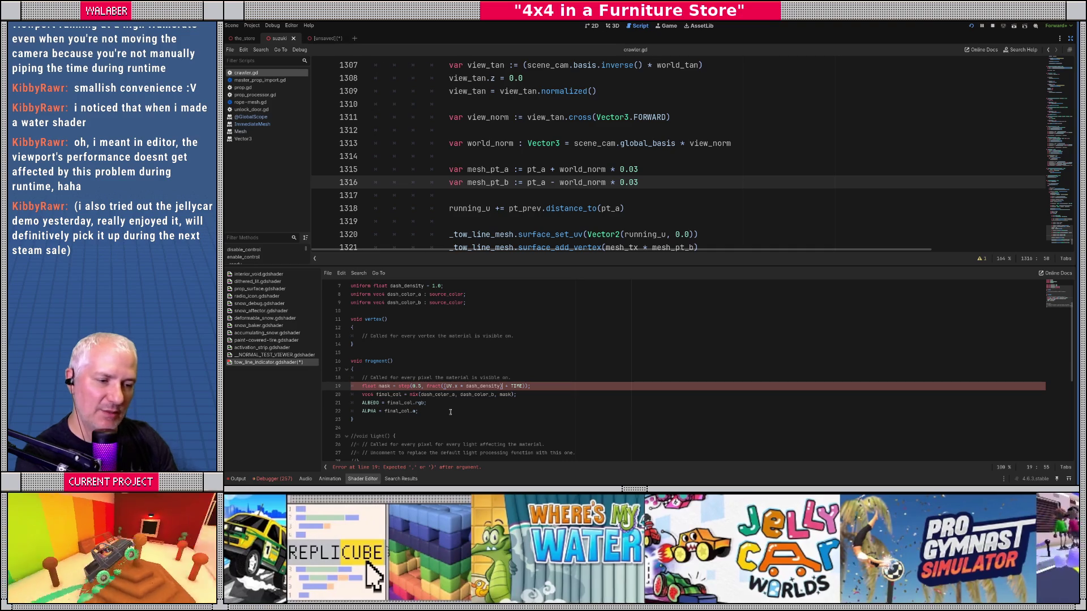
{"action": "key", "text": "Right"}
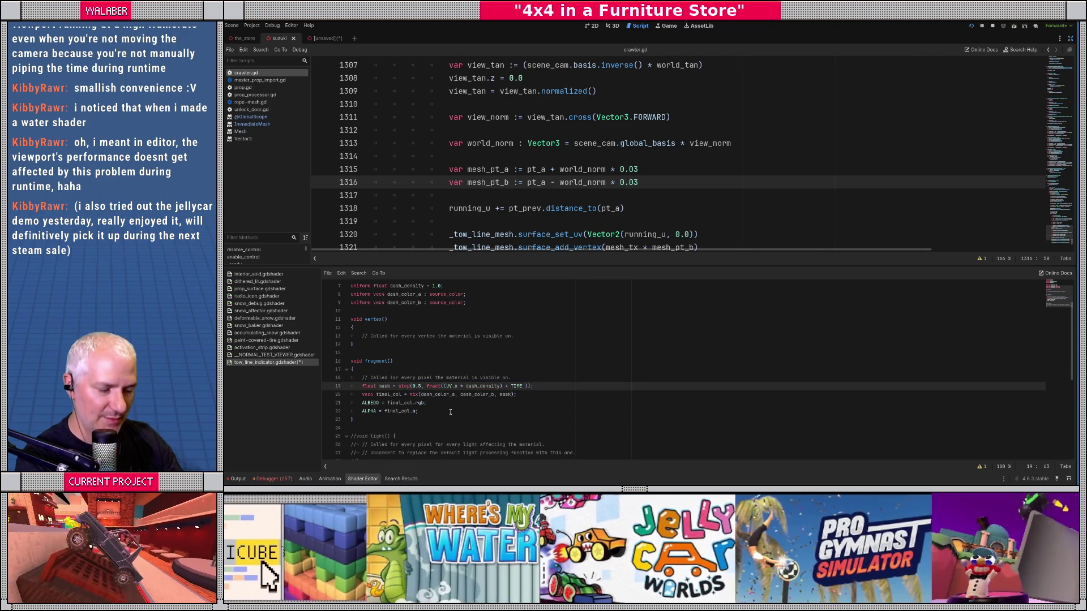
Wrap TIME * scroll_speed in parentheses in the mask and save the shader
{"action": "key", "text": "Left"}
{"action": "type", "text": "("}
{"action": "key", "text": "Right"}
{"action": "key", "text": "Right"}
{"action": "key", "text": "Right"}
{"action": "type", "text": "* scro"}
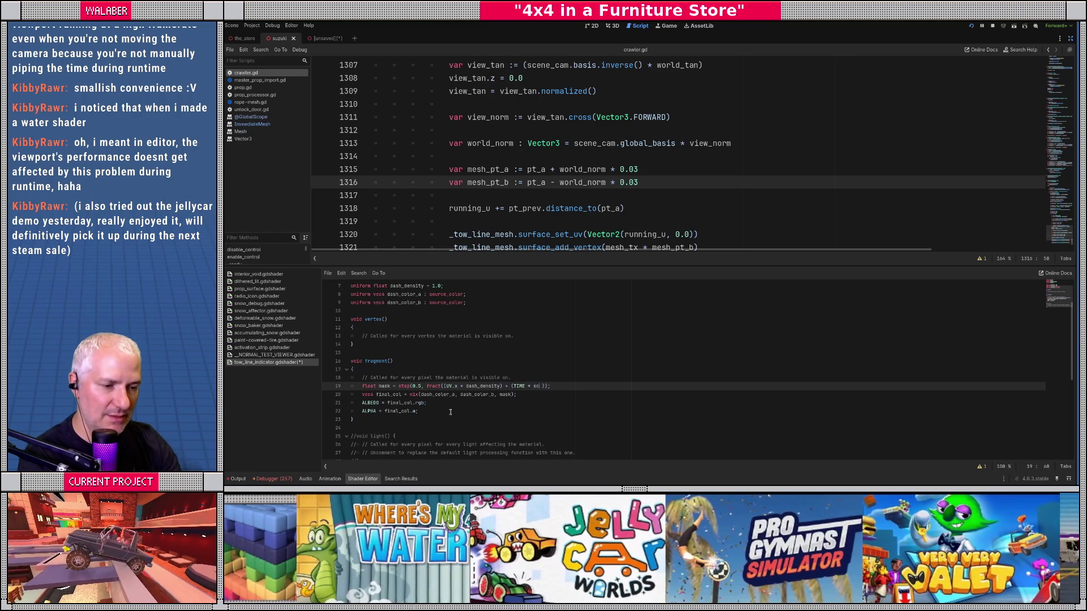
{"action": "type", "text": "ll_speed)"}
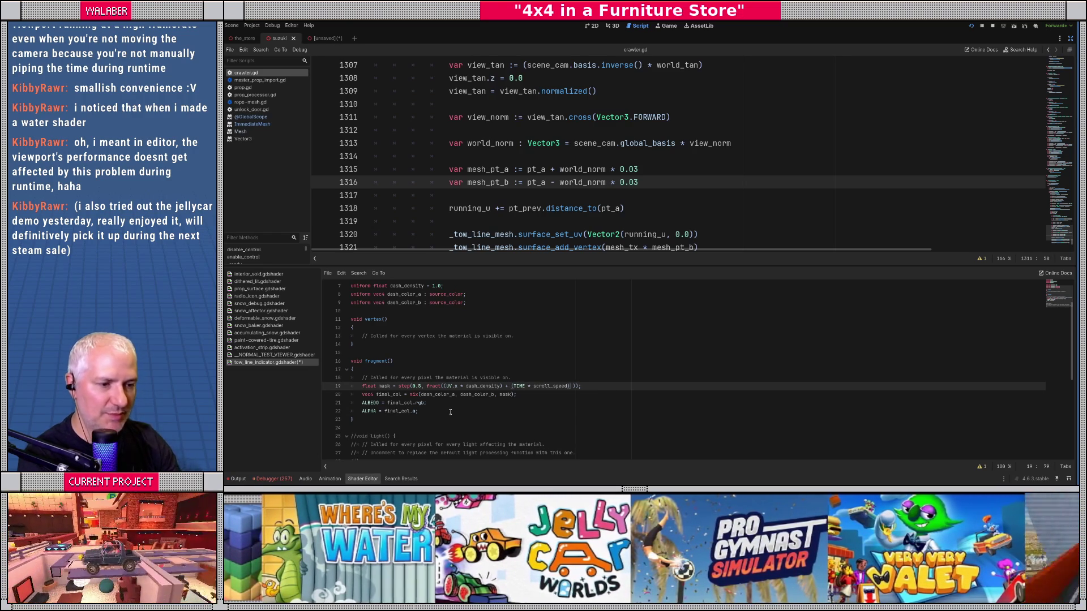
{"action": "key", "text": "ctrl+s"}
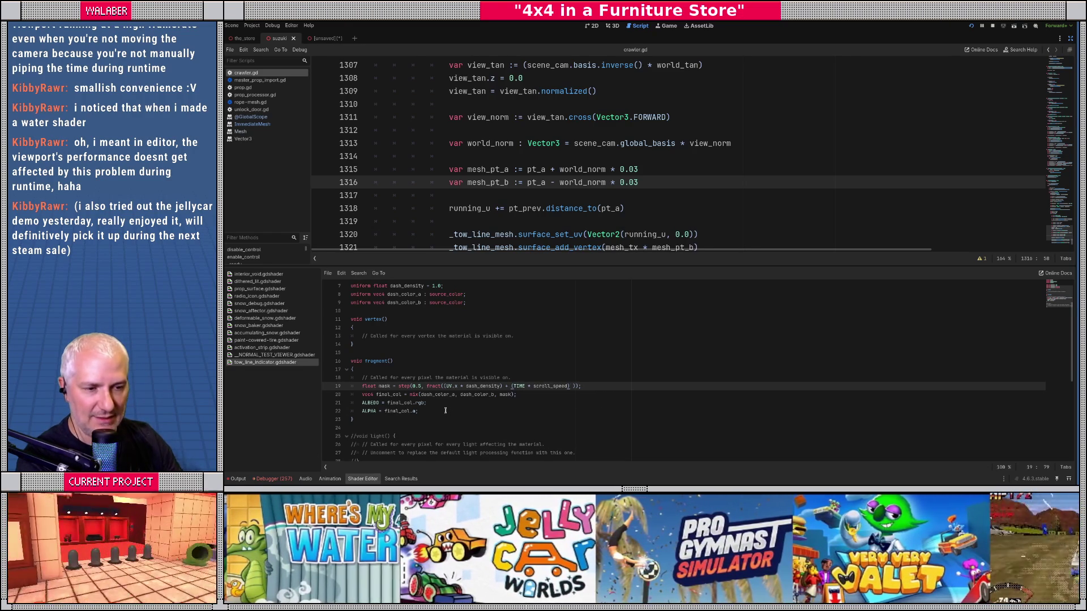
{"action": "scroll", "coordinate": [436, 361], "scroll_direction": "up", "scroll_amount": 1}
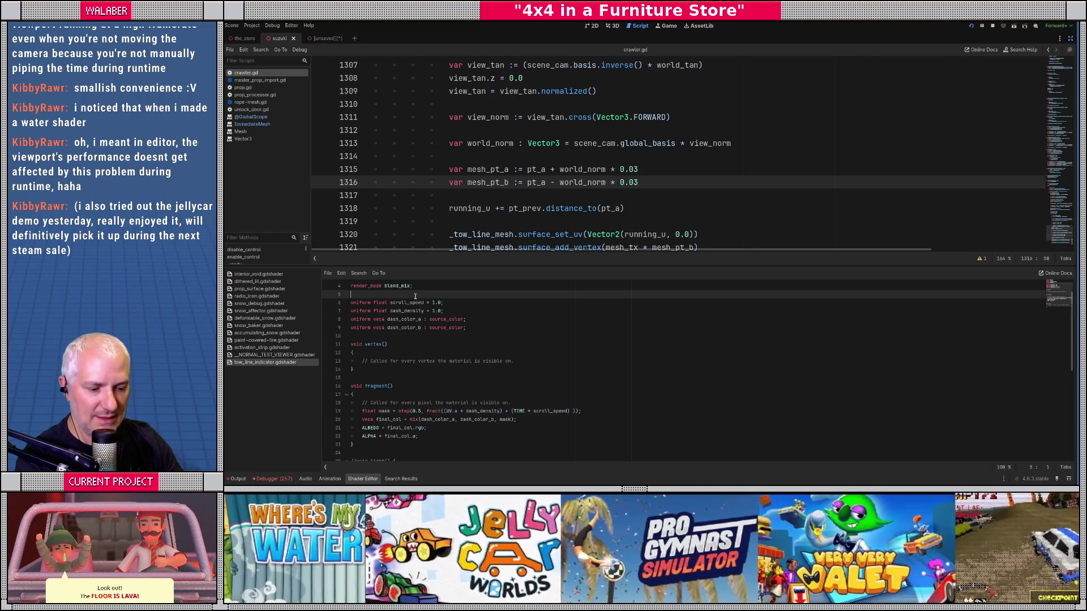
Review the uniform declarations and fragment code, then launch the game to test the tow line
{"action": "left_click", "coordinate": [505, 338]}
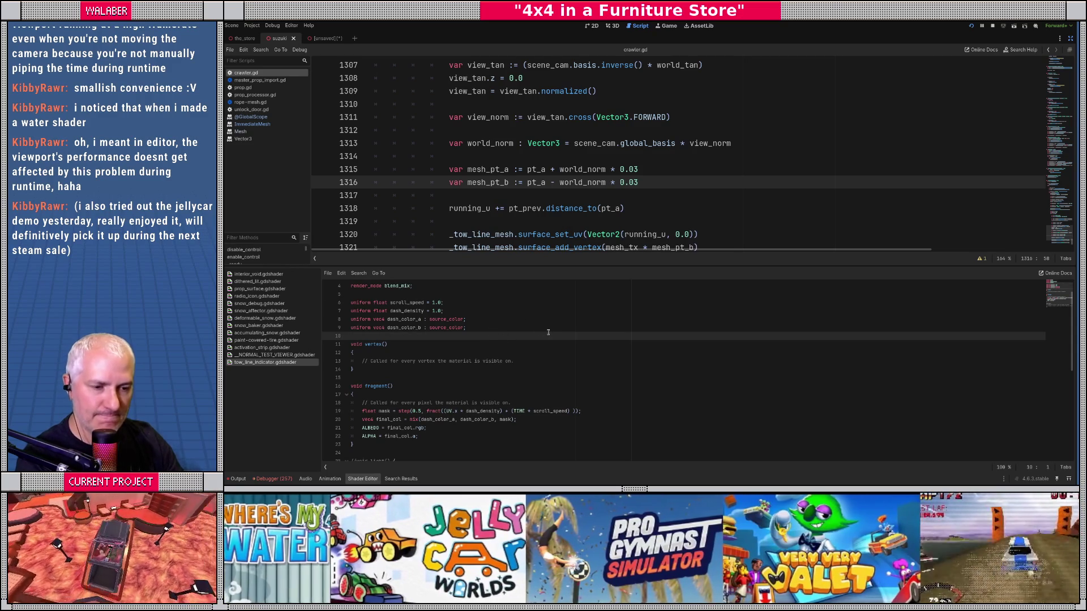
{"action": "scroll", "coordinate": [434, 386], "scroll_direction": "down", "scroll_amount": 2}
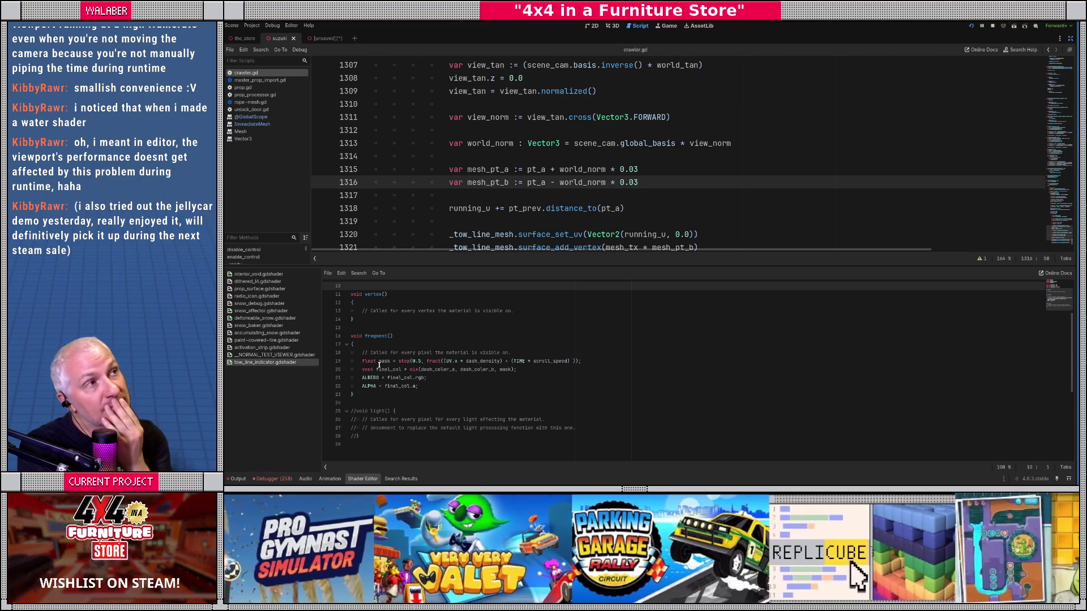
{"action": "scroll", "coordinate": [417, 322], "scroll_direction": "up", "scroll_amount": 3}
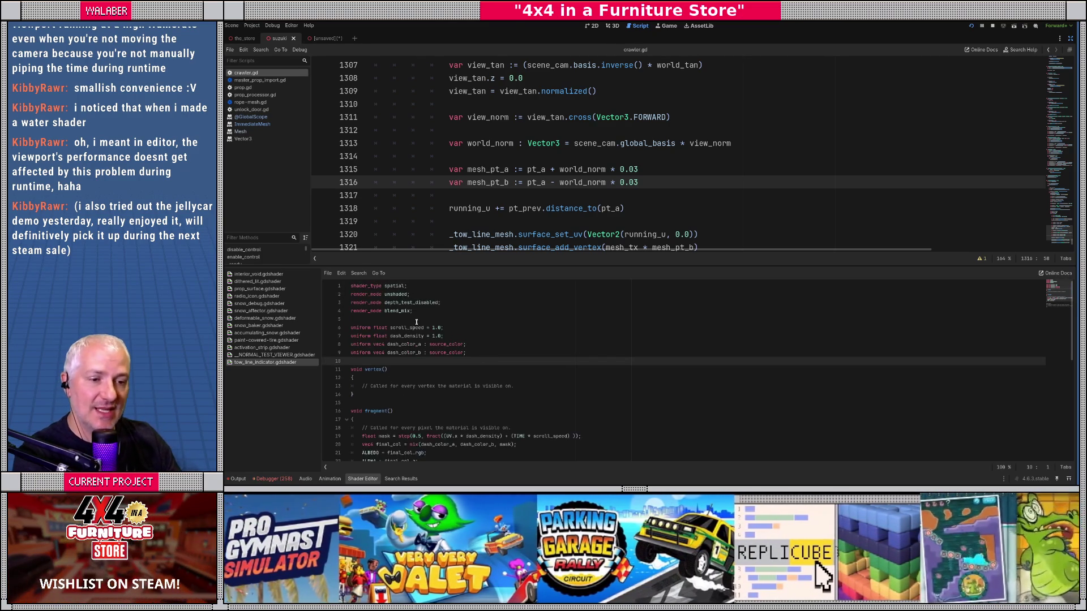
{"action": "left_click", "coordinate": [450, 353]}
{"action": "scroll", "coordinate": [426, 403], "scroll_direction": "down", "scroll_amount": 2}
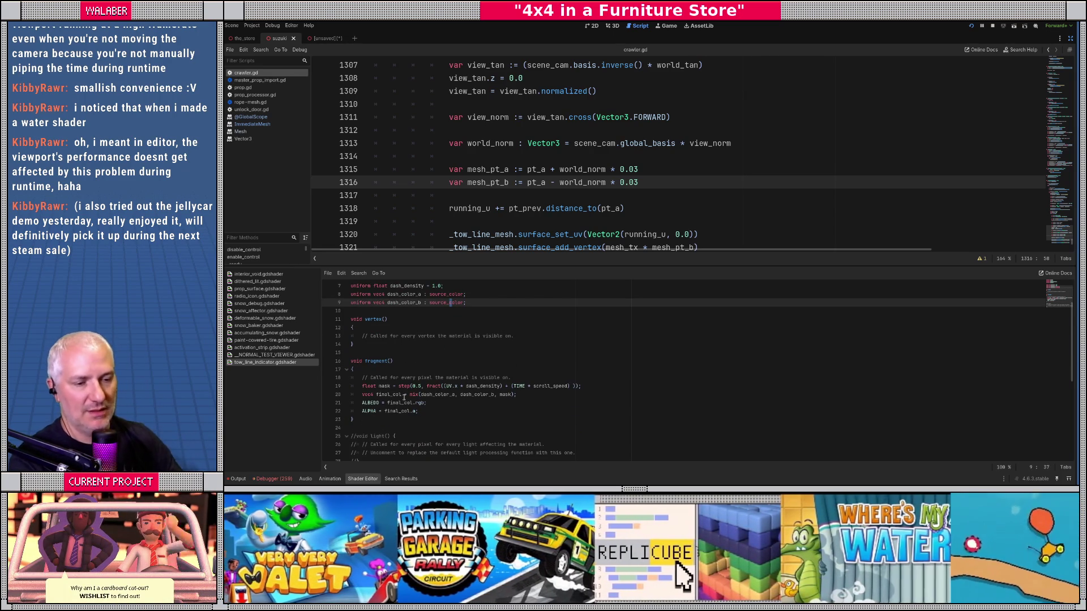
{"action": "left_click", "coordinate": [419, 352]}
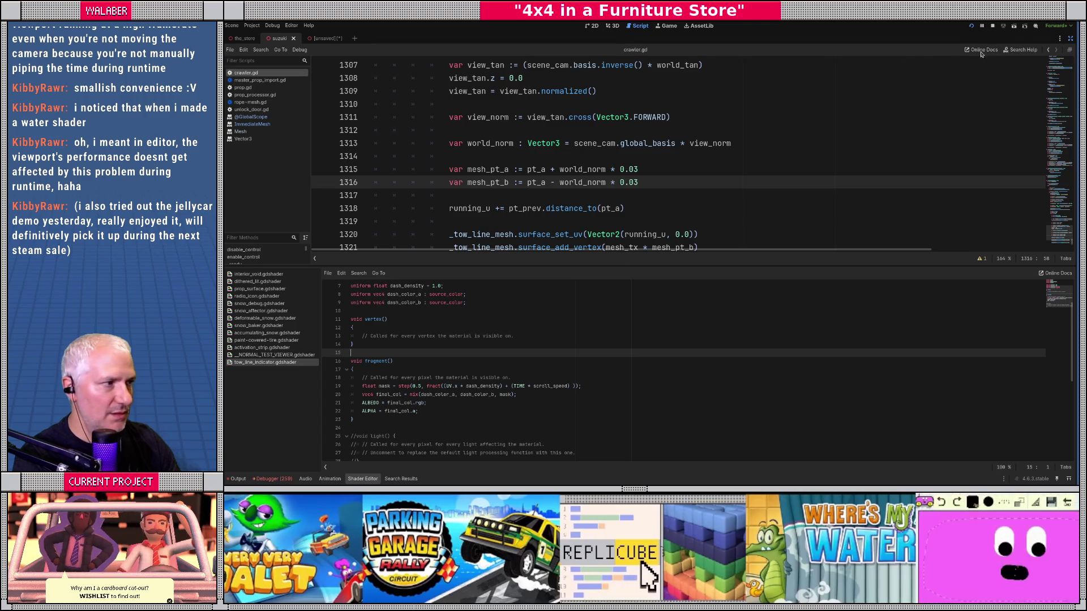
{"action": "left_click", "coordinate": [971, 25]}
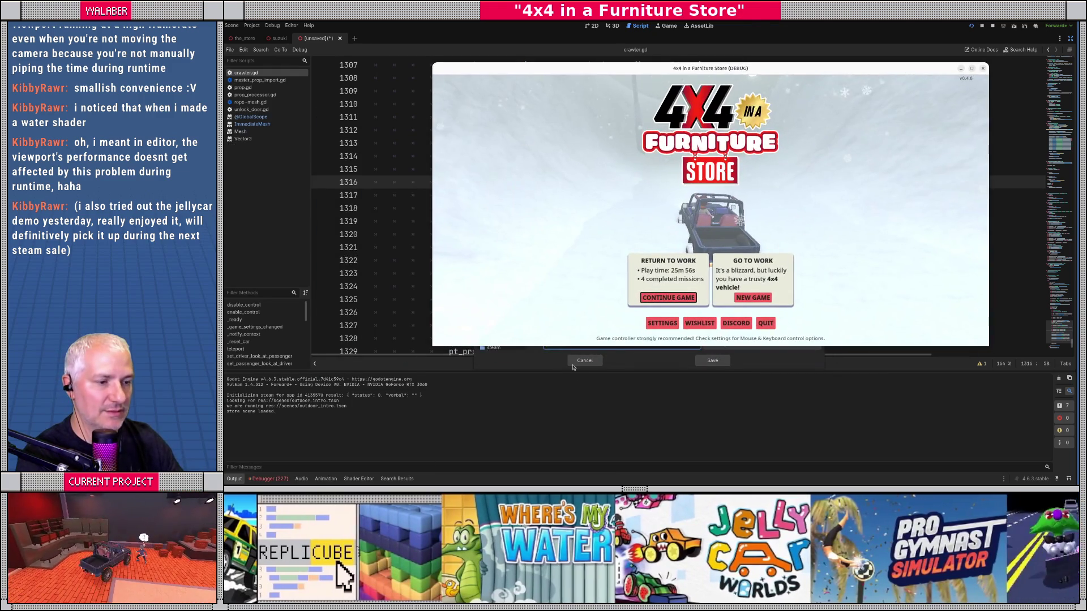
Dismiss the Save Scene As prompt, continue the saved game, then return to the script editor
{"action": "left_click", "coordinate": [584, 360]}
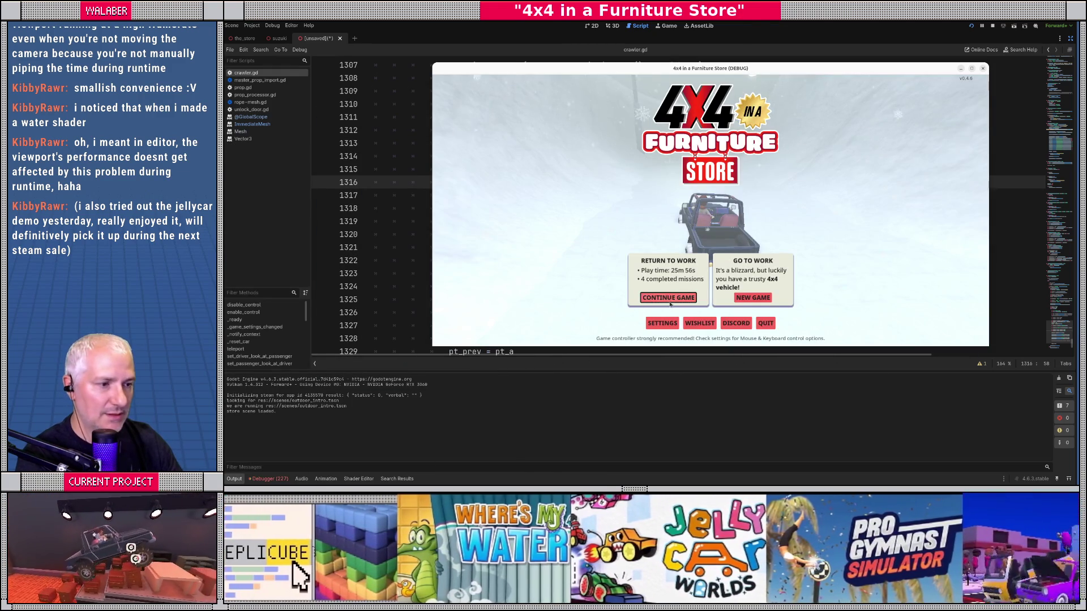
{"action": "key", "text": "Return"}
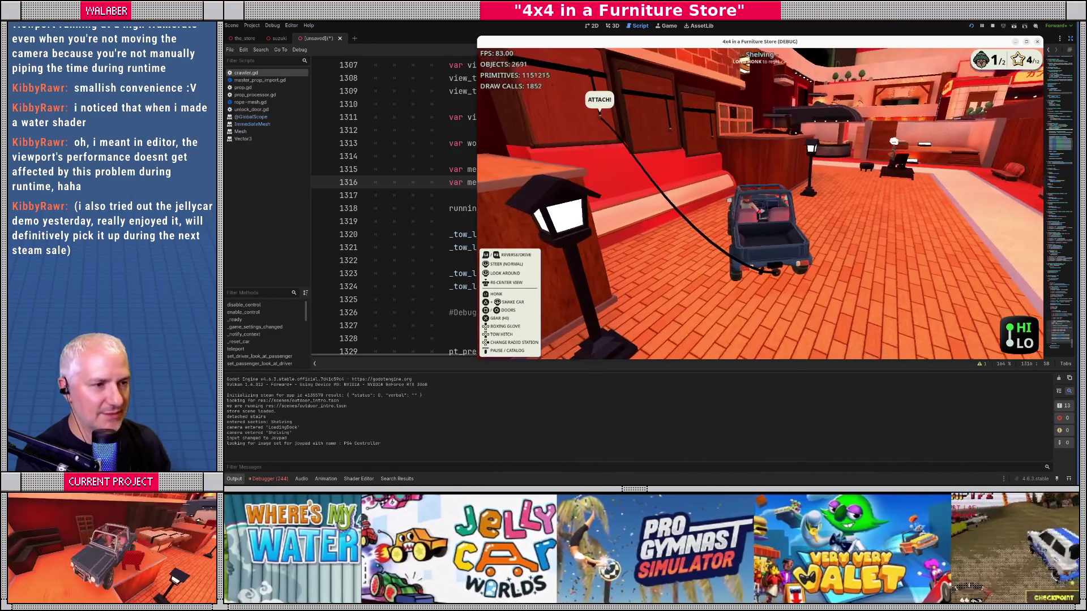
{"action": "left_click", "coordinate": [474, 361]}
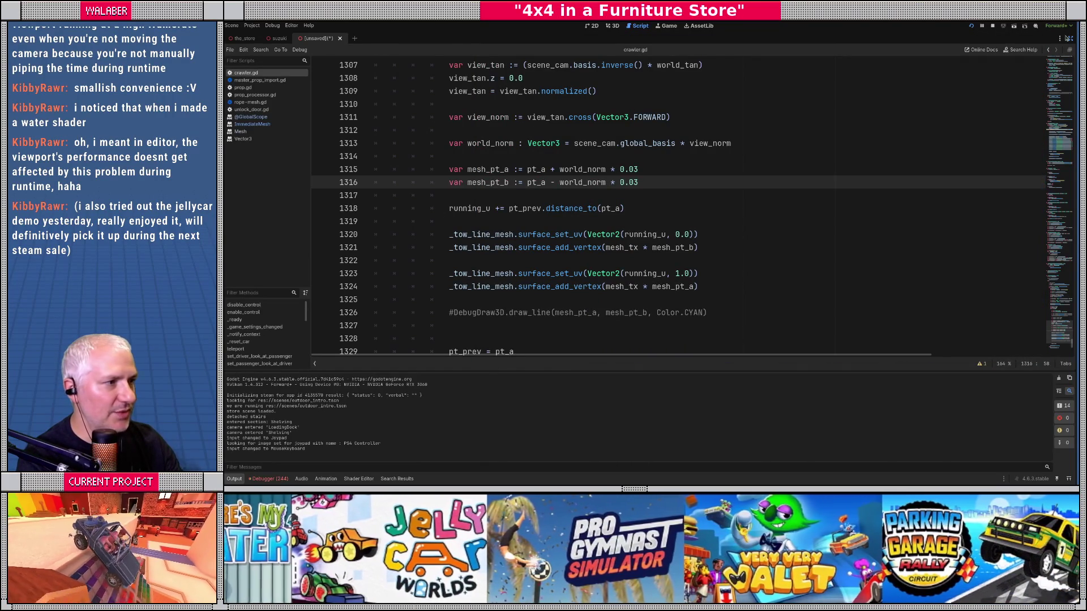
Open the tow_line_indicator material and set Dash Color A to a slightly translucent dark grey
{"action": "left_click", "coordinate": [1070, 38]}
{"action": "left_click", "coordinate": [270, 422]}
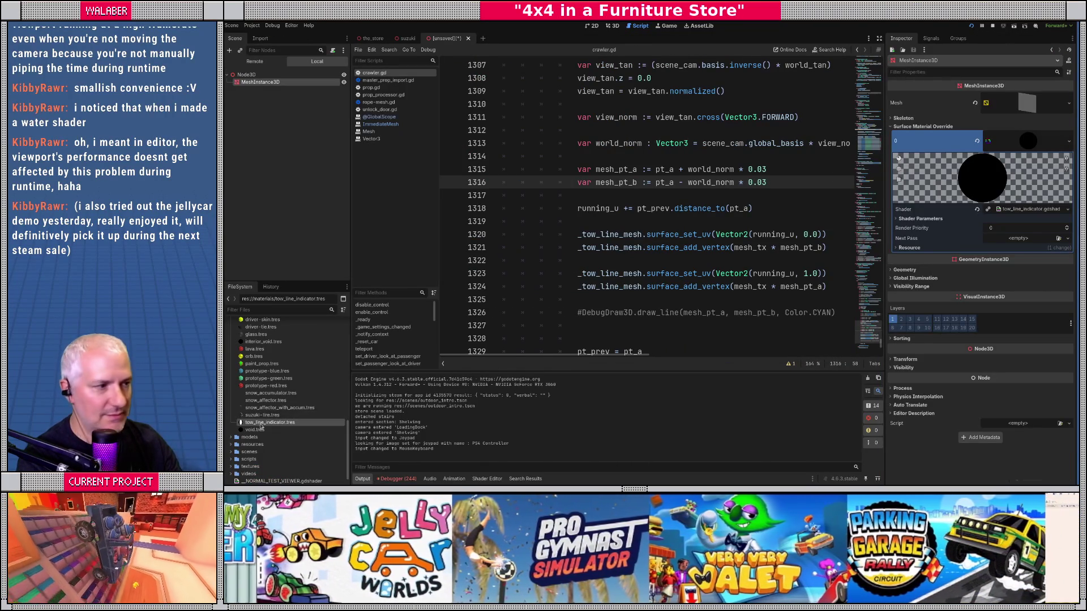
{"action": "left_click", "coordinate": [922, 158]}
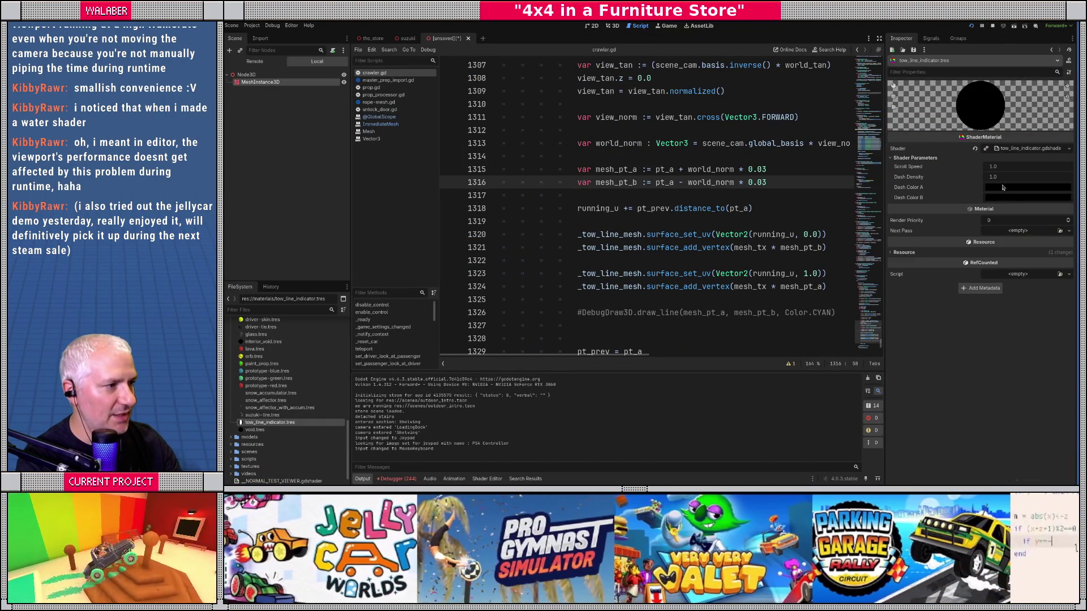
{"action": "left_click", "coordinate": [1007, 188]}
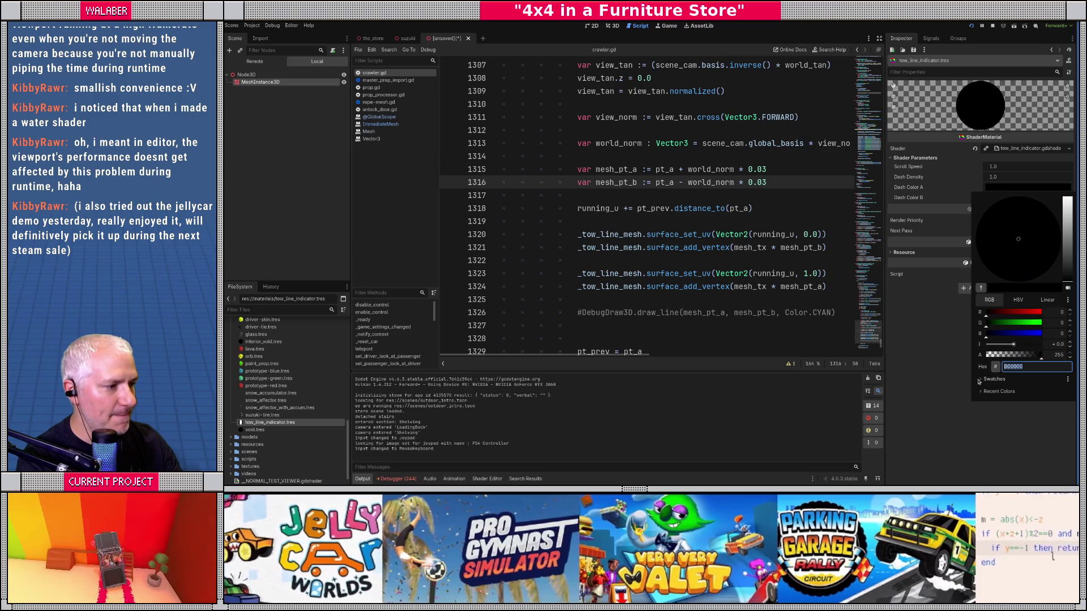
{"action": "left_click", "coordinate": [982, 380]}
{"action": "left_click", "coordinate": [1003, 391]}
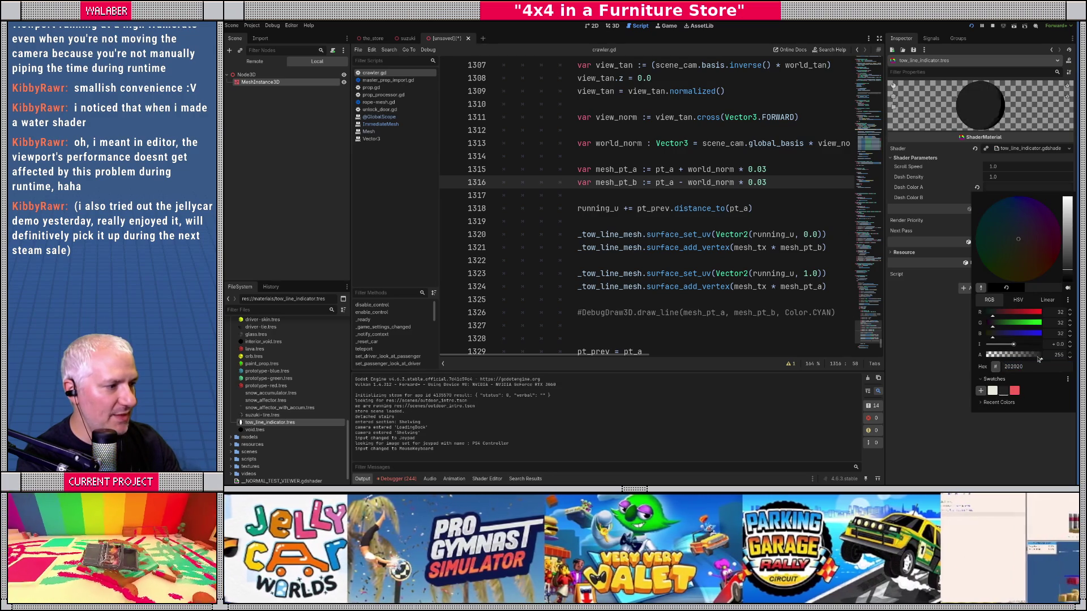
{"action": "left_click", "coordinate": [1036, 356]}
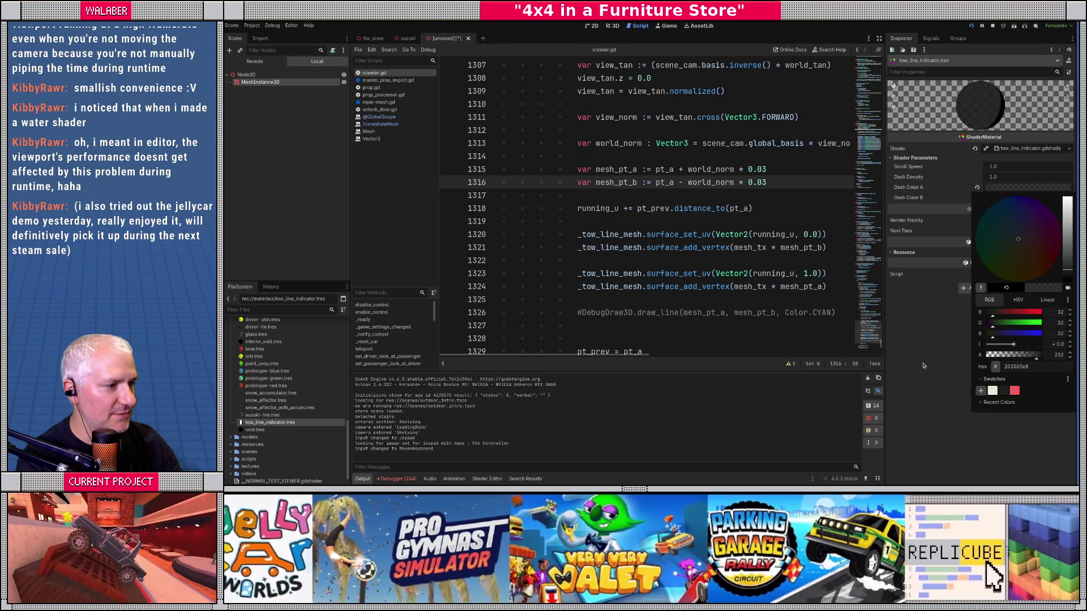
{"action": "left_click", "coordinate": [926, 366]}
Set Dash Color B to white with nearly zero opacity (alpha 13)
{"action": "left_click", "coordinate": [990, 276]}
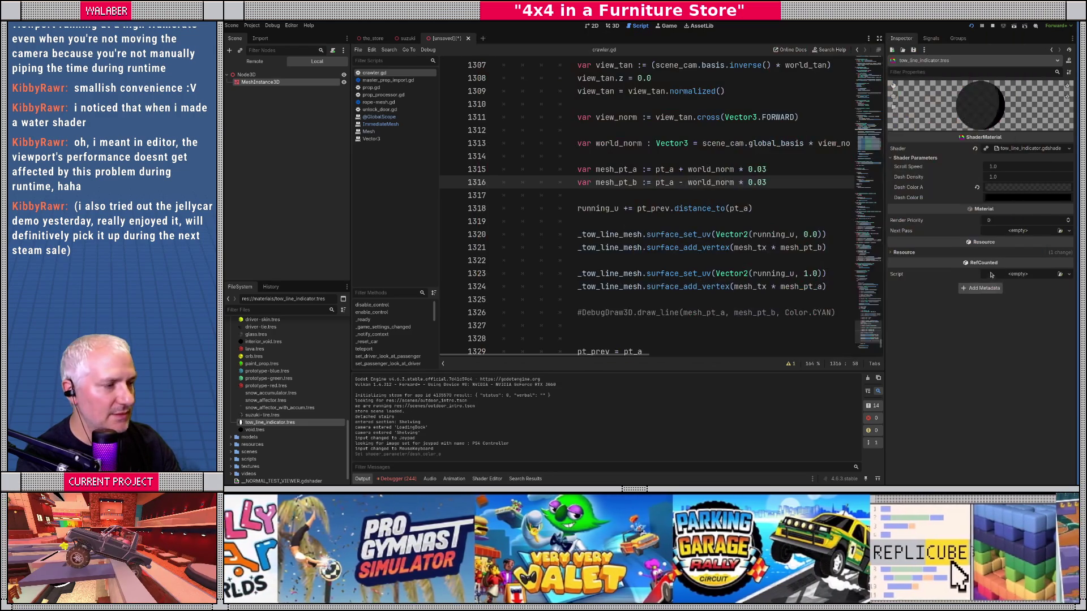
{"action": "left_click", "coordinate": [1013, 198]}
{"action": "left_click_drag", "start_coordinate": [1056, 286], "coordinate": [1058, 208]}
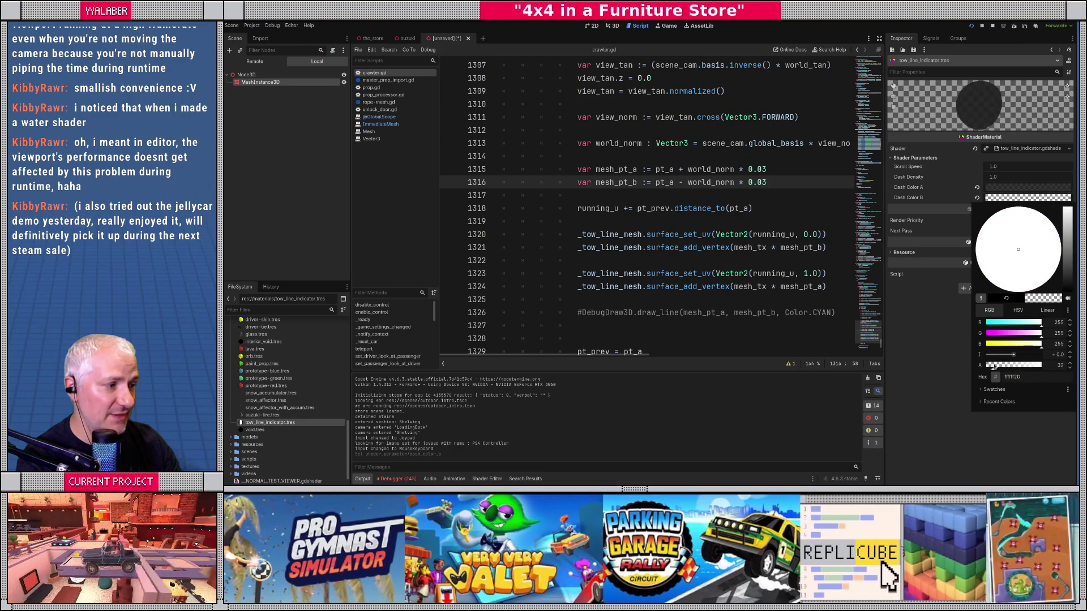
{"action": "key", "text": "Escape"}
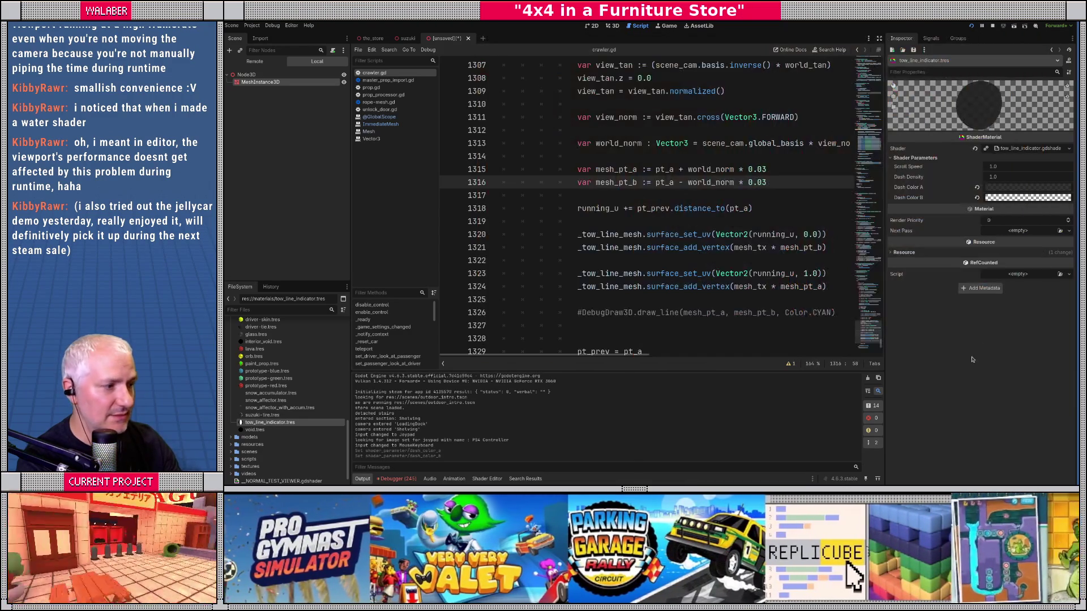
{"action": "left_click", "coordinate": [1001, 198]}
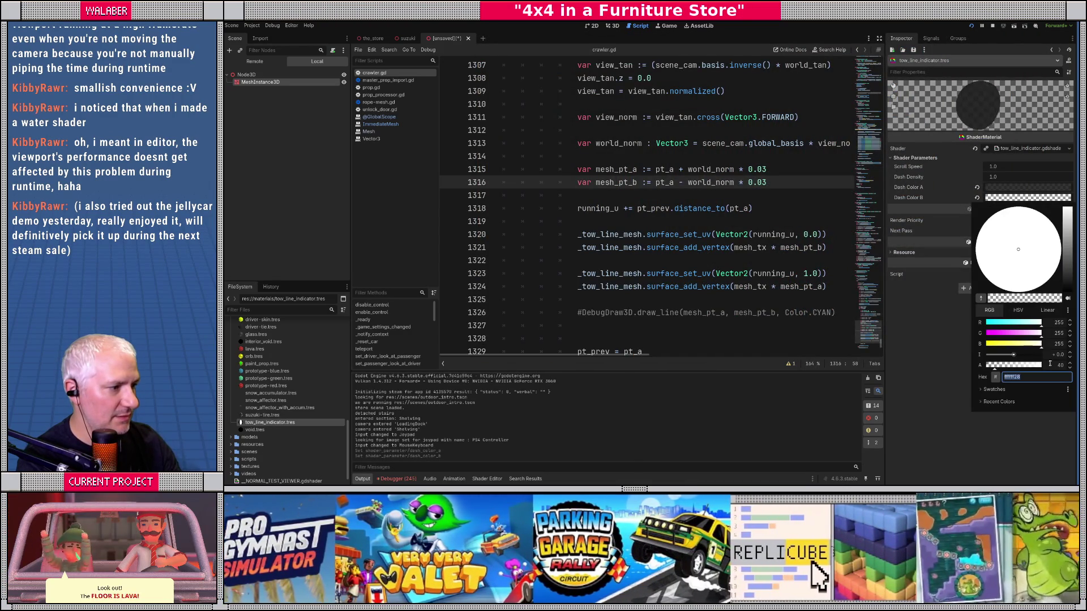
{"action": "left_click", "coordinate": [987, 367]}
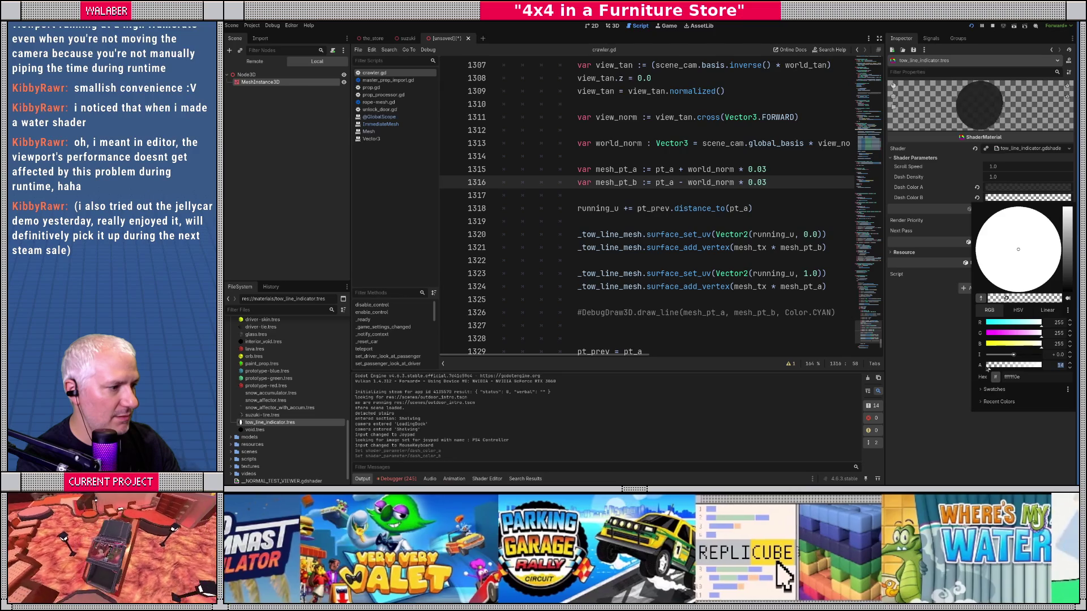
{"action": "key", "text": "Escape"}
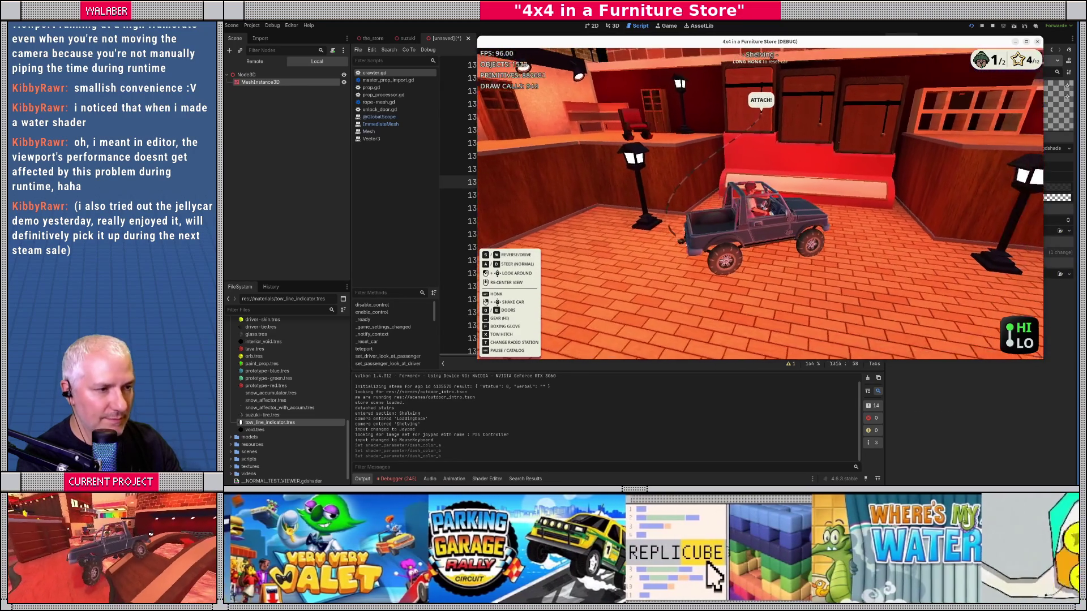
{"action": "key", "text": "alt+Tab"}
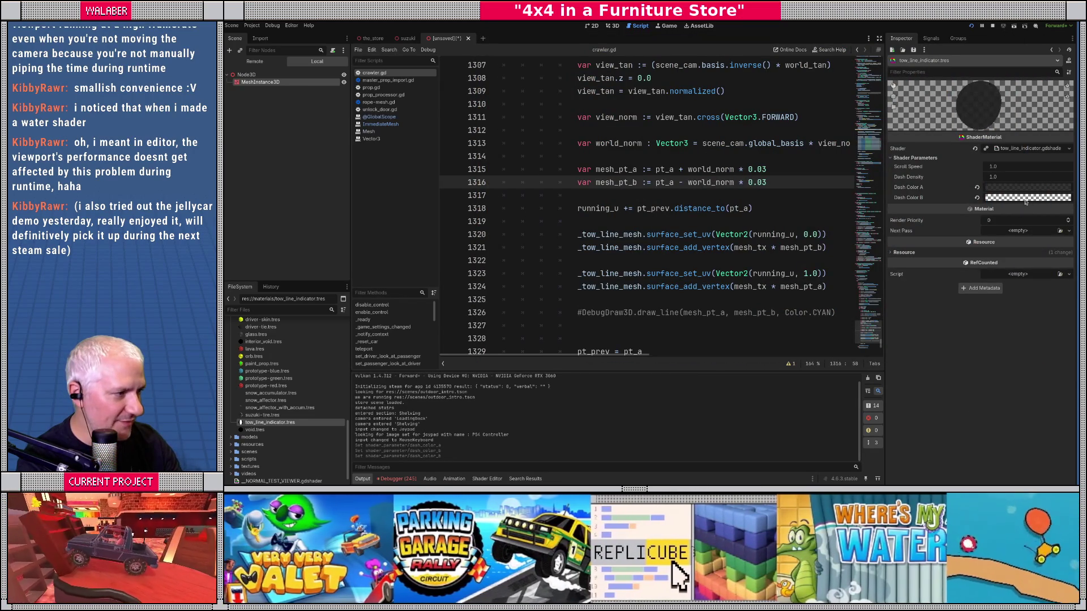
{"action": "left_click", "coordinate": [1027, 197]}
{"action": "left_click_drag", "start_coordinate": [989, 368], "coordinate": [989, 369]}
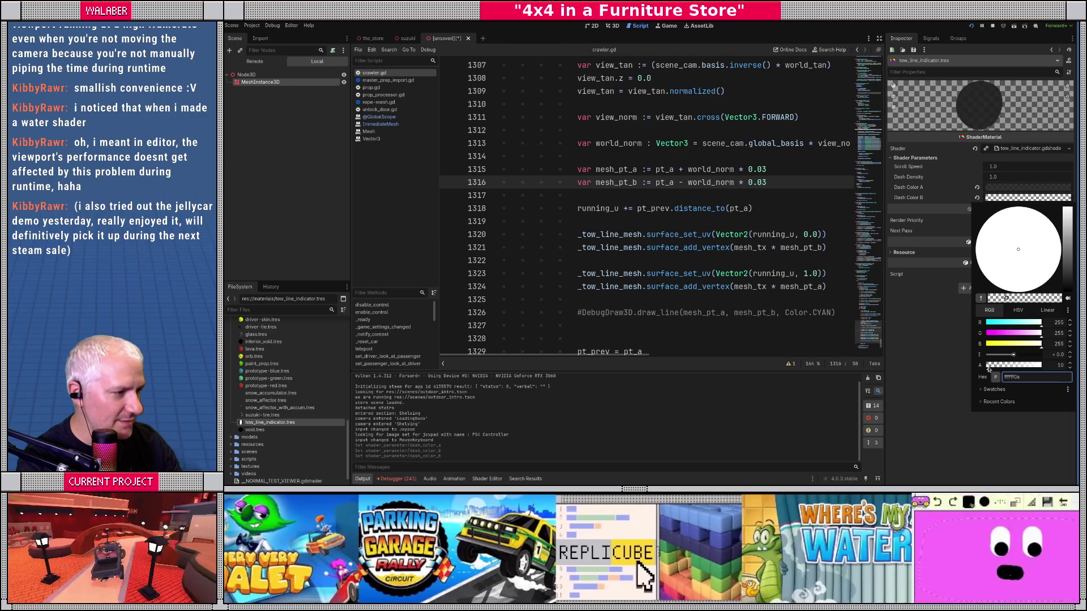
{"action": "key", "text": "alt+Tab"}
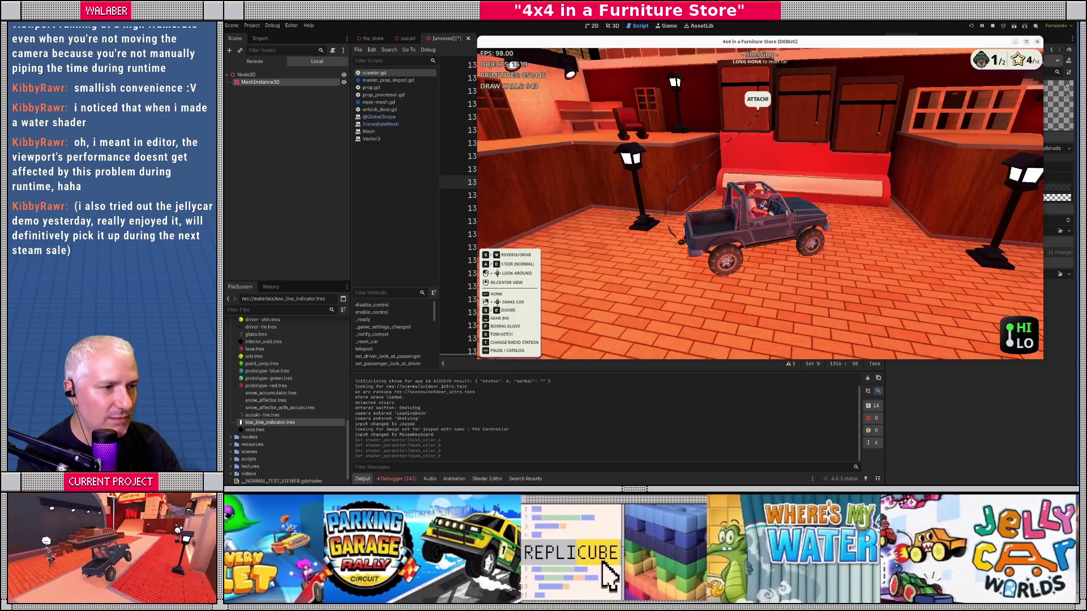
Drive the jeep forward and turn to inspect the recoloured tow-line dashes
{"action": "key", "text": "w"}
{"action": "key", "text": "a"}
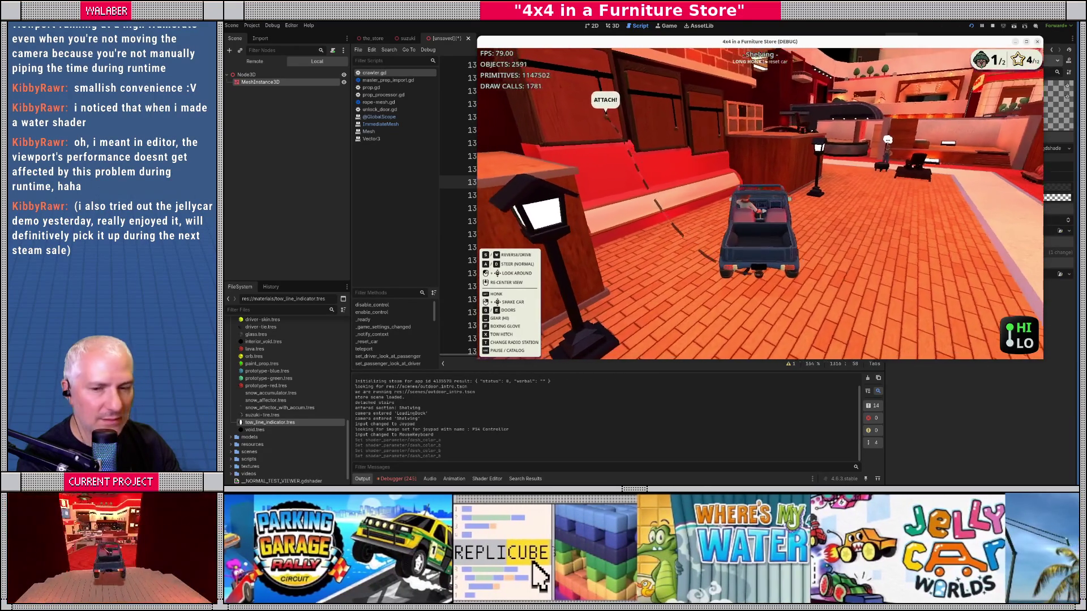
{"action": "key", "text": "w"}
{"action": "key", "text": "d"}
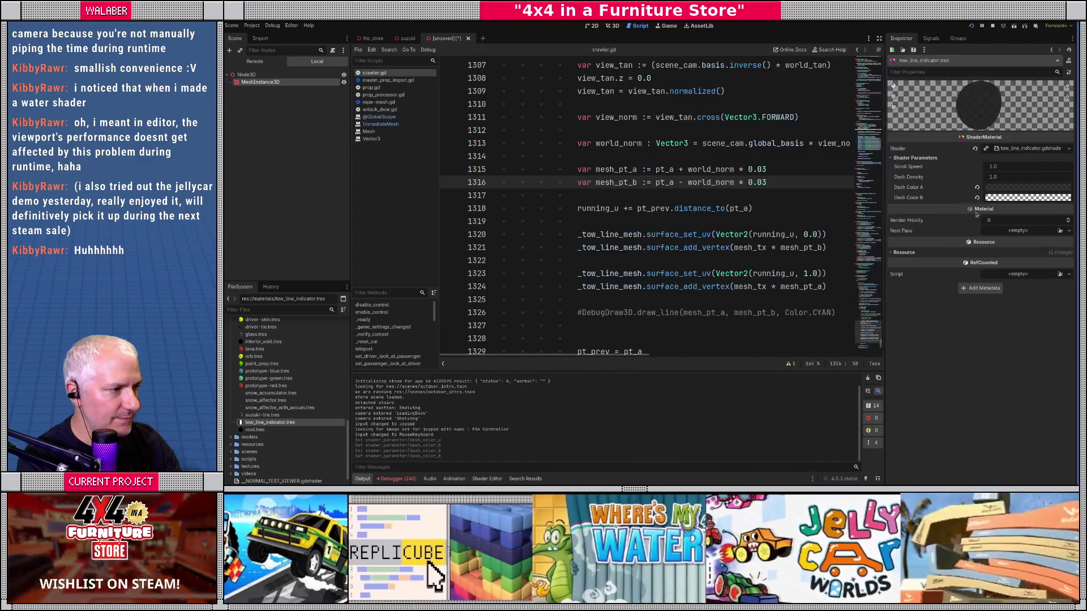
{"action": "left_click", "coordinate": [1017, 187]}
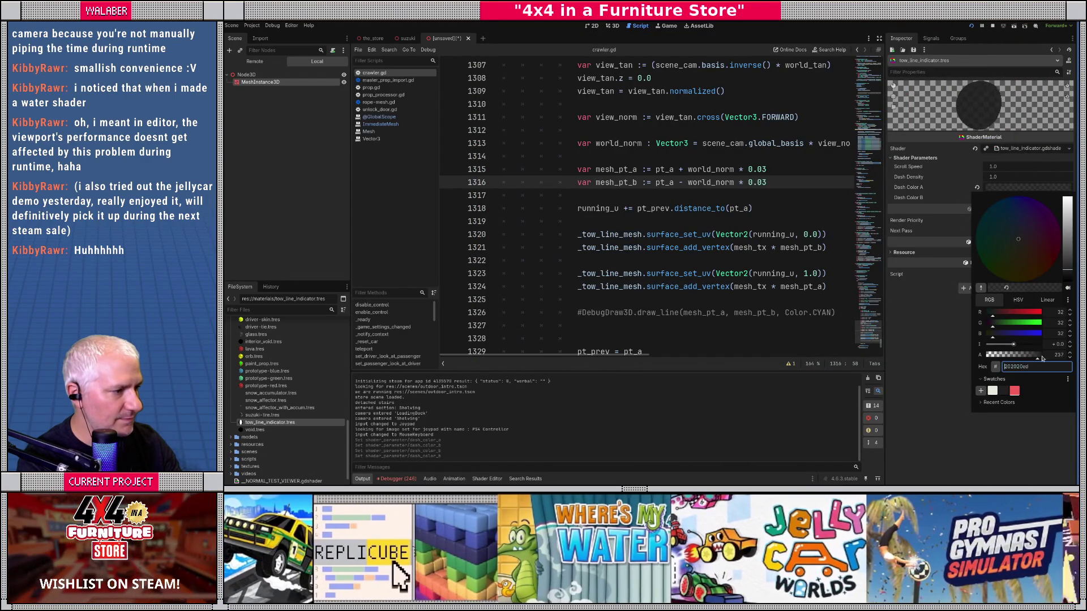
Stop the running game and set the material's Dash Density to 2
{"action": "left_click", "coordinate": [986, 355]}
{"action": "left_click", "coordinate": [930, 342]}
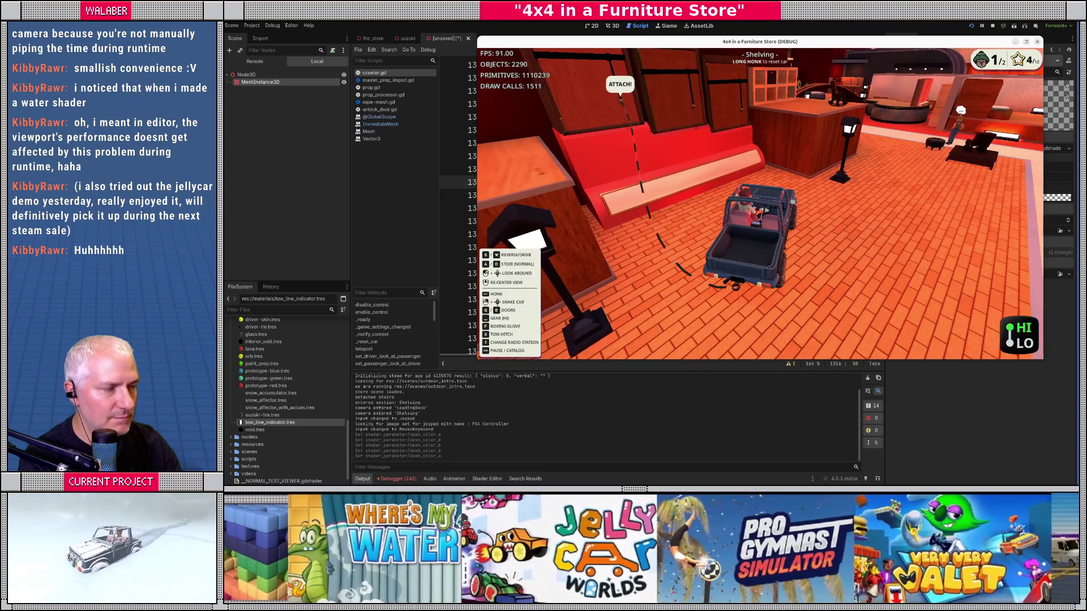
{"action": "key", "text": "F8"}
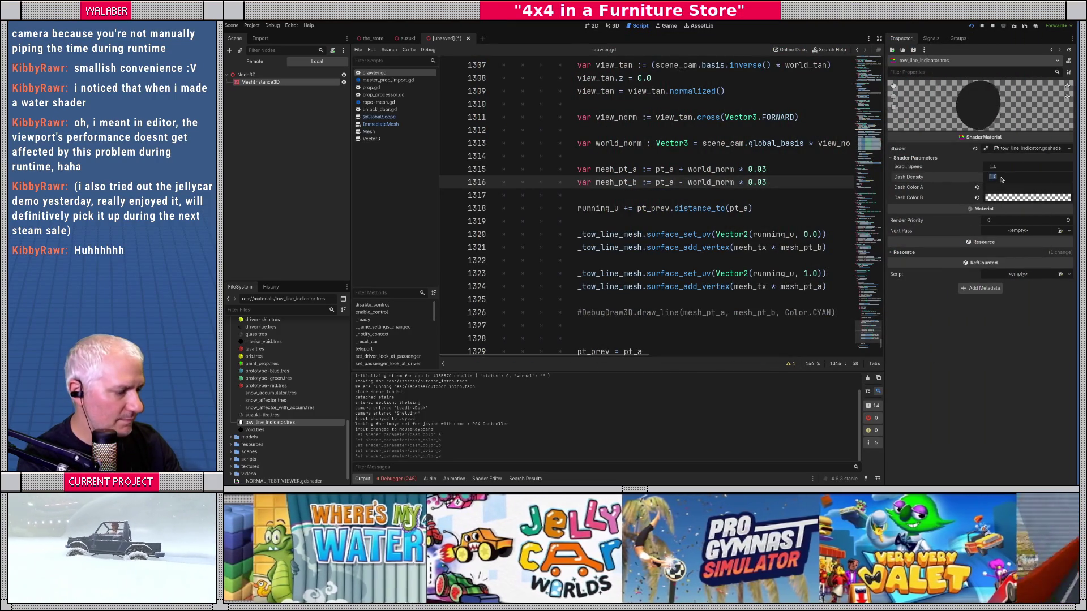
{"action": "type", "text": "2"}
{"action": "key", "text": "Return"}
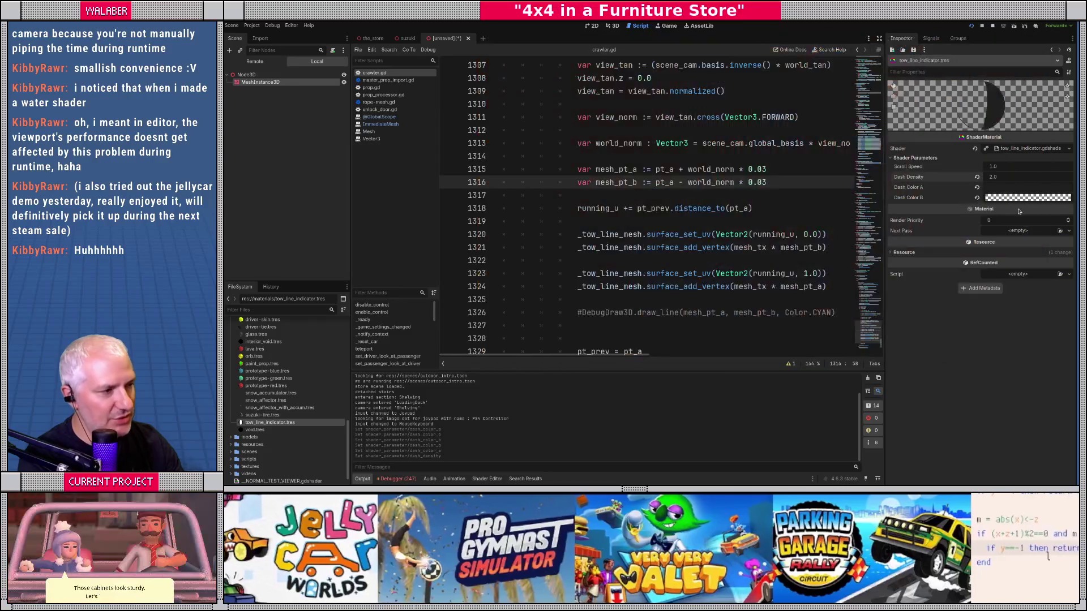
Check Dash Color A's 202020 value, run the game to view the dashes, and return to the editor
{"action": "left_click", "coordinate": [1016, 190]}
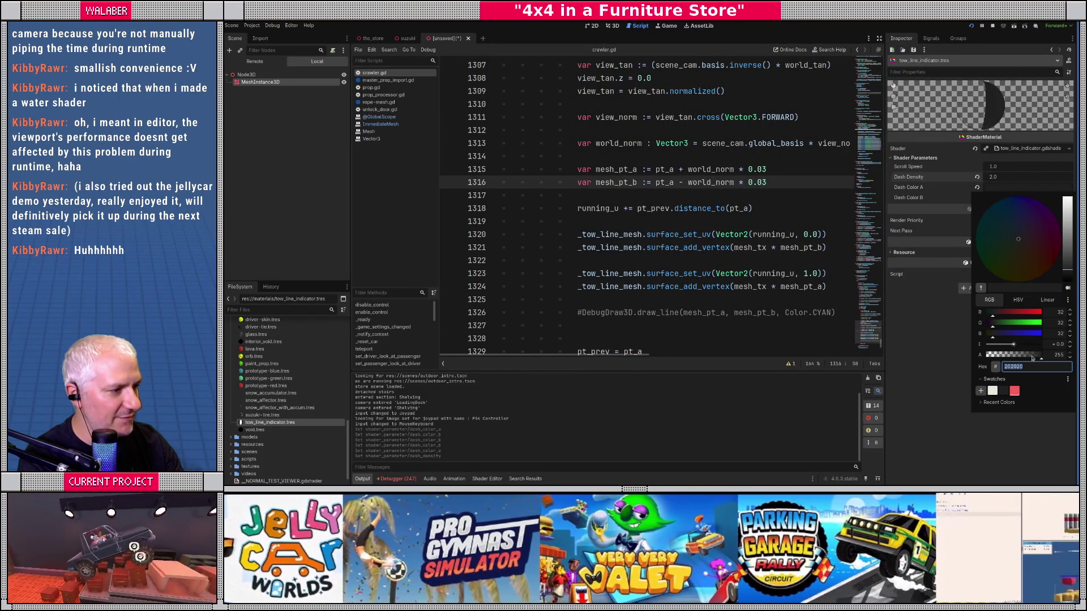
{"action": "key", "text": "alt+Tab"}
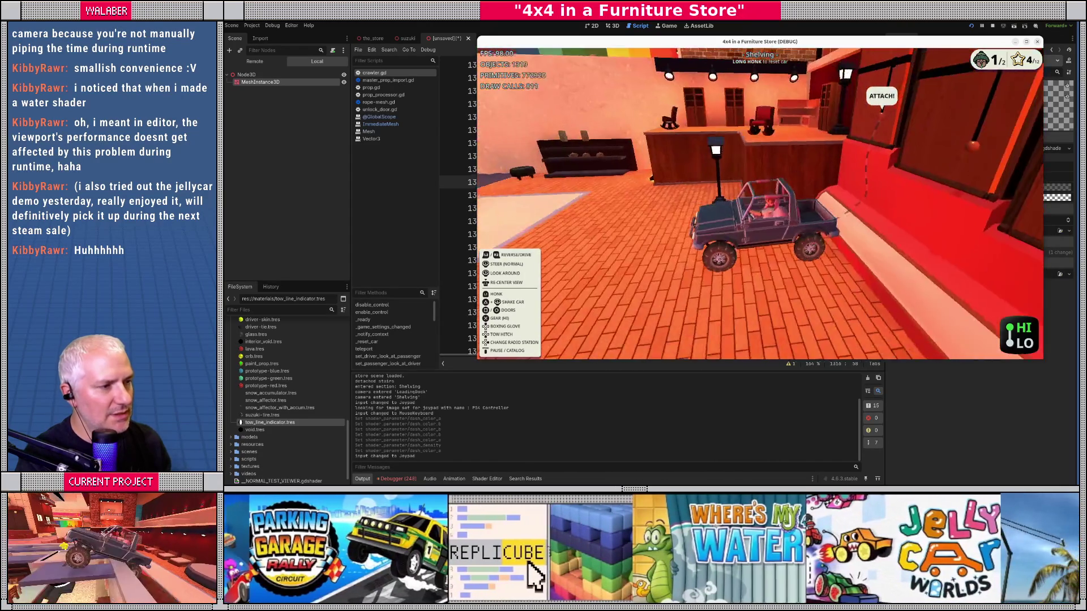
{"action": "left_click", "coordinate": [876, 31]}
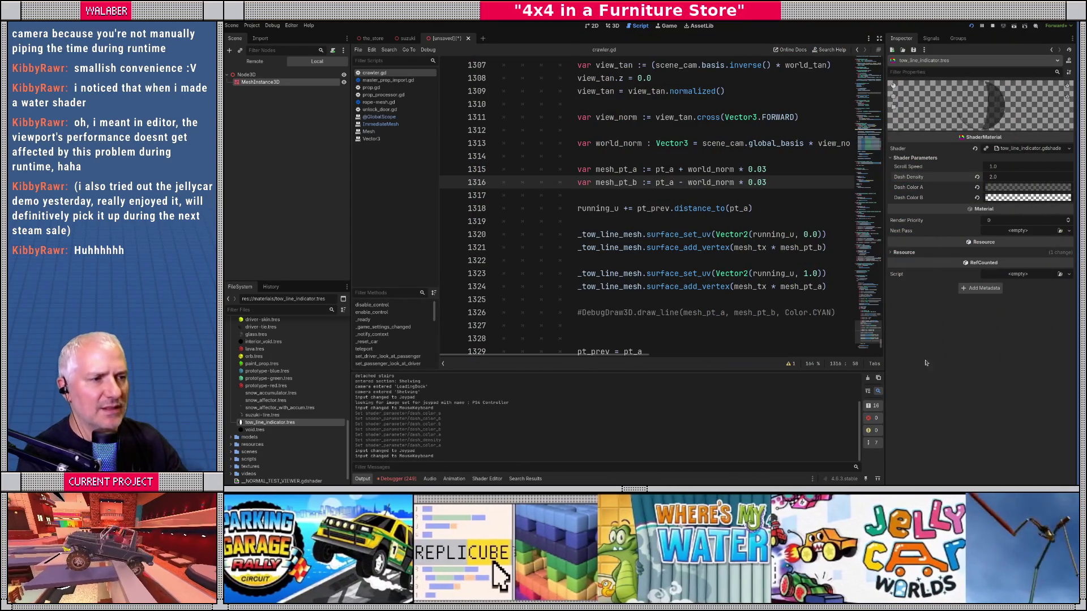
Hide the side docks and place the caret on the handle_length calculation line
{"action": "left_click", "coordinate": [879, 38]}
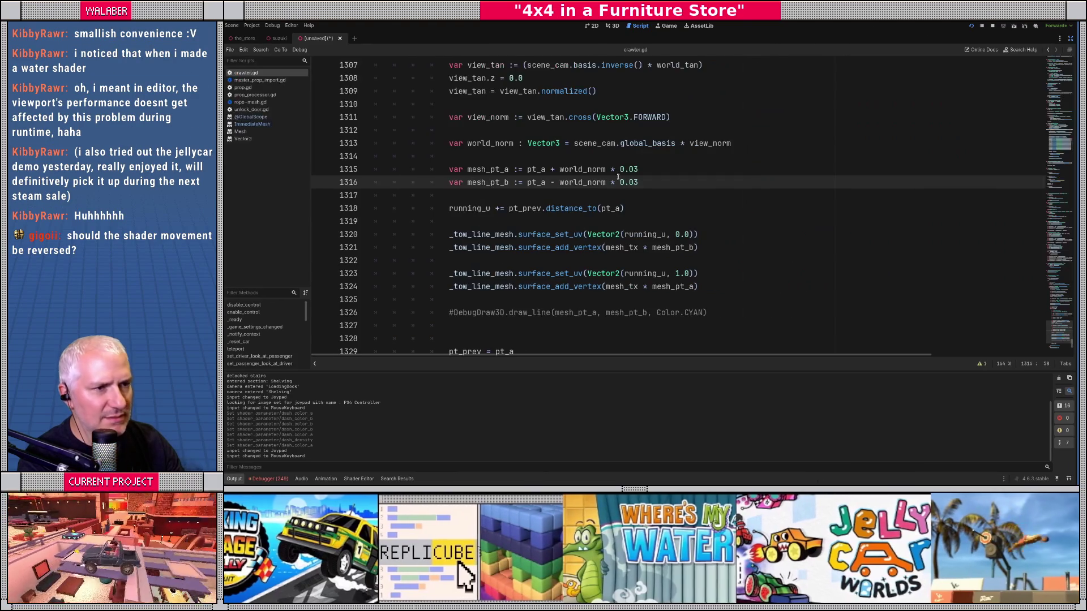
{"action": "scroll", "coordinate": [616, 173], "scroll_direction": "up", "scroll_amount": 2}
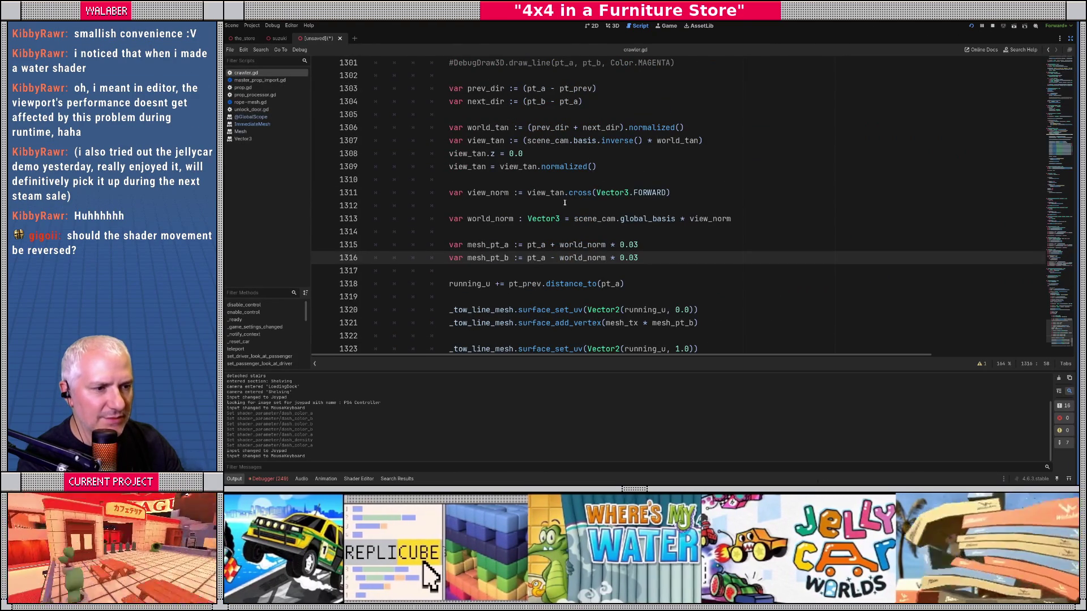
{"action": "left_click", "coordinate": [566, 179]}
{"action": "scroll", "coordinate": [601, 185], "scroll_direction": "down", "scroll_amount": 2}
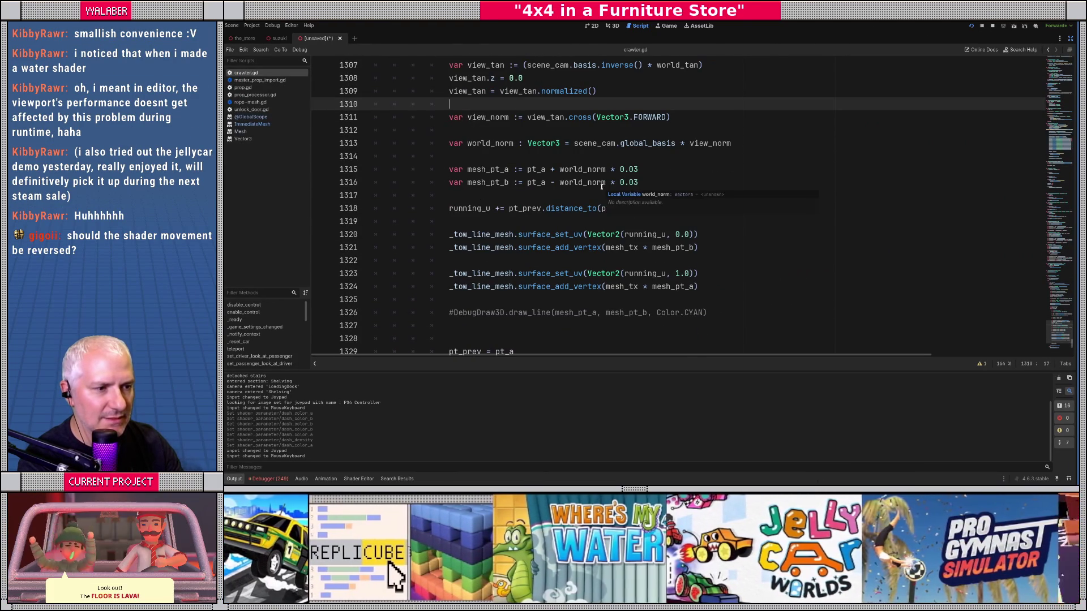
{"action": "scroll", "coordinate": [562, 208], "scroll_direction": "up", "scroll_amount": 5}
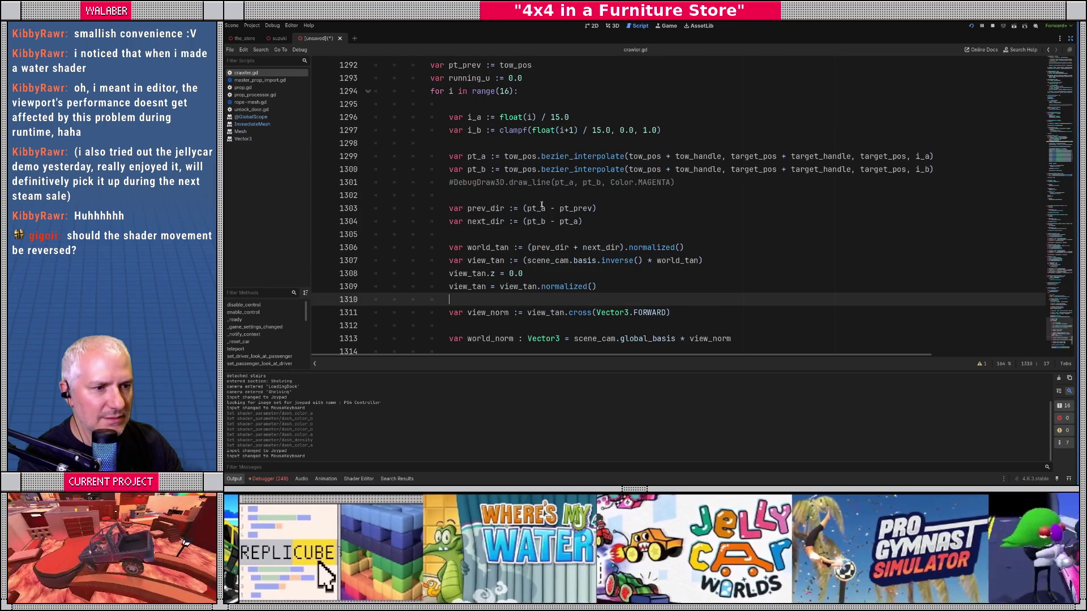
{"action": "scroll", "coordinate": [541, 205], "scroll_direction": "down", "scroll_amount": 1}
{"action": "scroll", "coordinate": [516, 184], "scroll_direction": "up", "scroll_amount": 3}
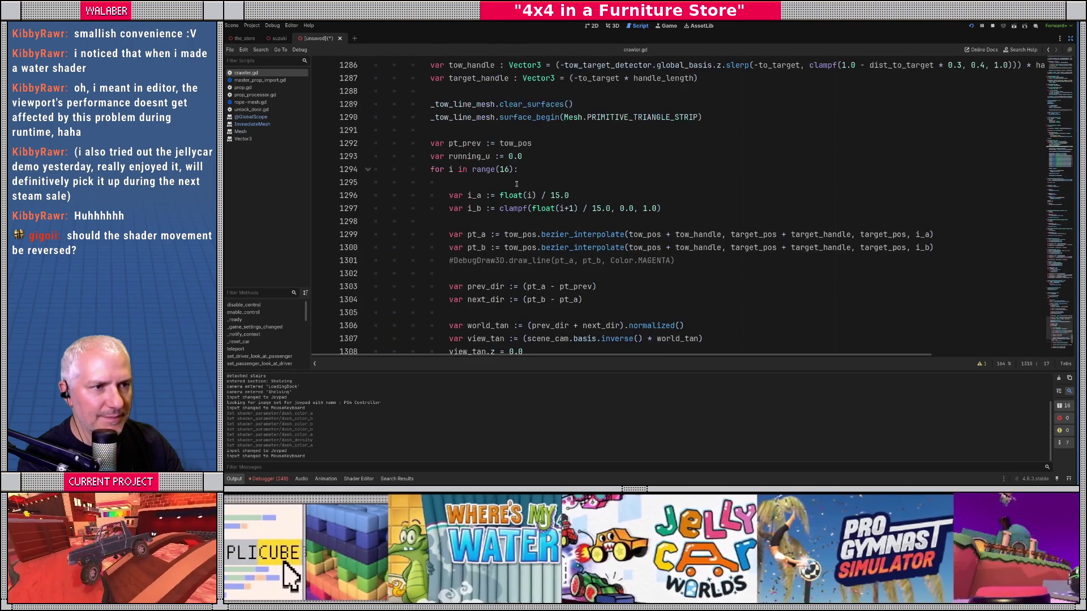
{"action": "scroll", "coordinate": [516, 184], "scroll_direction": "up", "scroll_amount": 3}
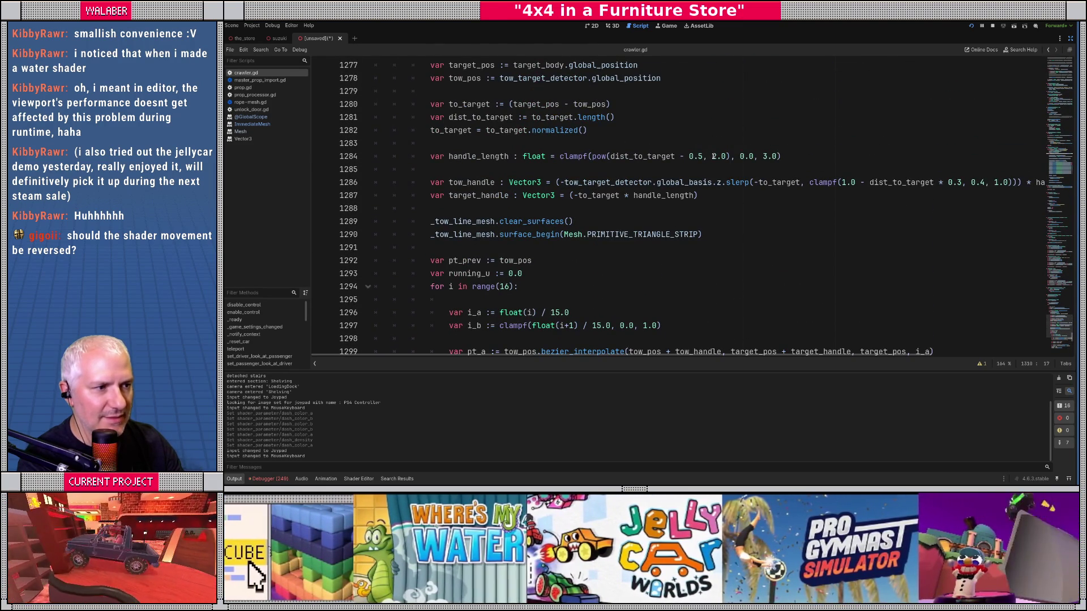
{"action": "left_click", "coordinate": [709, 156]}
Test-run the game, stop it, and try running the scene again
{"action": "key", "text": "ctrl+s"}
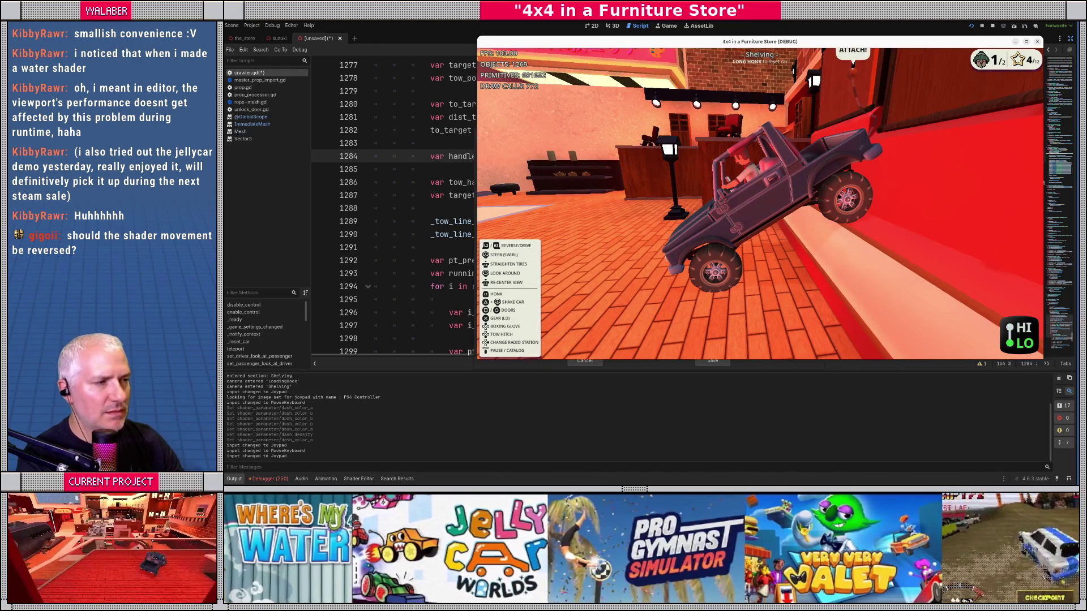
{"action": "key", "text": "F8"}
{"action": "key", "text": "ctrl+s"}
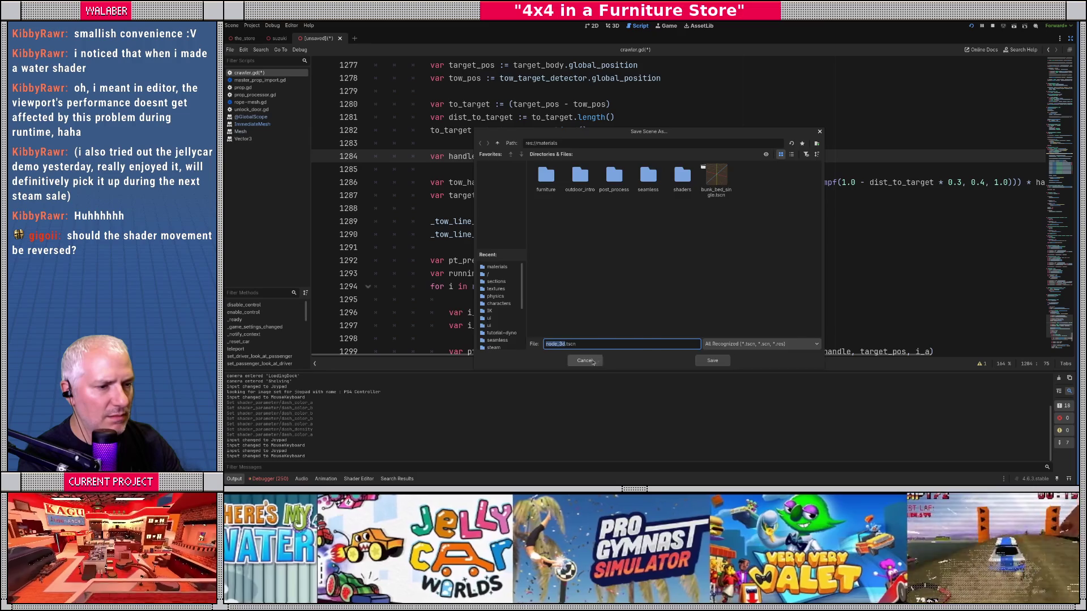
Change the handle_length pow exponent to 6.0, save crawler.gd, and test the curve
{"action": "left_click", "coordinate": [585, 361]}
{"action": "type", "text": "6.0), 0.0, 3.0)"}
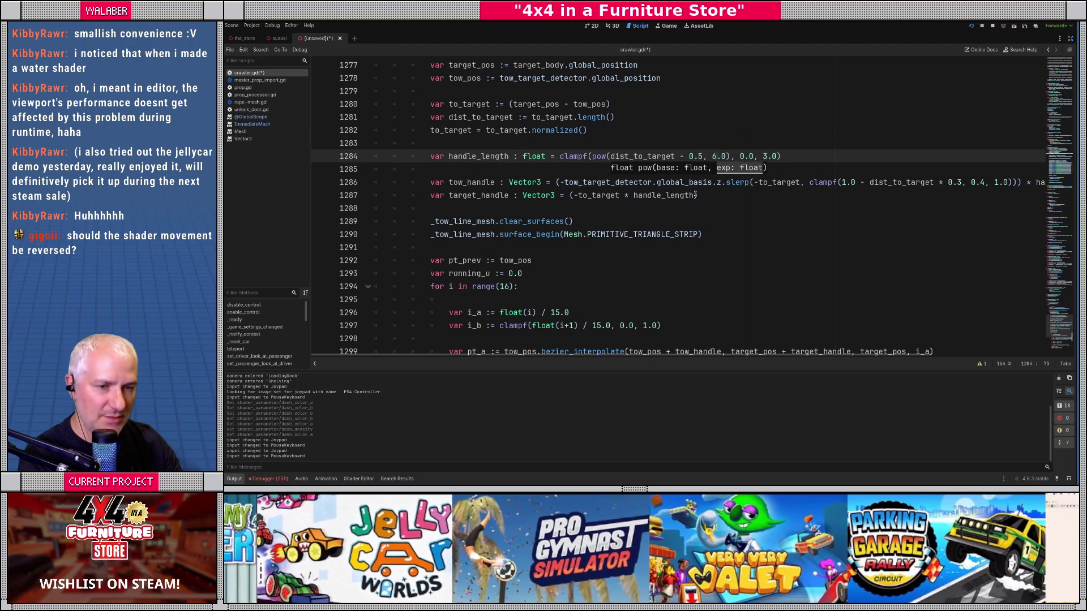
{"action": "key", "text": "ctrl+s"}
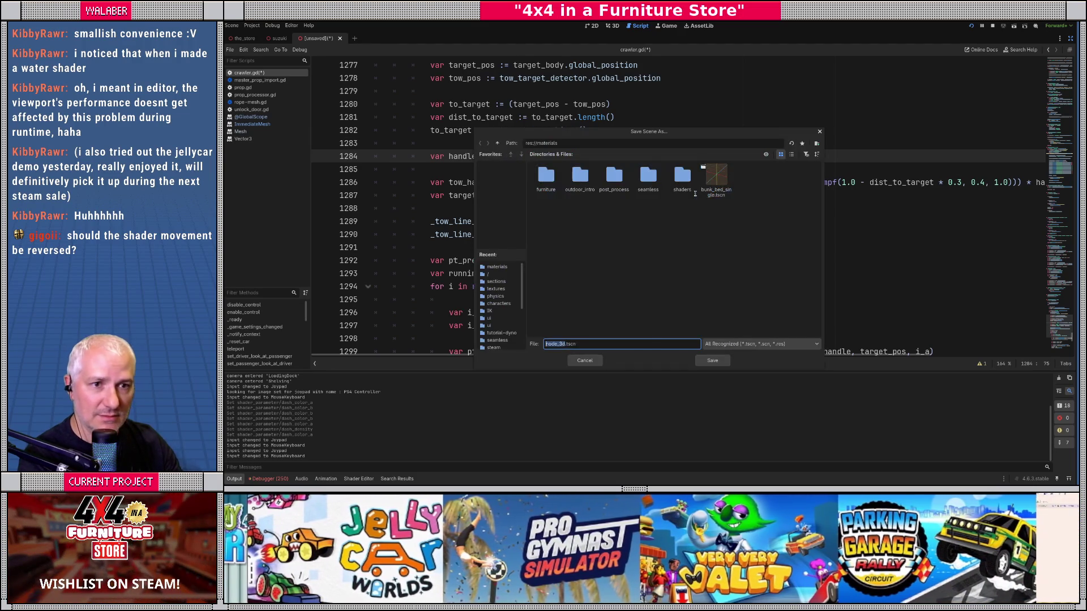
{"action": "key", "text": "Escape"}
{"action": "key", "text": "ctrl+alt+s"}
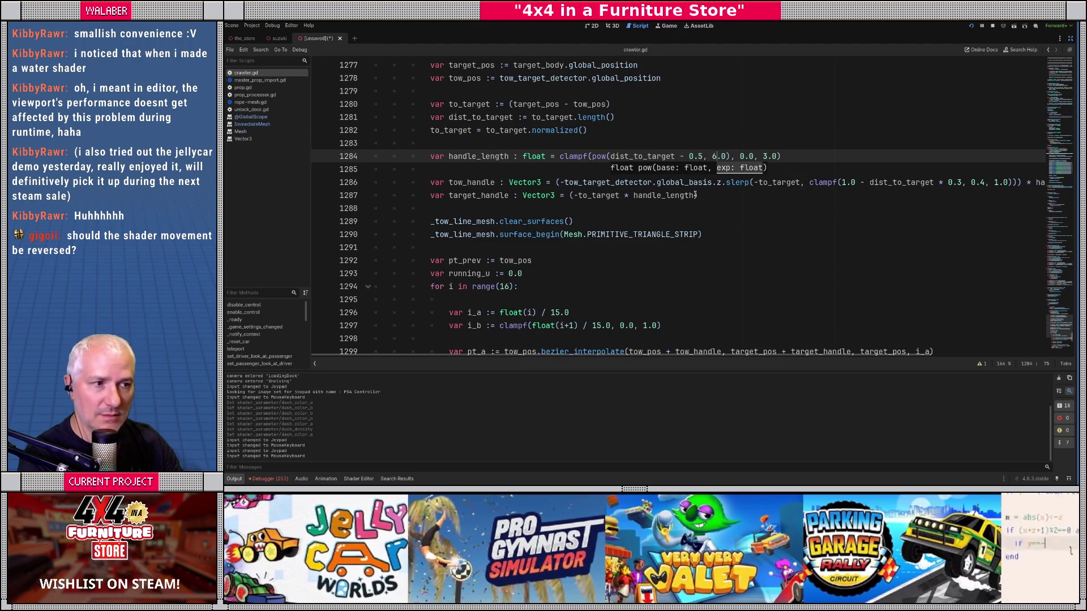
{"action": "key", "text": "alt+Tab"}
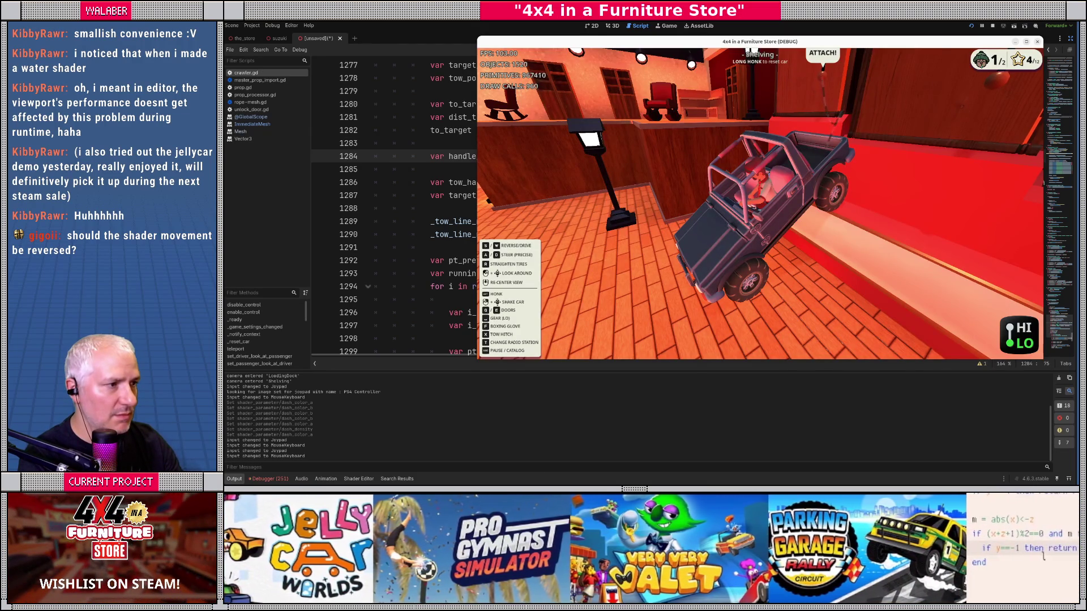
{"action": "key", "text": "alt+Tab"}
Set the exponent to 1.0, save crawler.gd, test the game, and restore the docks
{"action": "key", "text": "BackSpace"}
{"action": "type", "text": "1"}
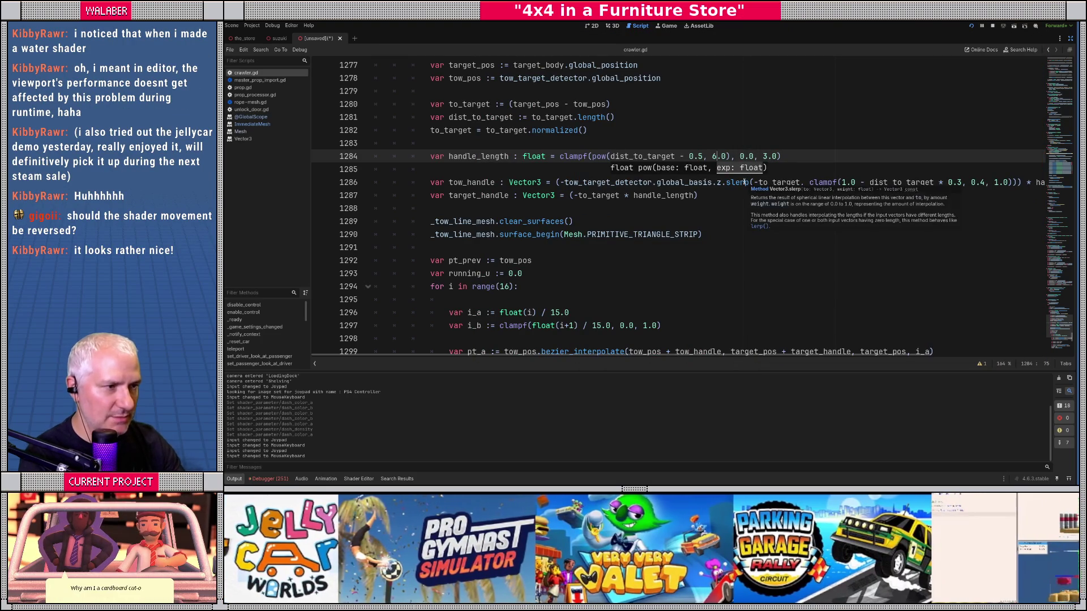
{"action": "key", "text": "ctrl+alt+s"}
{"action": "key", "text": "alt+Tab"}
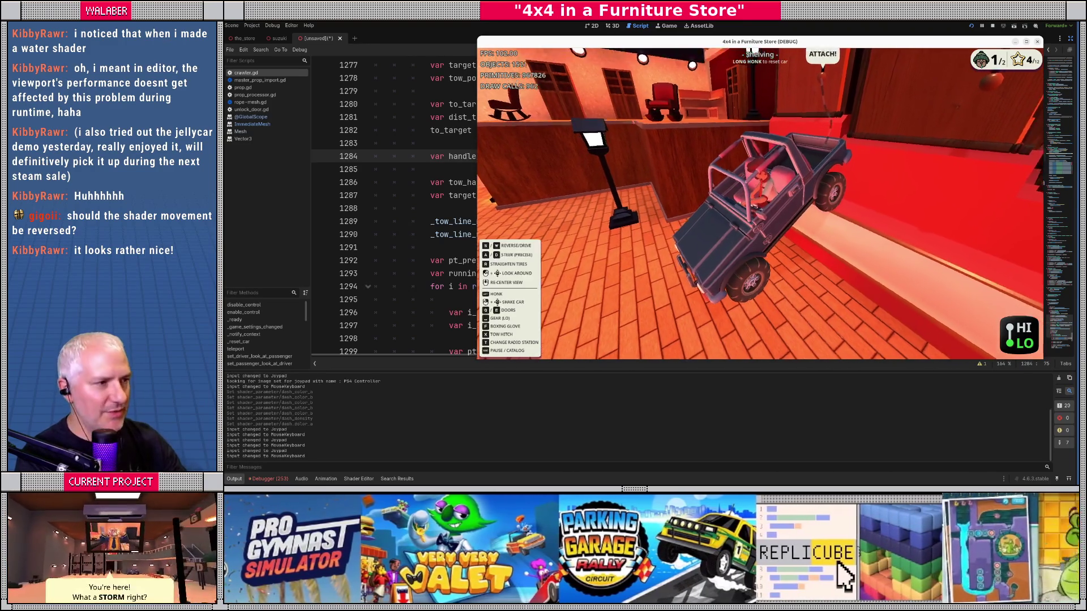
{"action": "key", "text": "F8"}
{"action": "left_click", "coordinate": [1069, 38]}
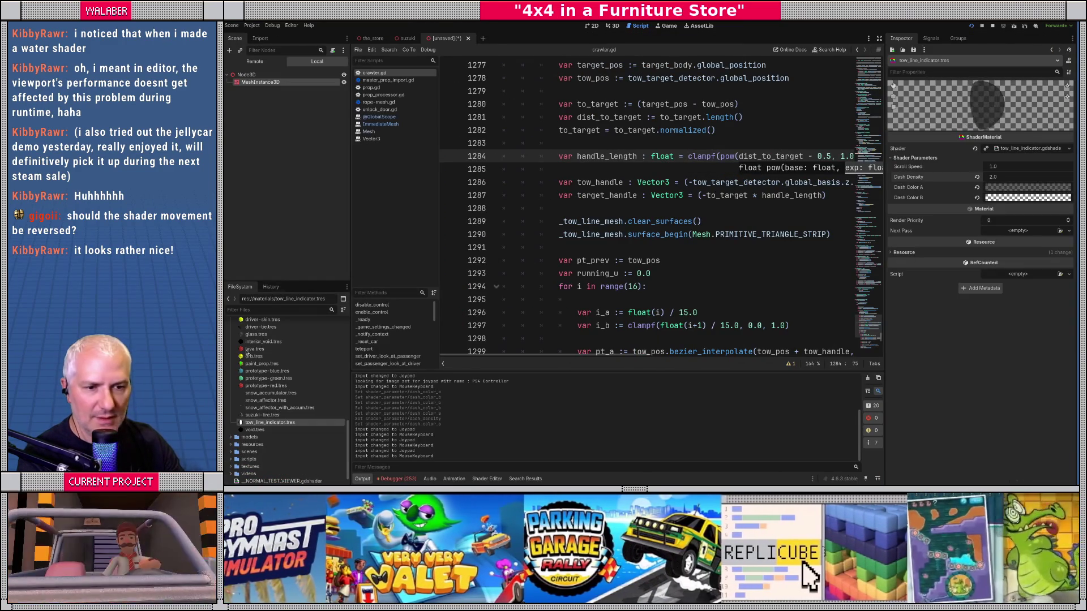
Set the tow-line material's Scroll Speed to -1 and test-run the game to preview the reversed dashes
{"action": "left_click", "coordinate": [1006, 165]}
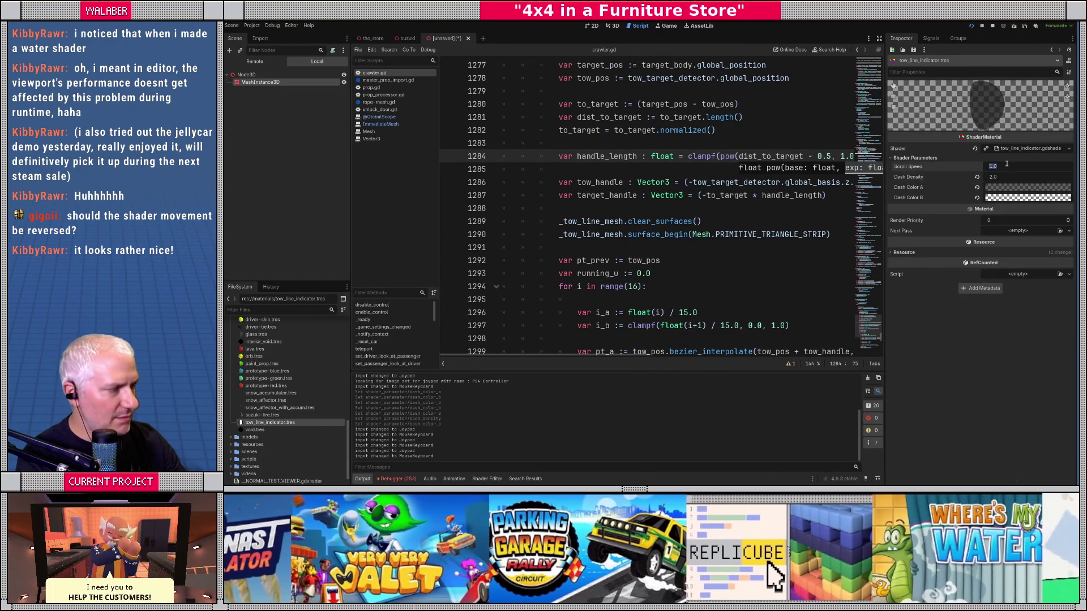
{"action": "type", "text": "-1"}
{"action": "key", "text": "Return"}
{"action": "key", "text": "F5"}
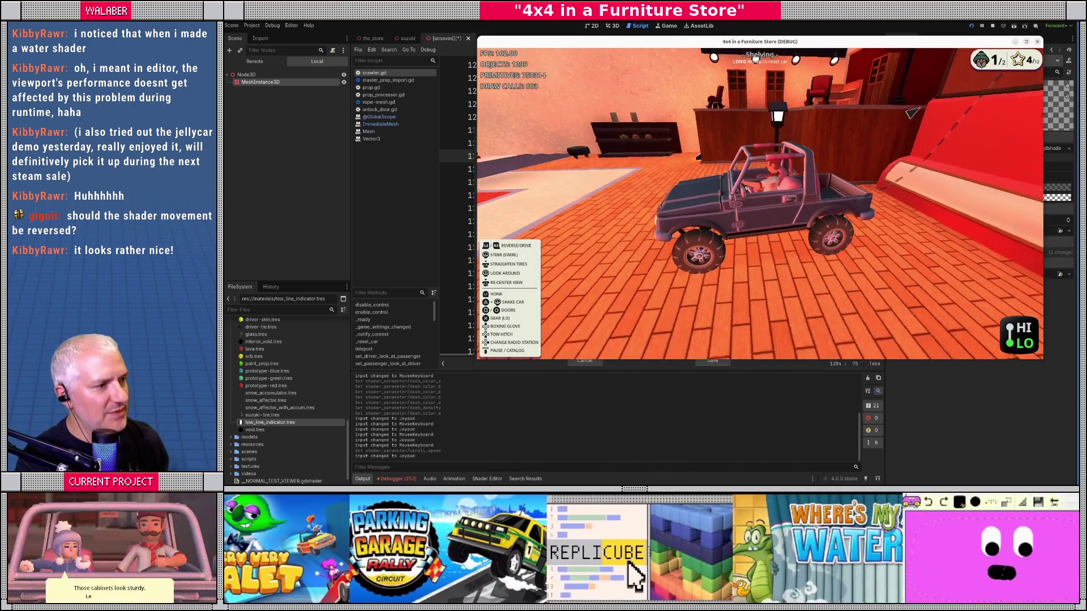
{"action": "key", "text": "F8"}
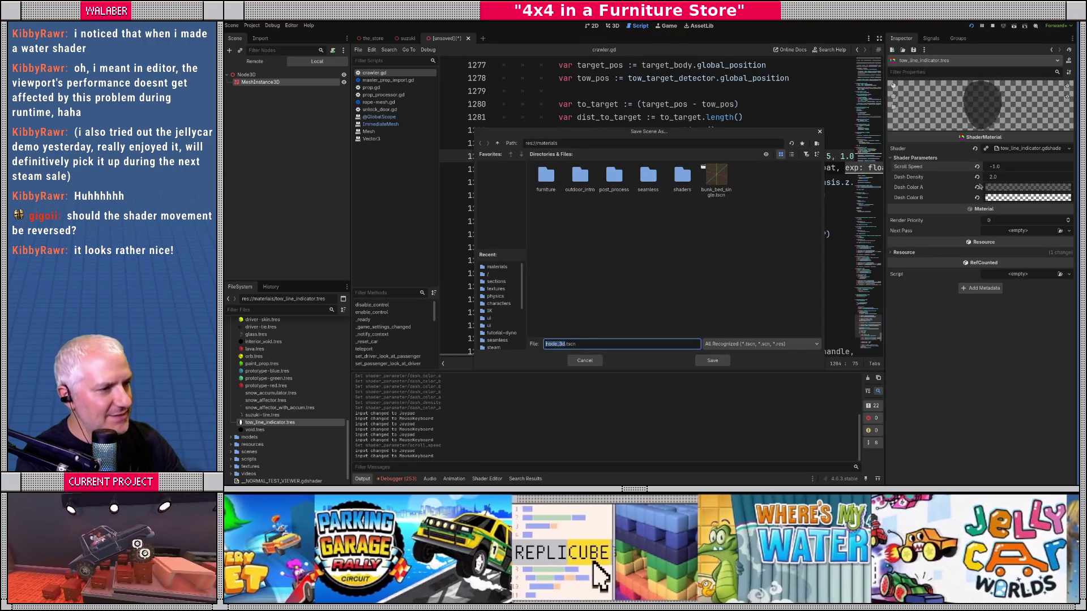
Dismiss the Save Scene As prompt, change Scroll Speed to -2, and run the game again
{"action": "left_click", "coordinate": [585, 361]}
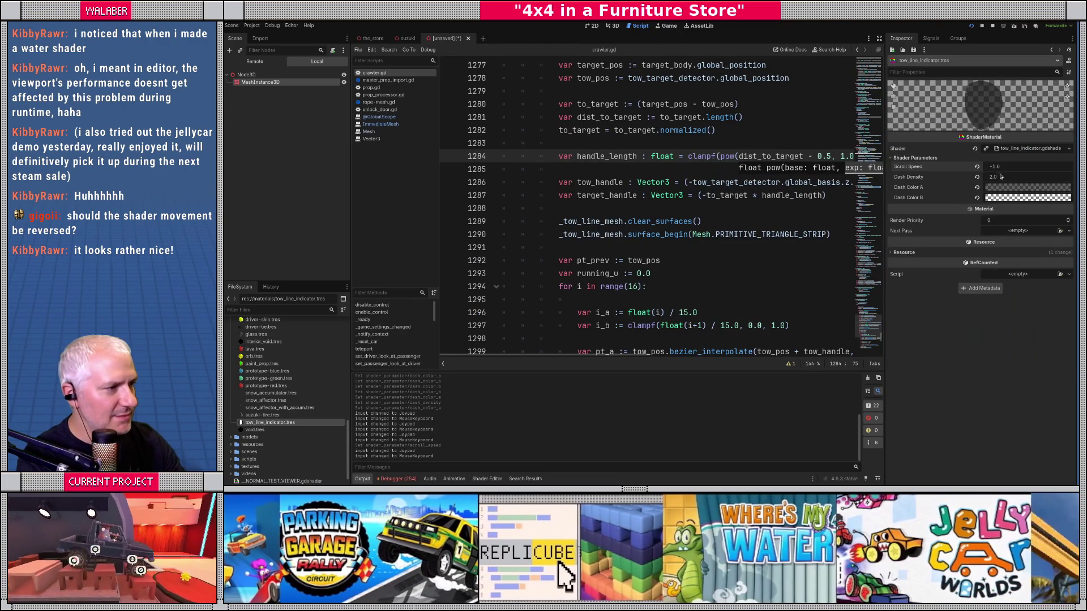
{"action": "type", "text": "-2"}
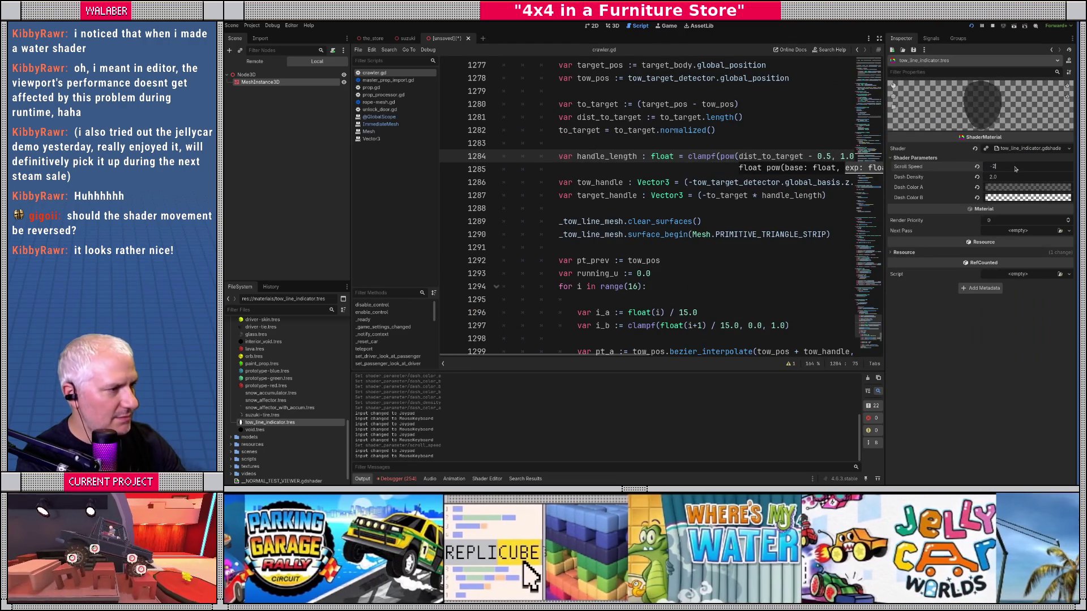
{"action": "key", "text": "Return"}
{"action": "key", "text": "F5"}
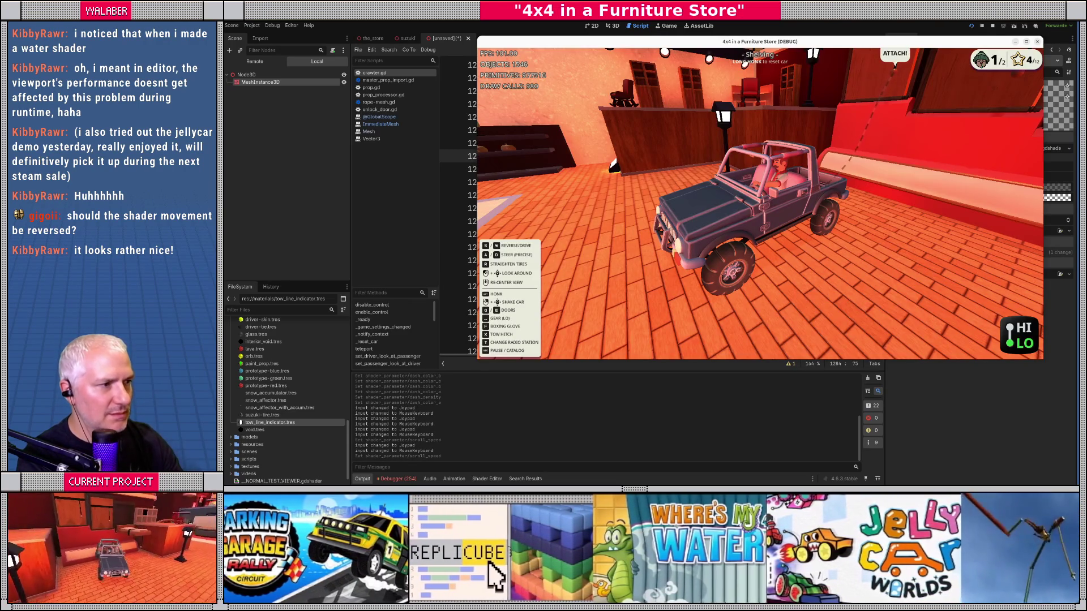
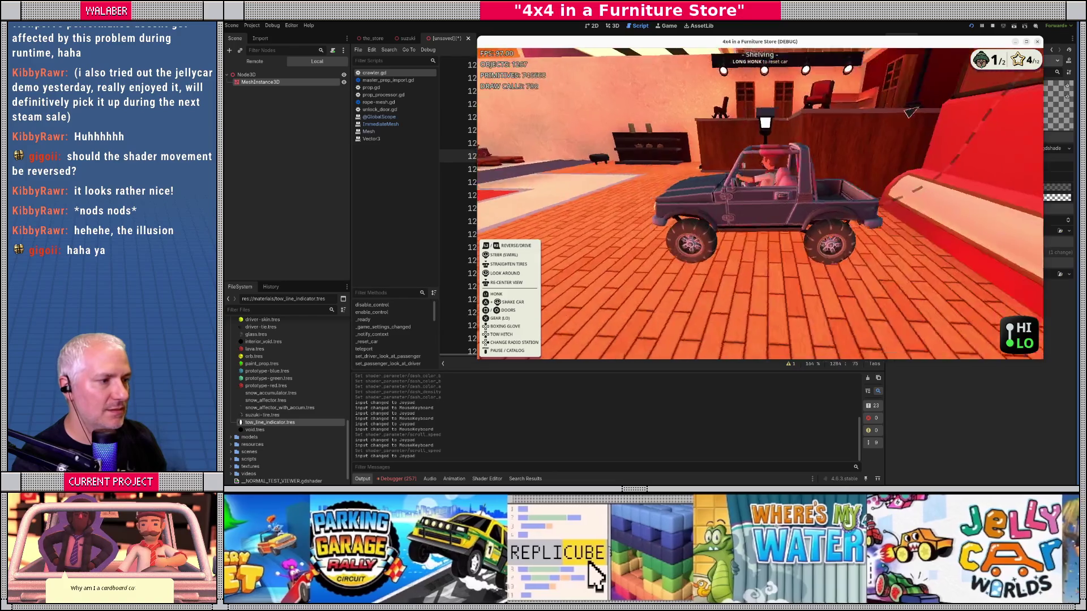
Run the game once more to check the tow line before editing the script
{"action": "key", "text": "F8"}
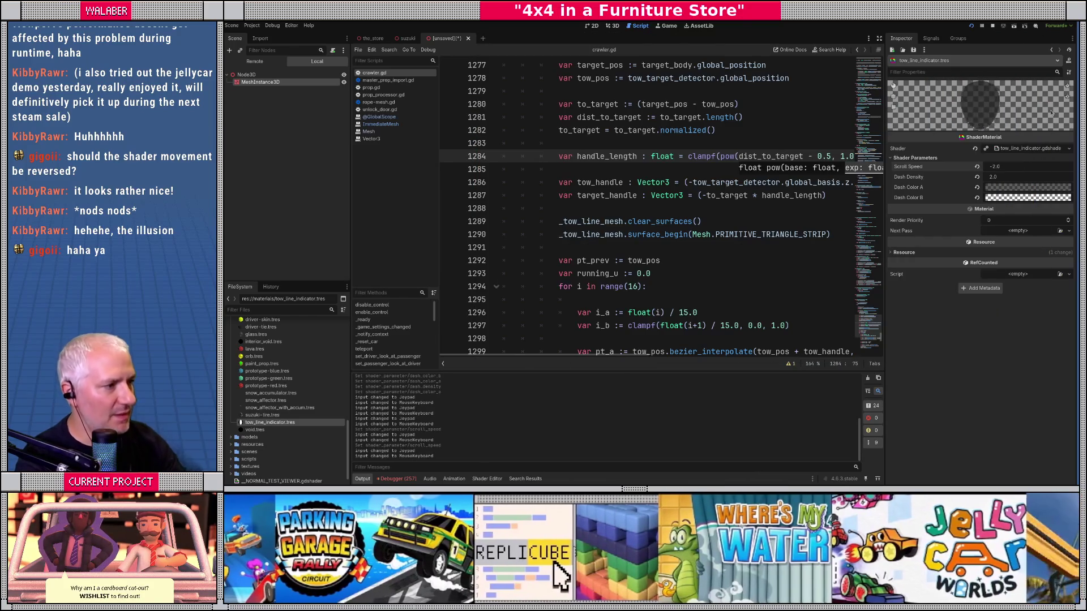
{"action": "left_click", "coordinate": [1016, 198]}
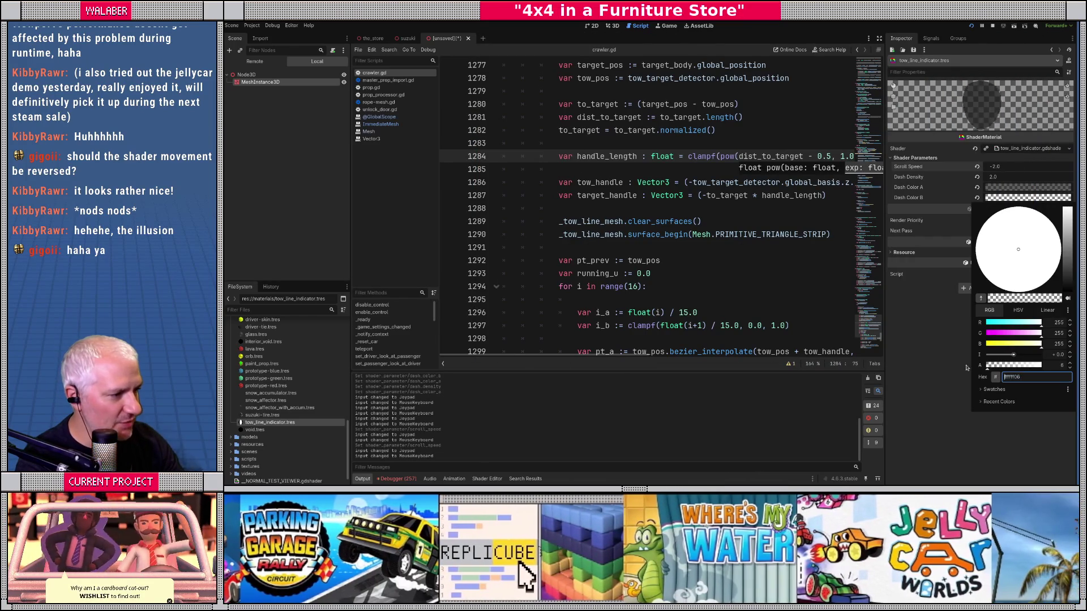
{"action": "key", "text": "F5"}
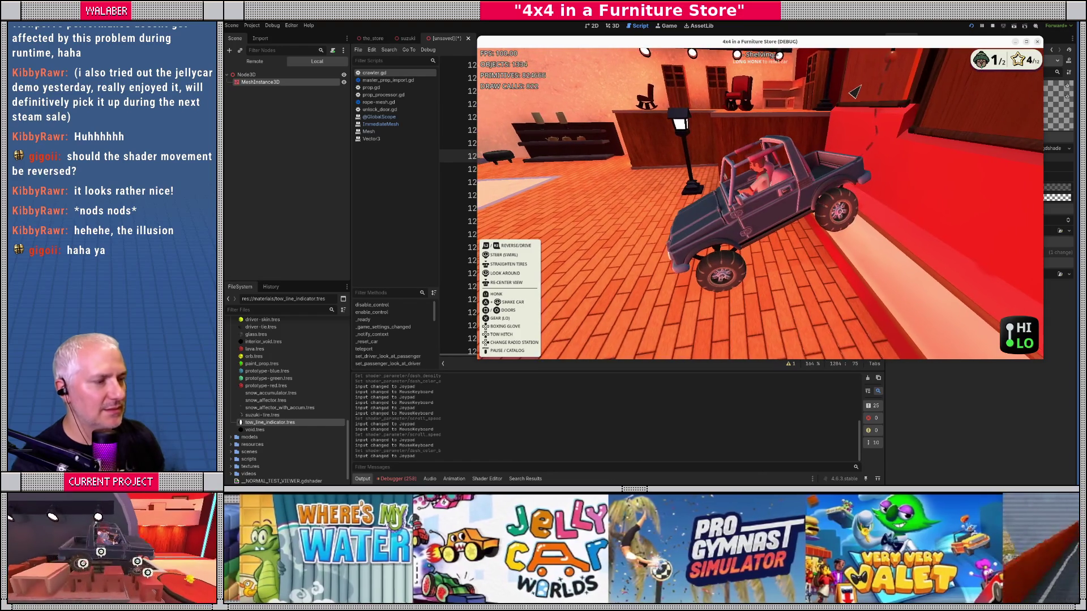
{"action": "key", "text": "F8"}
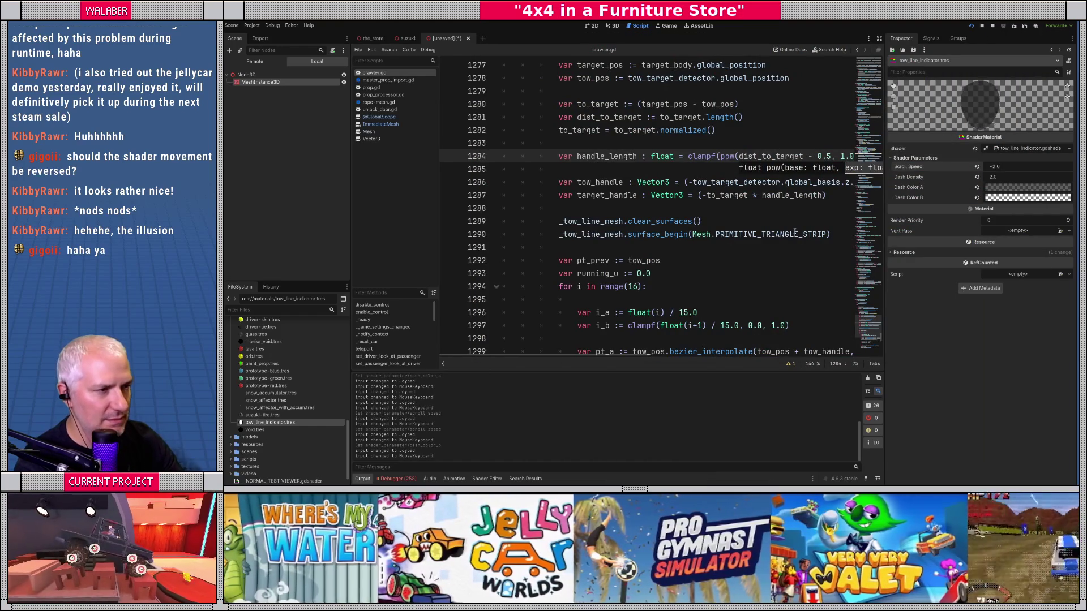
Change the handle_length pow exponent on line 1284 from 1.0 to 0.5 and test in-game
{"action": "left_click", "coordinate": [743, 124]}
{"action": "left_click", "coordinate": [835, 158]}
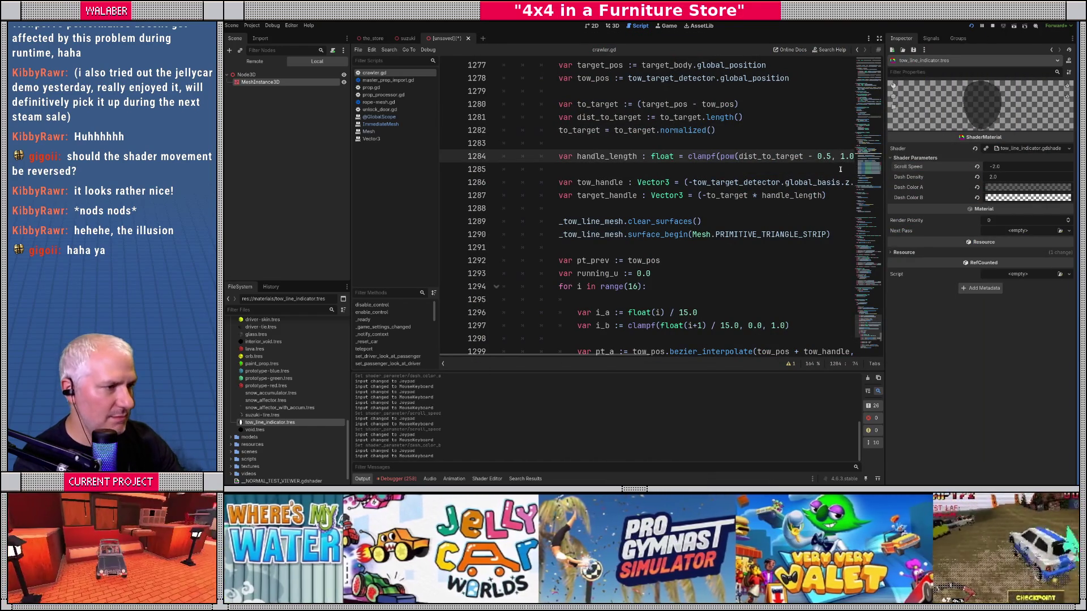
{"action": "type", "text": "0.5"}
{"action": "key", "text": "F5"}
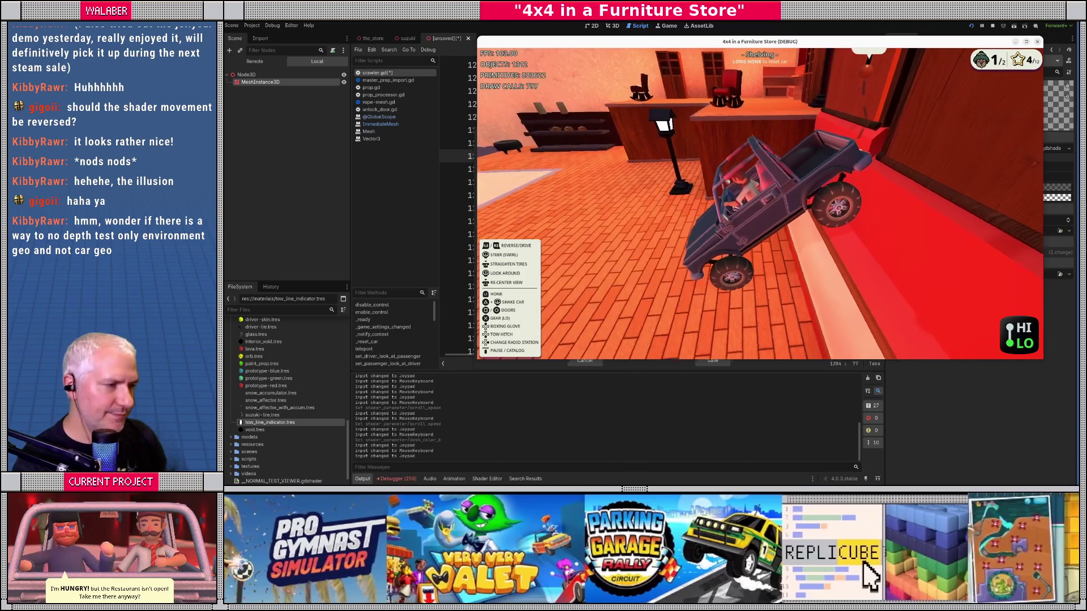
{"action": "key", "text": "F8"}
Skip saving the untitled scene and enlarge the bottom panel
{"action": "key", "text": "ctrl+s"}
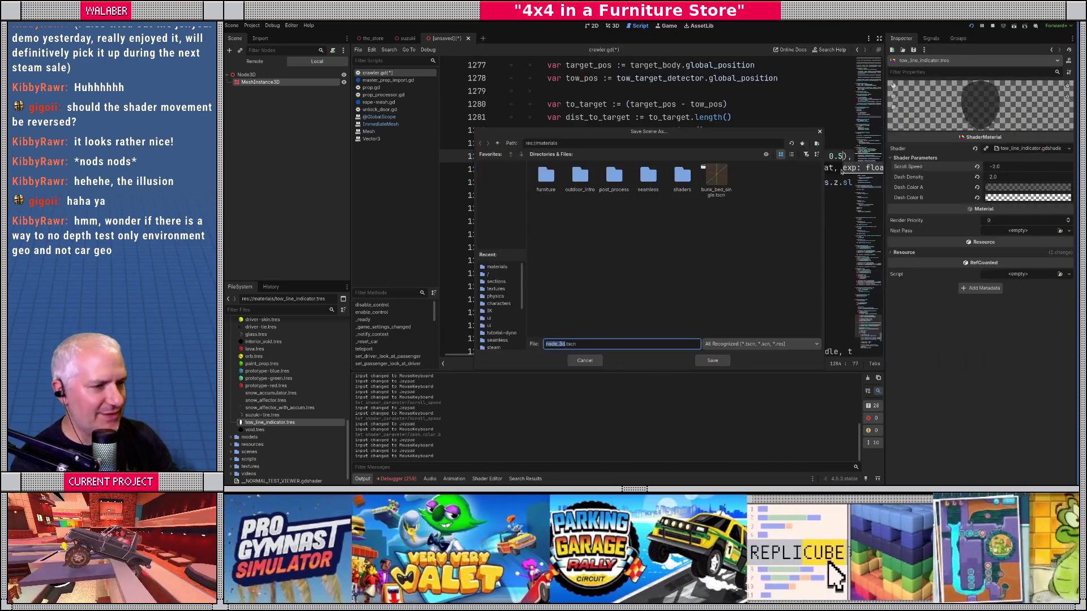
{"action": "left_click", "coordinate": [582, 361]}
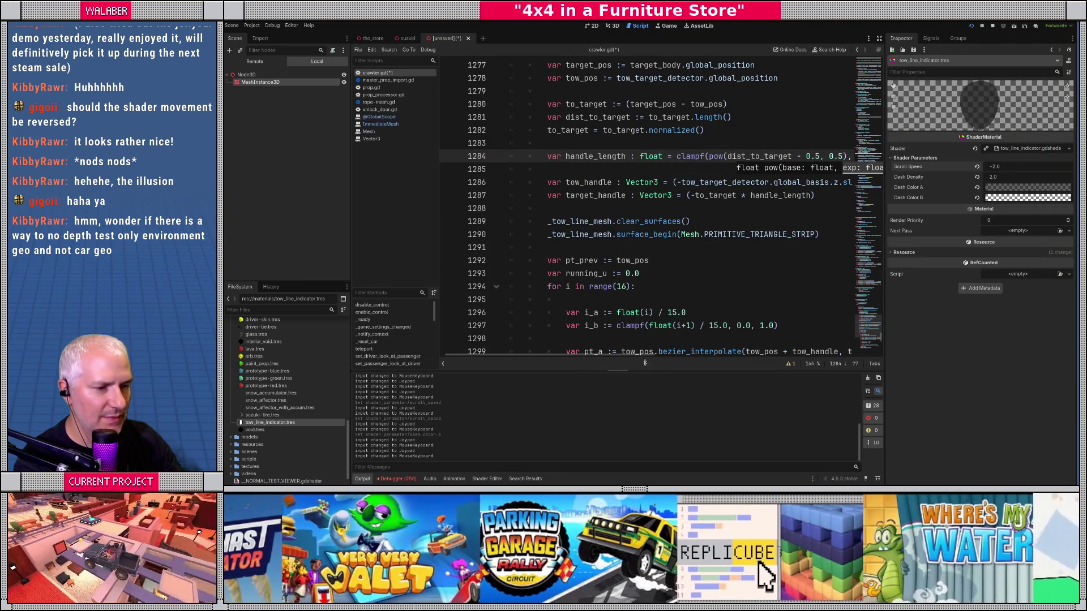
{"action": "left_click_drag", "start_coordinate": [648, 372], "coordinate": [583, 256]}
Delete the 'render_mode depth_test_disabled;' line from tow_line_indicator.gdshader
{"action": "left_click", "coordinate": [487, 479]}
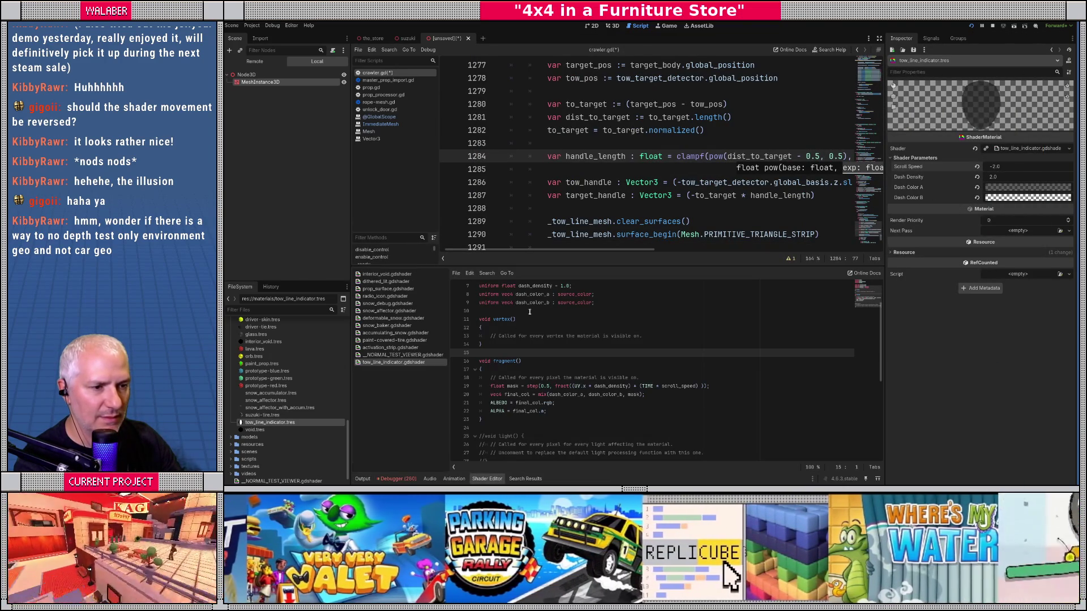
{"action": "scroll", "coordinate": [568, 317], "scroll_direction": "up", "scroll_amount": 2}
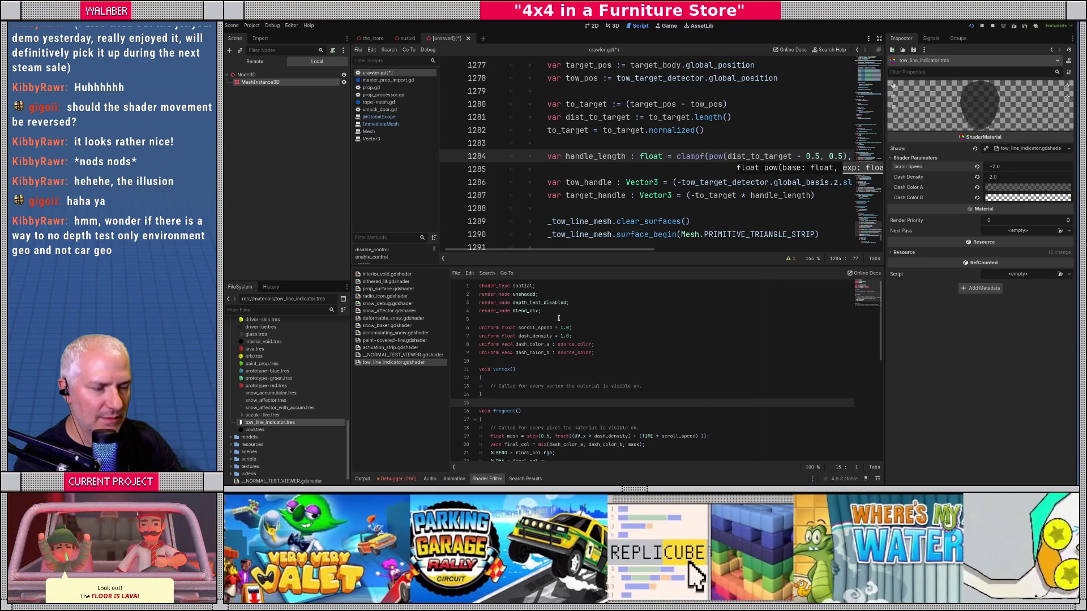
{"action": "left_click_drag", "start_coordinate": [569, 303], "coordinate": [467, 303]}
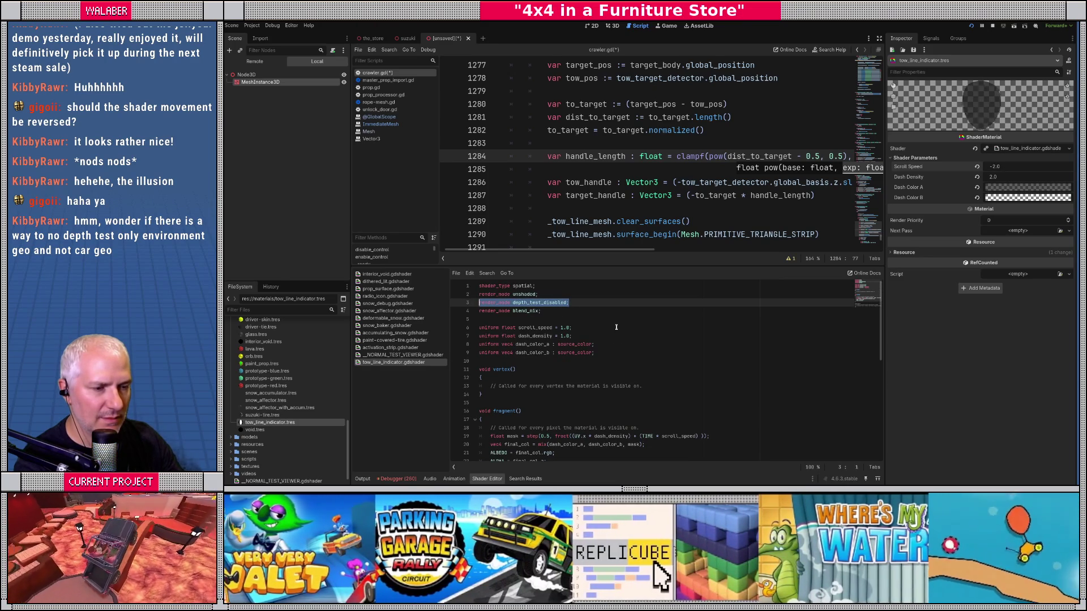
{"action": "double_click", "coordinate": [540, 303]}
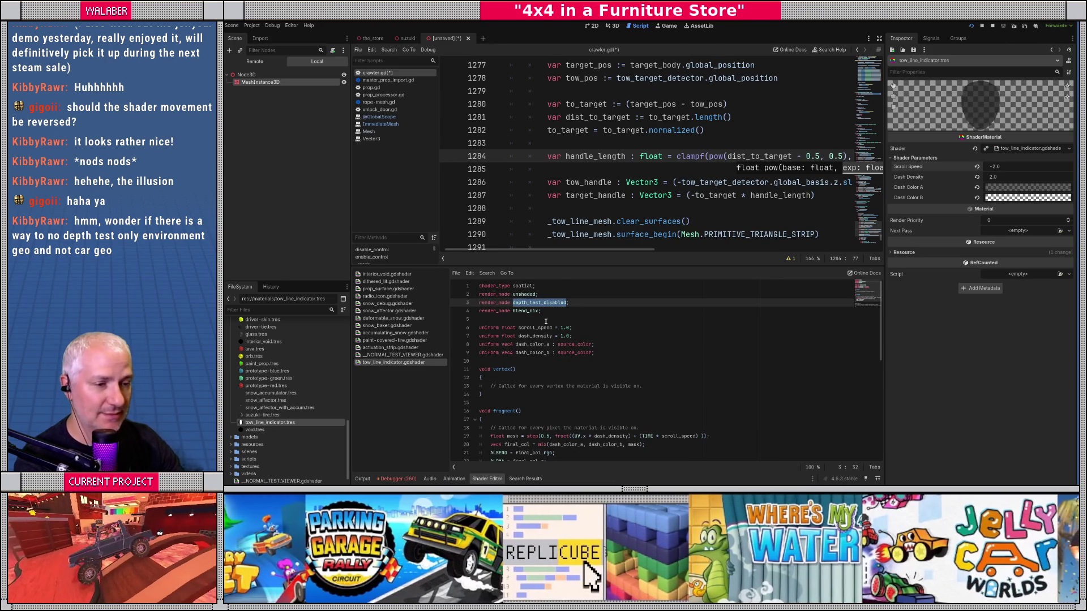
{"action": "key", "text": "ctrl+shift+k"}
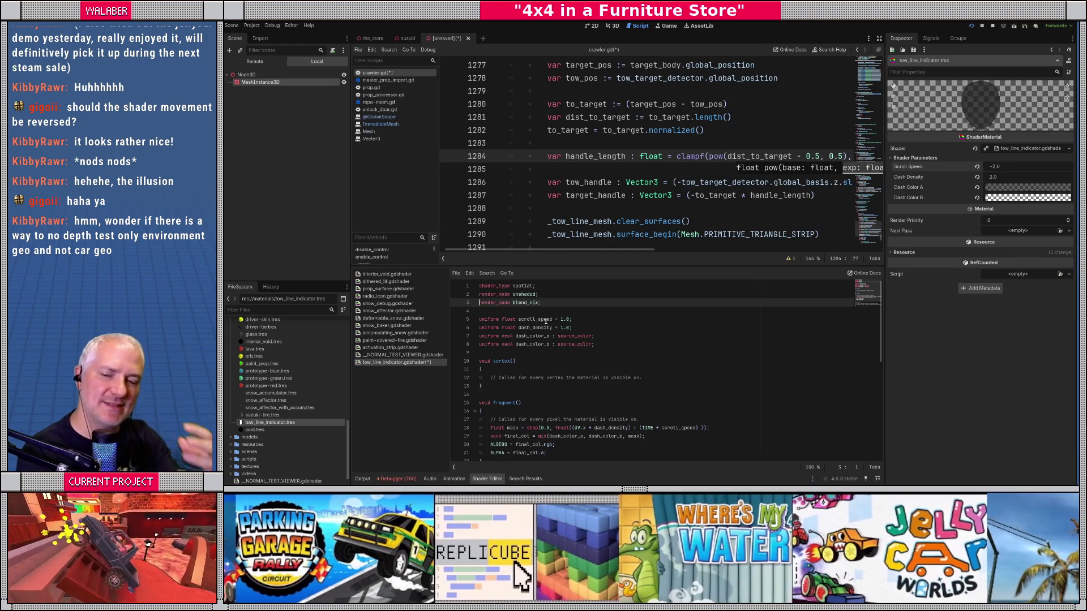
Add a 'DEPTH -= 0.01;' line after the ALPHA assignment in fragment()
{"action": "scroll", "coordinate": [555, 399], "scroll_direction": "down", "scroll_amount": 2}
{"action": "left_click", "coordinate": [555, 402]}
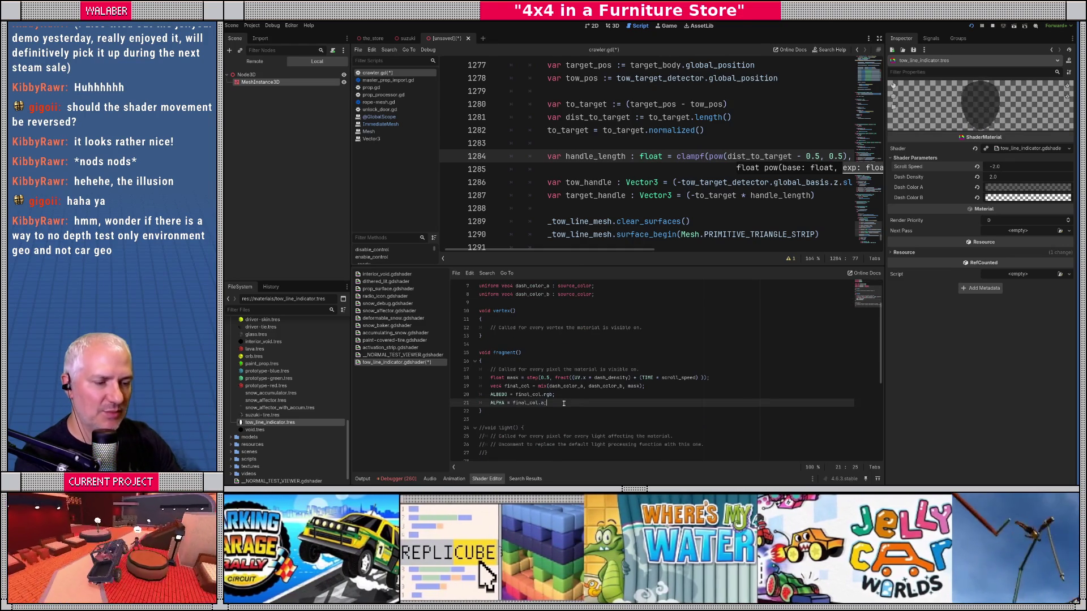
{"action": "key", "text": "Return"}
{"action": "key", "text": "Return"}
{"action": "type", "text": "DEP"}
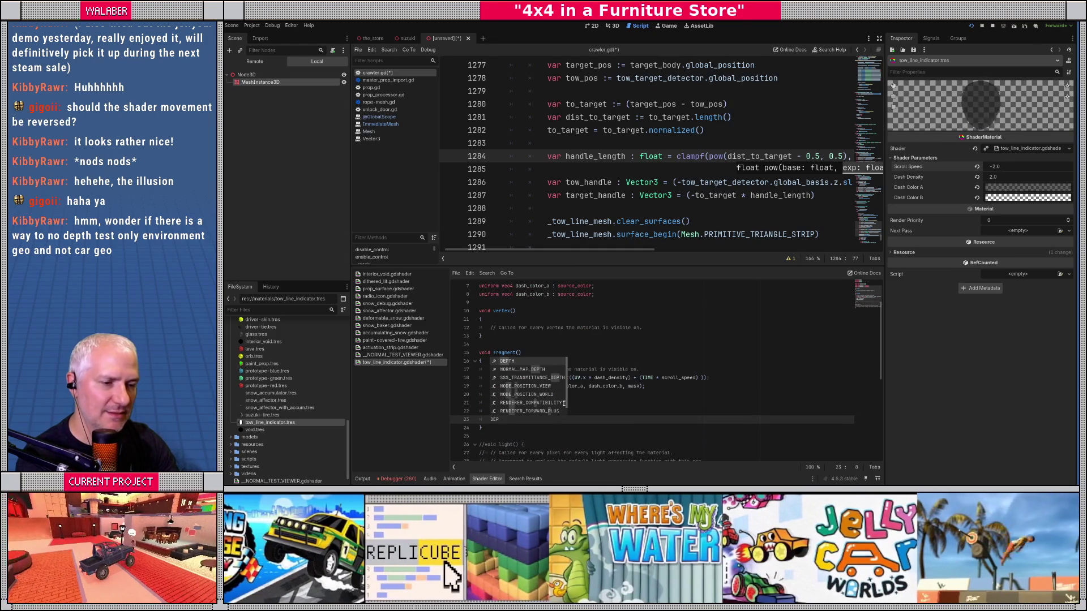
{"action": "key", "text": "Return"}
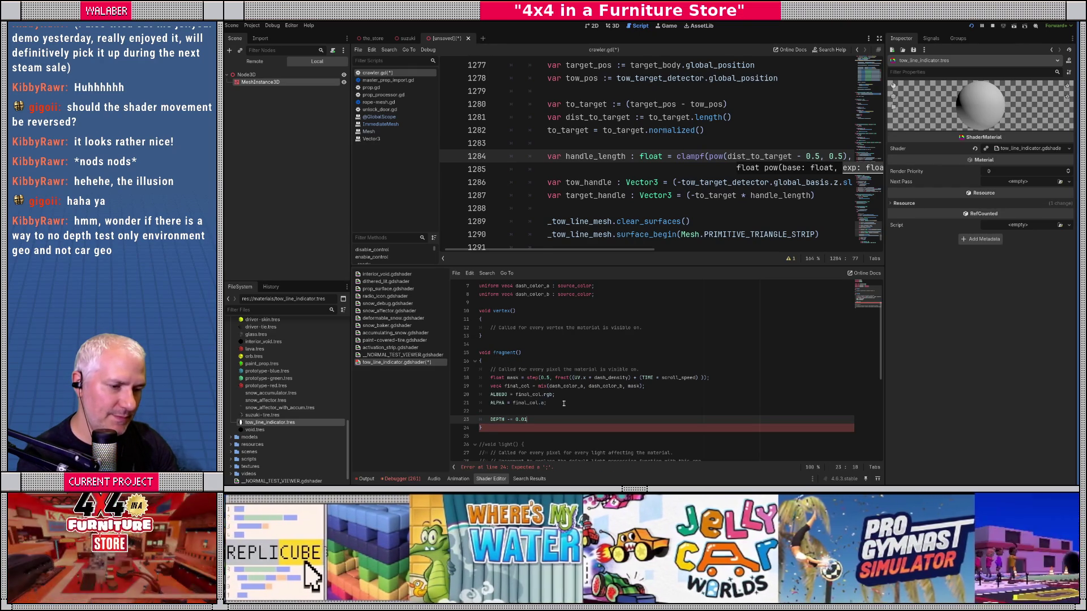
Save the shader and close the unsaved node_3d scene tab
{"action": "key", "text": "ctrl+s"}
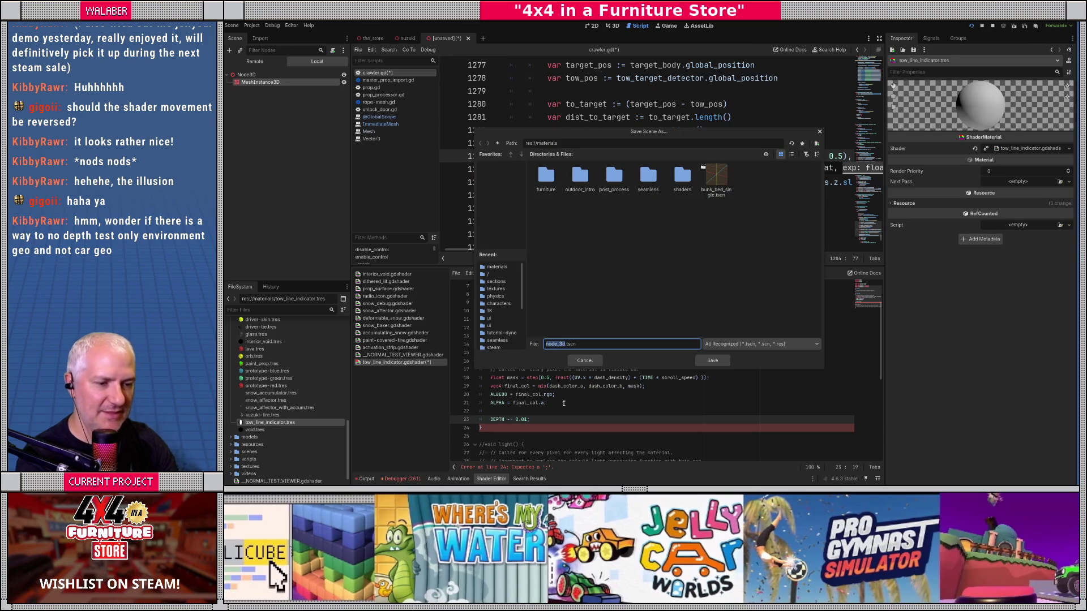
{"action": "key", "text": "Escape"}
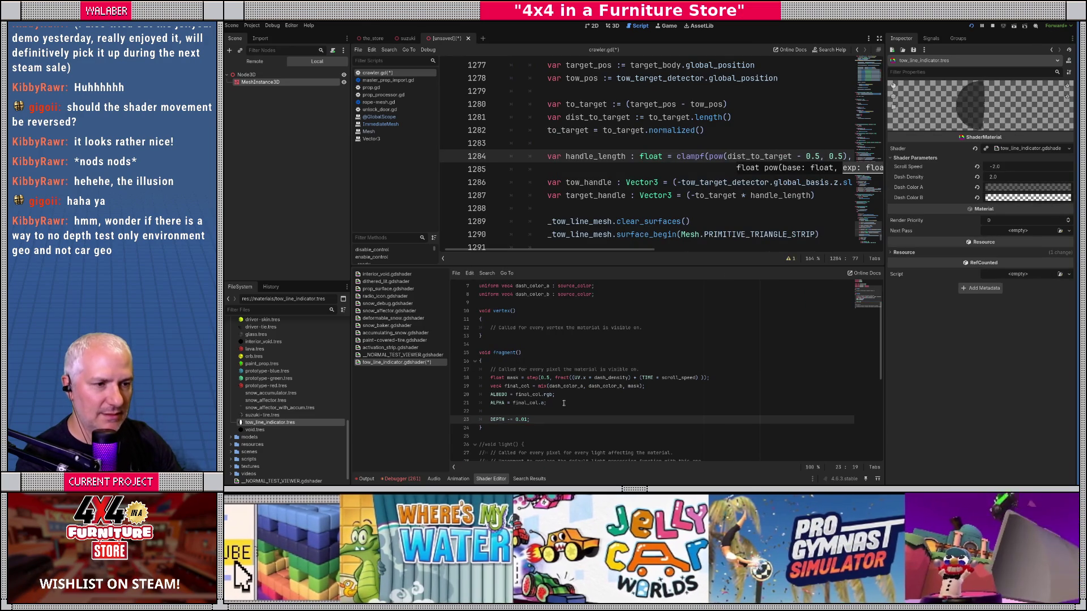
{"action": "key", "text": "ctrl+s"}
{"action": "key", "text": "Escape"}
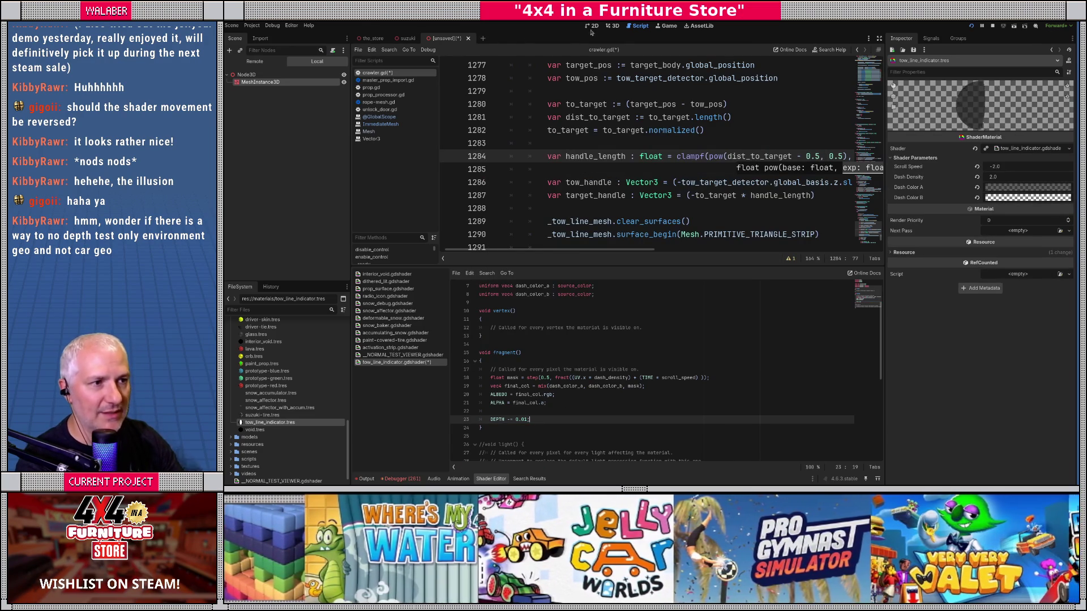
{"action": "left_click", "coordinate": [468, 37]}
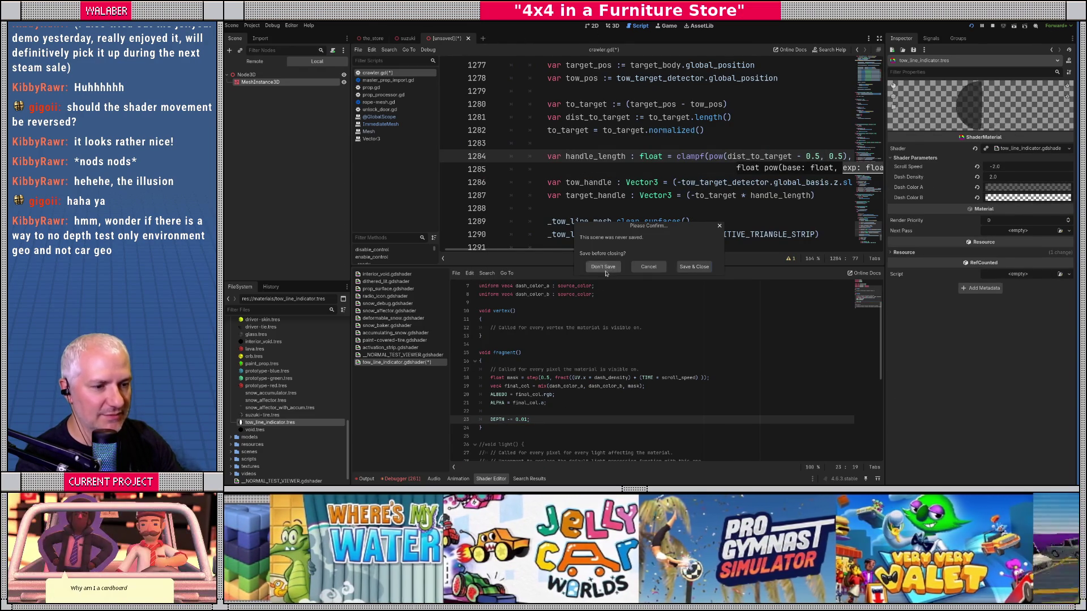
Discard the untitled scene without saving and briefly test the shader change in-game
{"action": "left_click", "coordinate": [603, 267]}
{"action": "left_click", "coordinate": [535, 369]}
{"action": "key", "text": "ctrl+s"}
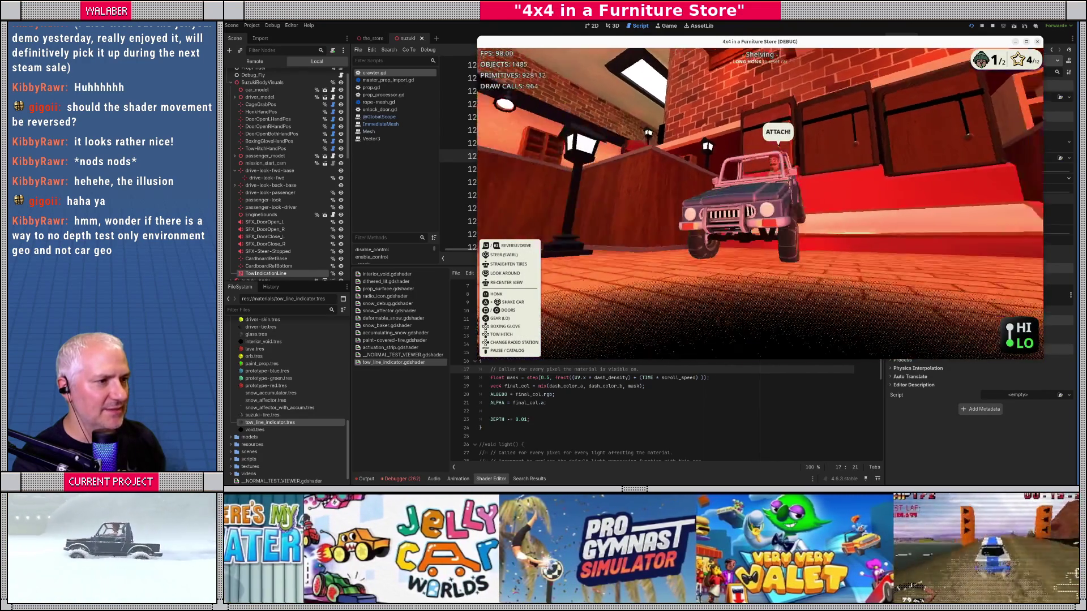
{"action": "key", "text": "F8"}
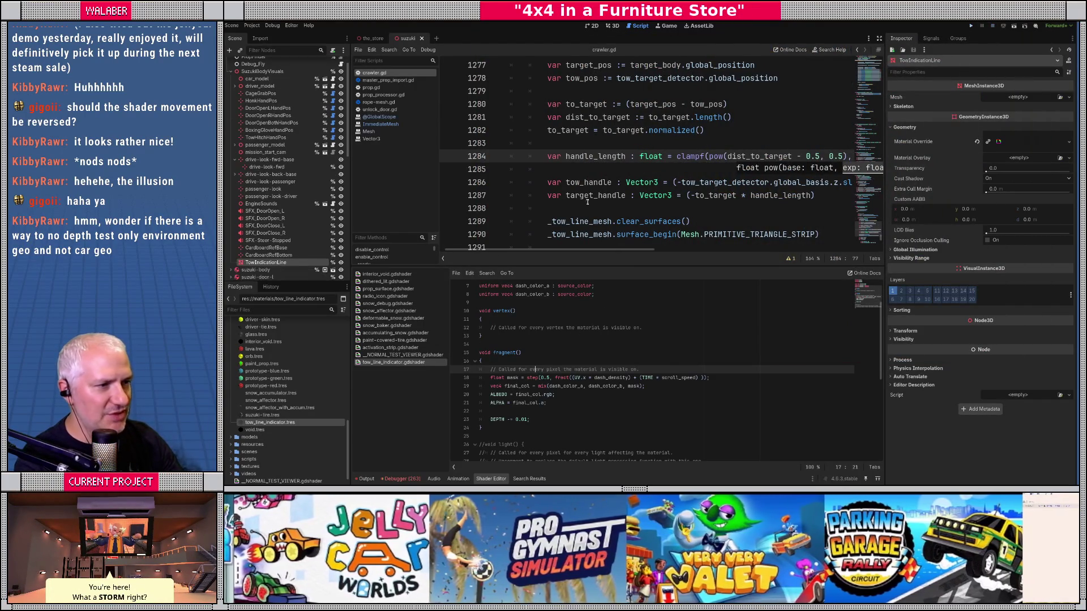
Relaunch the game, continue the saved game, then quit back to the editor
{"action": "left_click", "coordinate": [555, 206]}
{"action": "key", "text": "F5"}
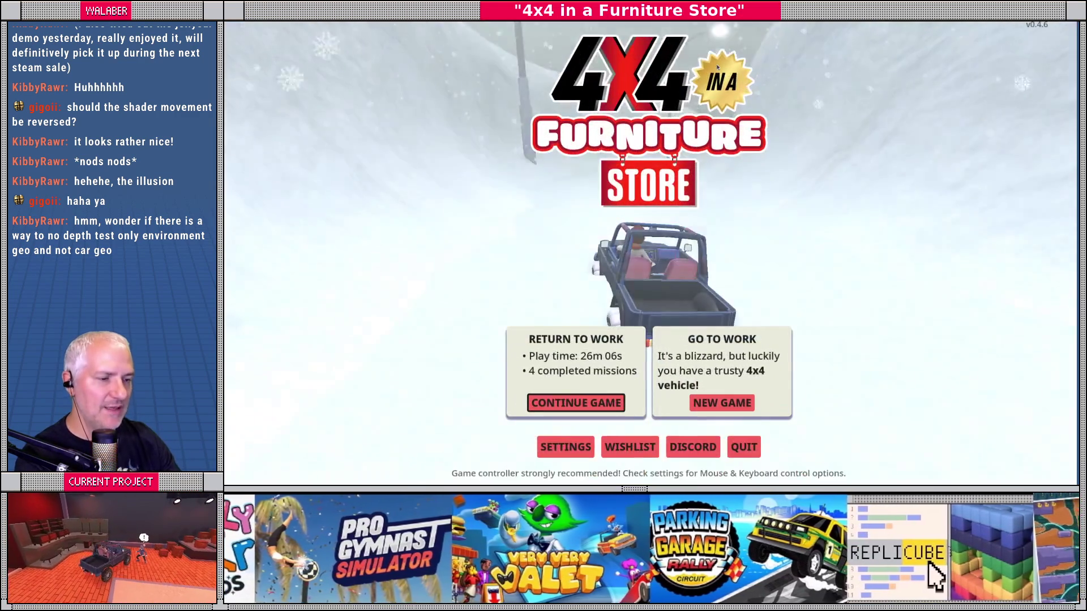
{"action": "key", "text": "Return"}
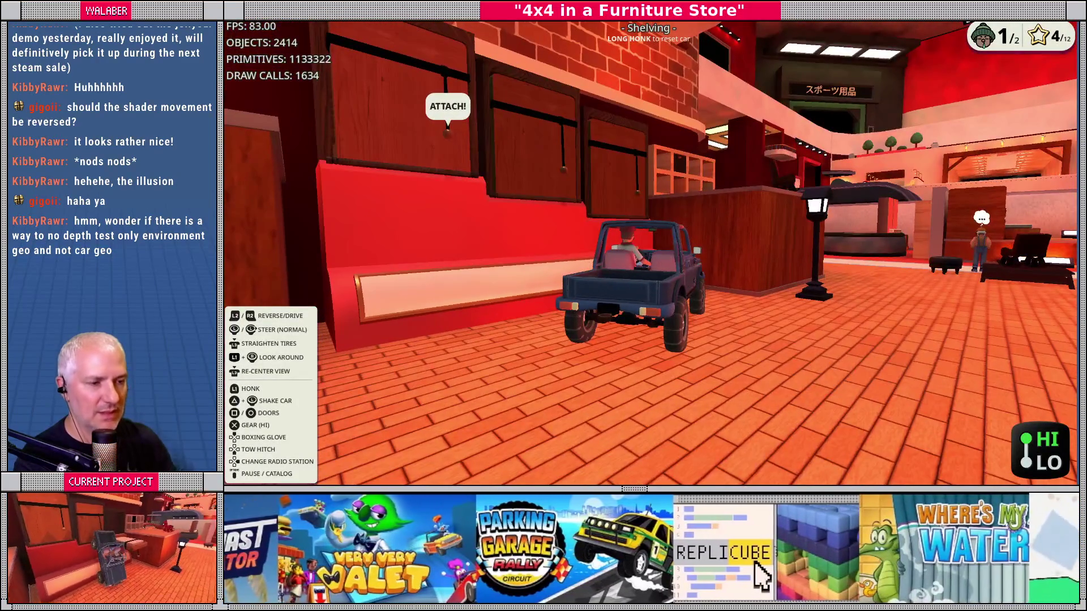
{"action": "key", "text": "F8"}
Flip the shader's DEPTH offset from subtraction to addition
{"action": "left_click", "coordinate": [516, 477]}
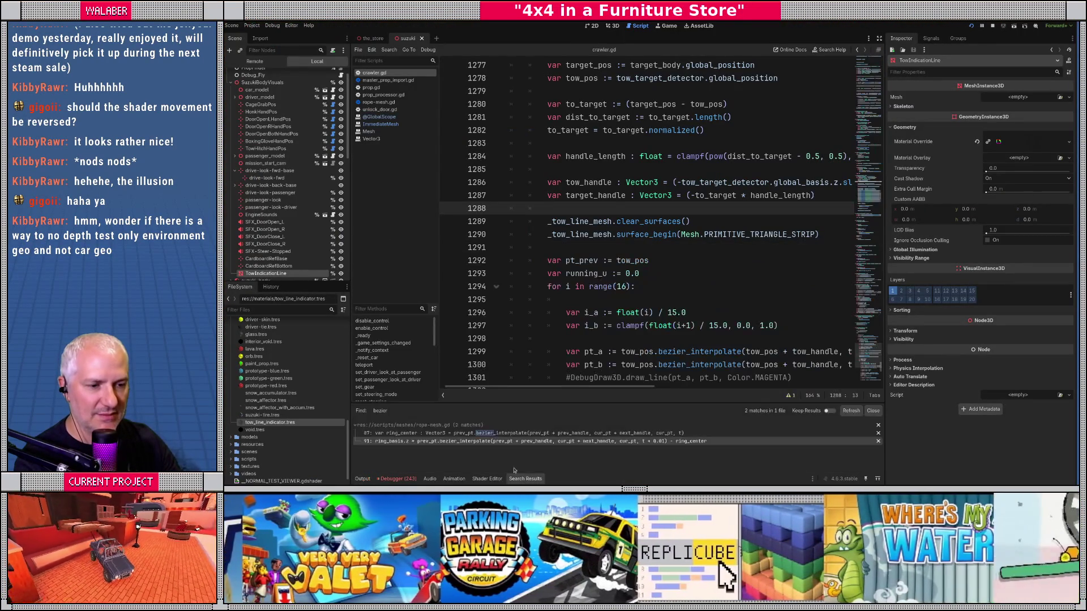
{"action": "left_click", "coordinate": [487, 478]}
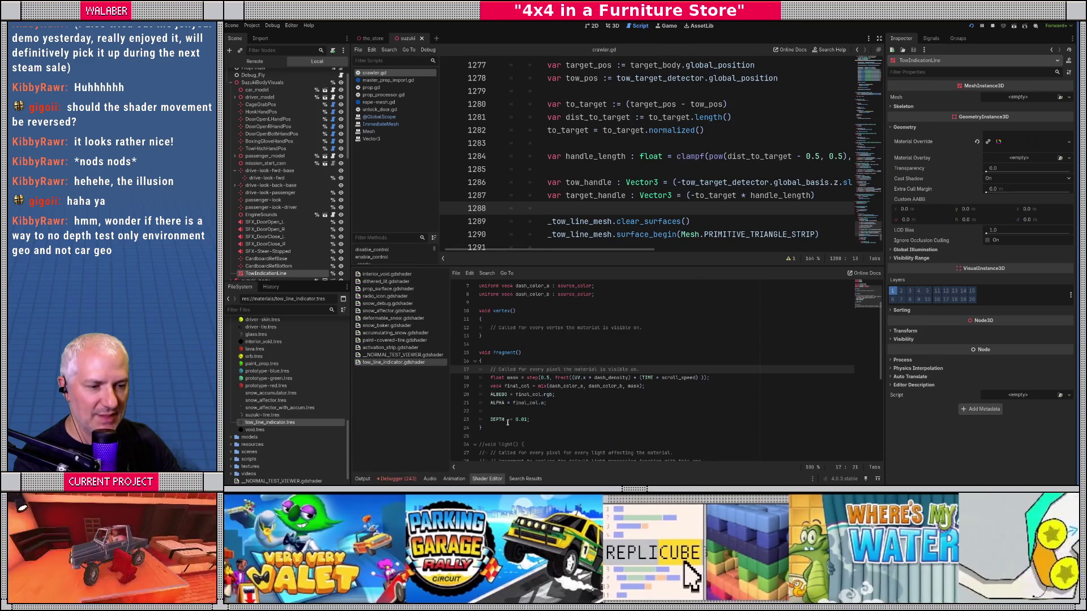
{"action": "left_click", "coordinate": [508, 420]}
{"action": "key", "text": "BackSpace"}
{"action": "type", "text": "+"}
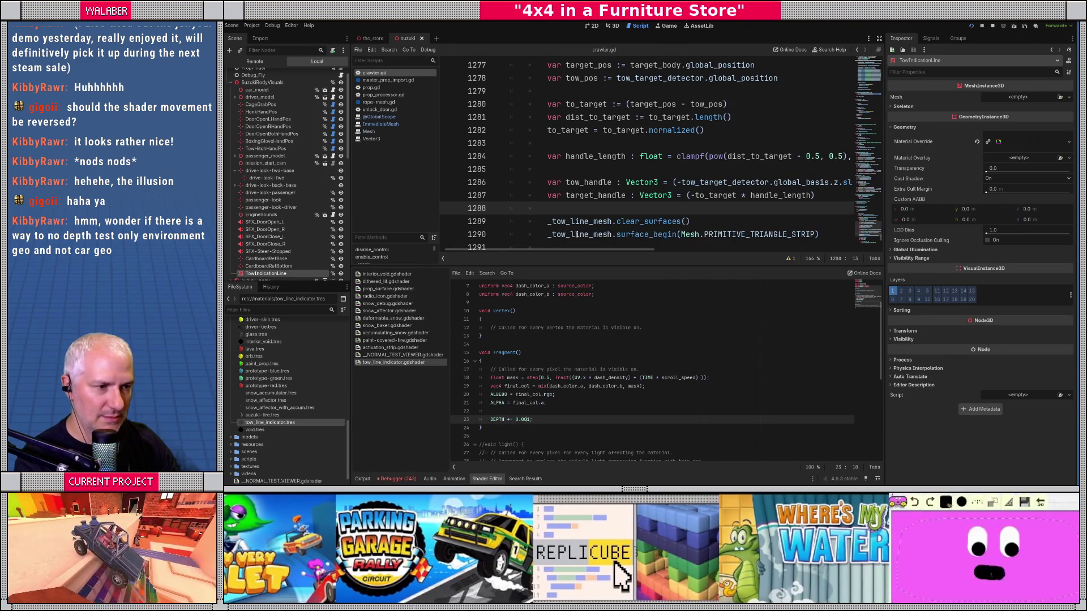
{"action": "left_click", "coordinate": [592, 195]}
{"action": "key", "text": "F8"}
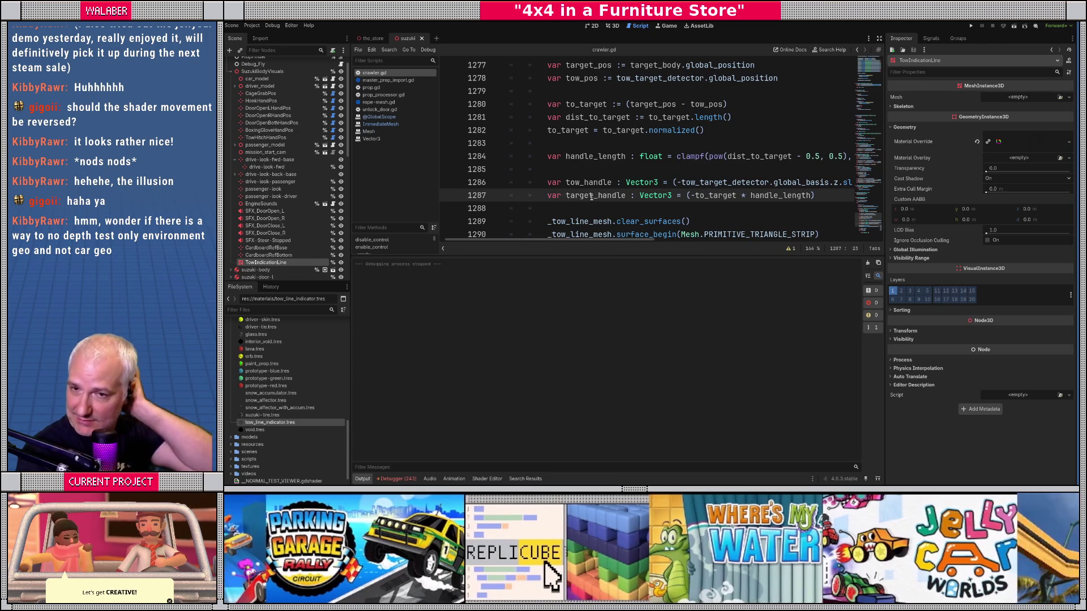
Relaunch and continue the saved game, drive toward the shelving, then close it
{"action": "key", "text": "F5"}
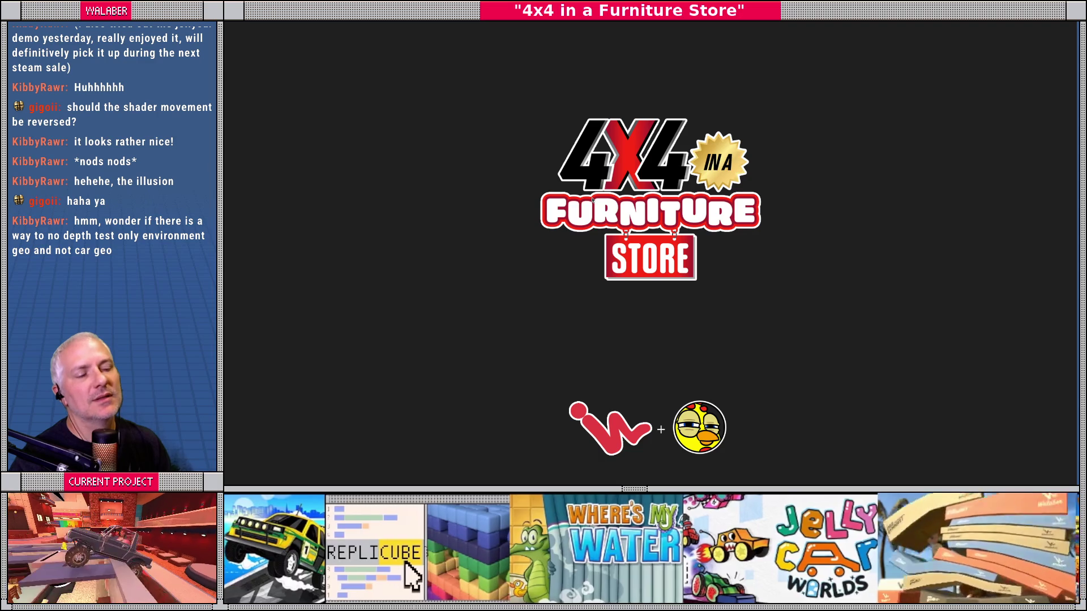
{"action": "key", "text": "F8"}
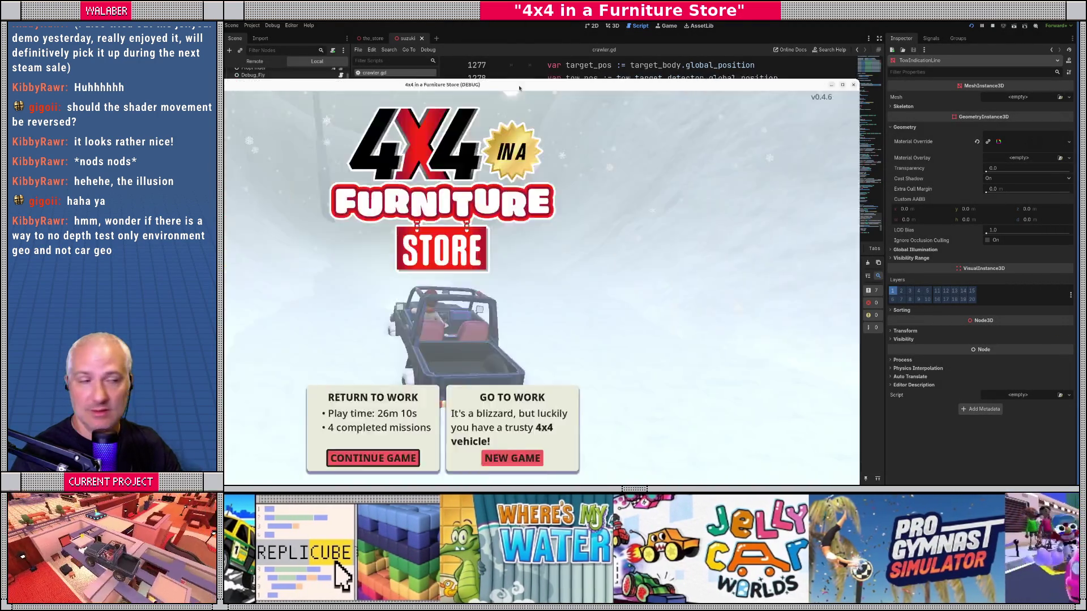
{"action": "key", "text": "Return"}
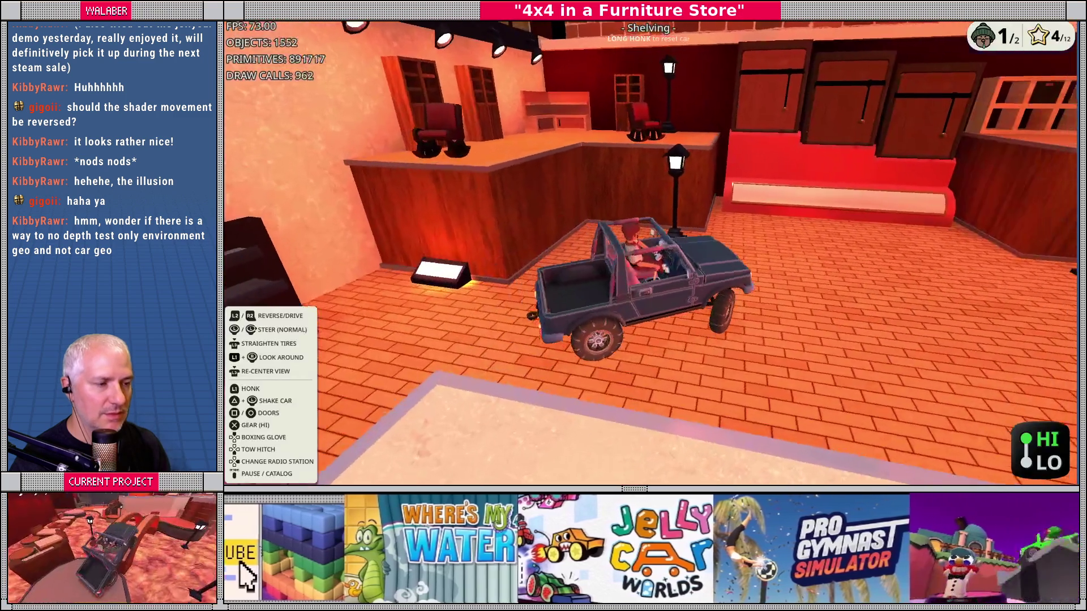
{"action": "key", "text": "Up"}
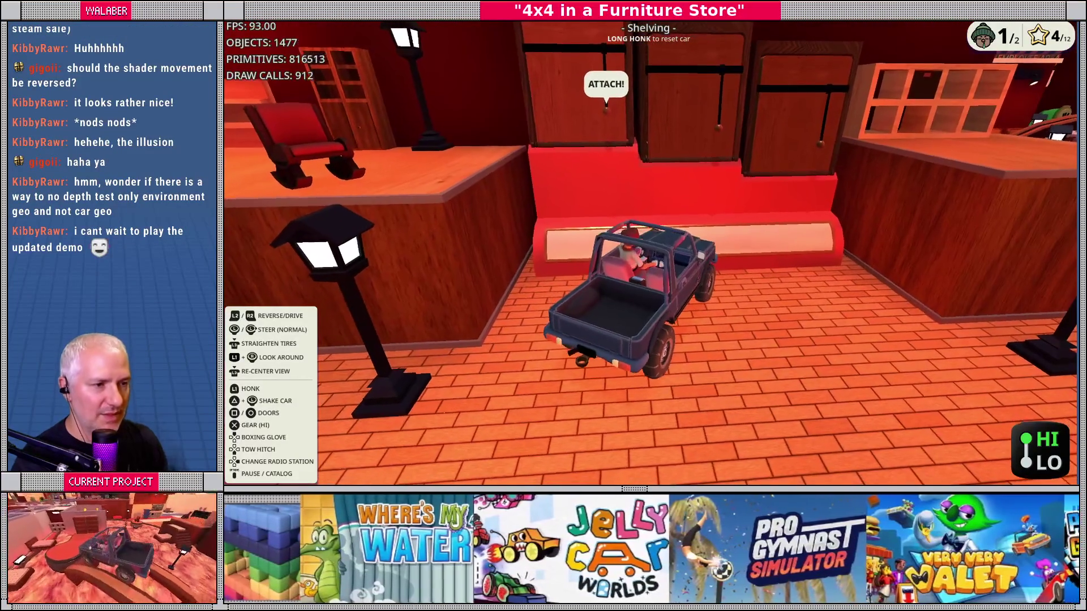
{"action": "key", "text": "F8"}
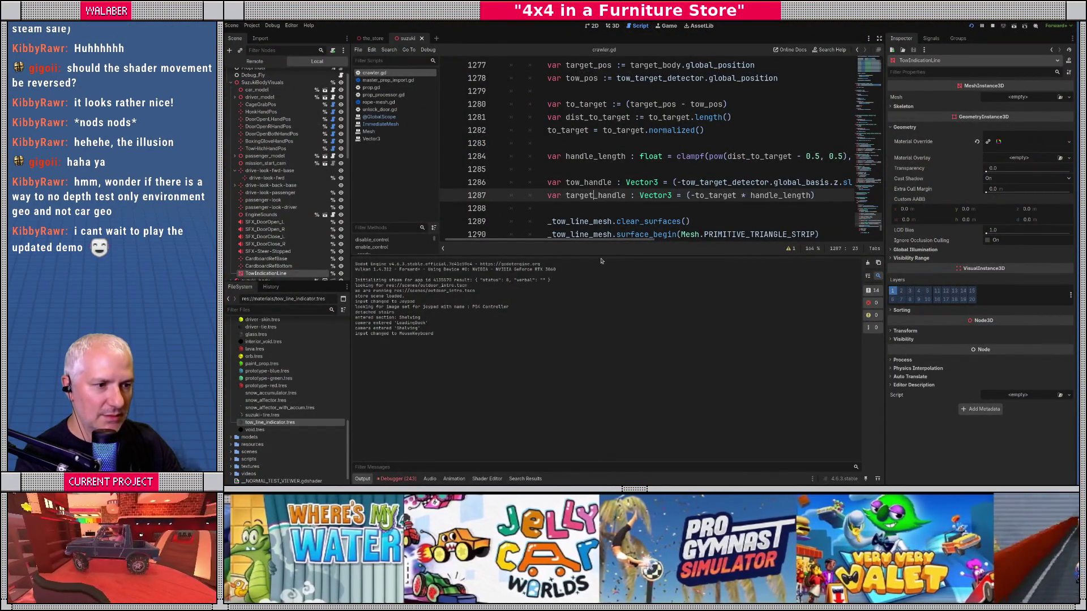
Delete the 'DEPTH += 0.001;' line from tow_line_indicator.gdshader and save
{"action": "left_click", "coordinate": [490, 479]}
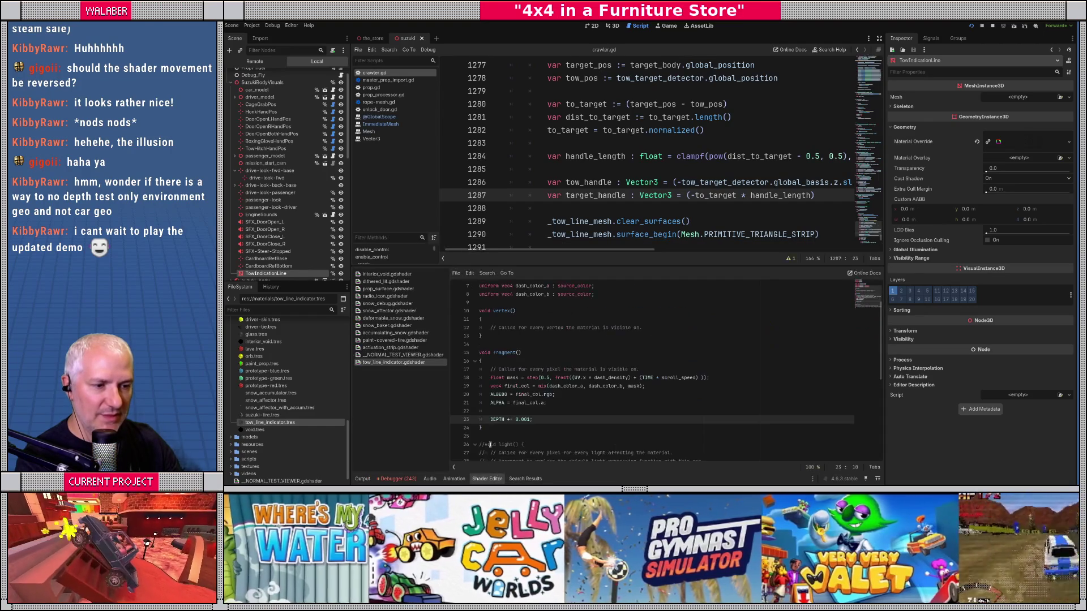
{"action": "key", "text": "shift+Home"}
{"action": "key", "text": "shift+Home"}
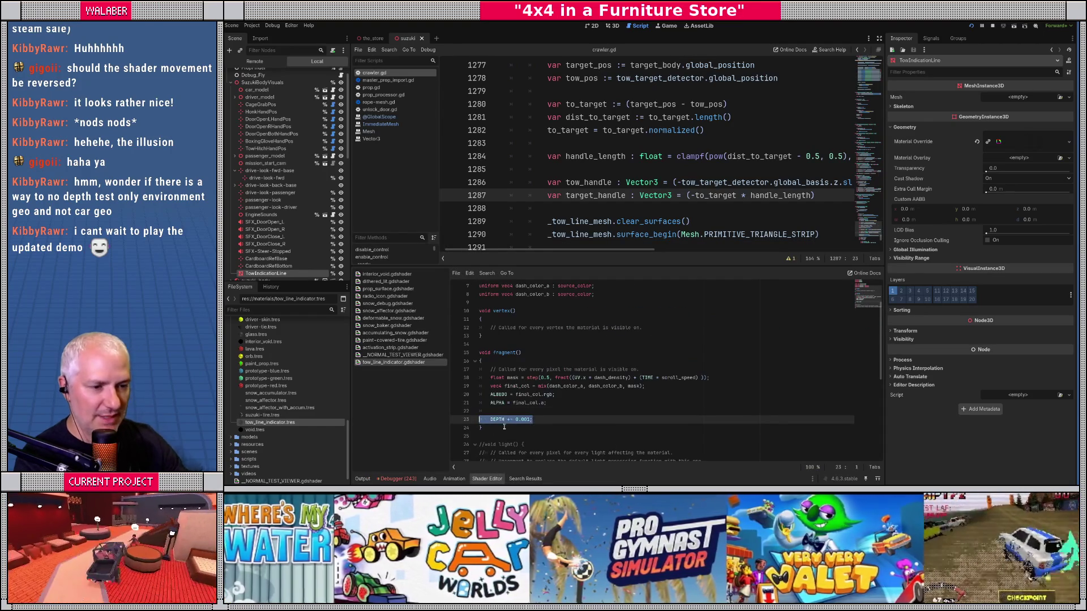
{"action": "key", "text": "BackSpace"}
{"action": "key", "text": "BackSpace"}
{"action": "key", "text": "BackSpace"}
{"action": "key", "text": "ctrl+s"}
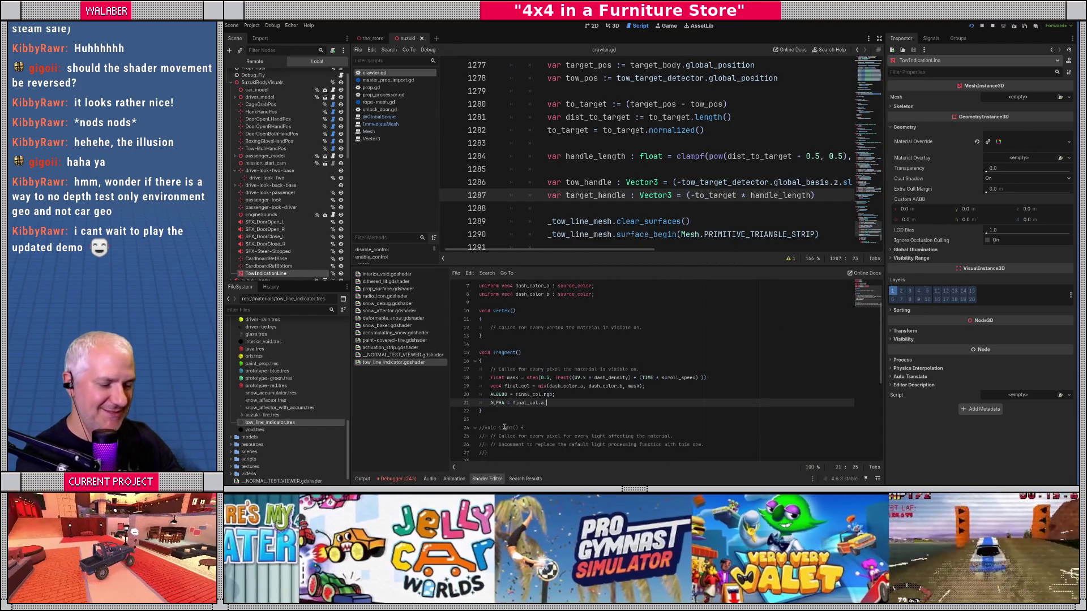
Rerun the game, continue the save to check the tow line, then close it
{"action": "key", "text": "F8"}
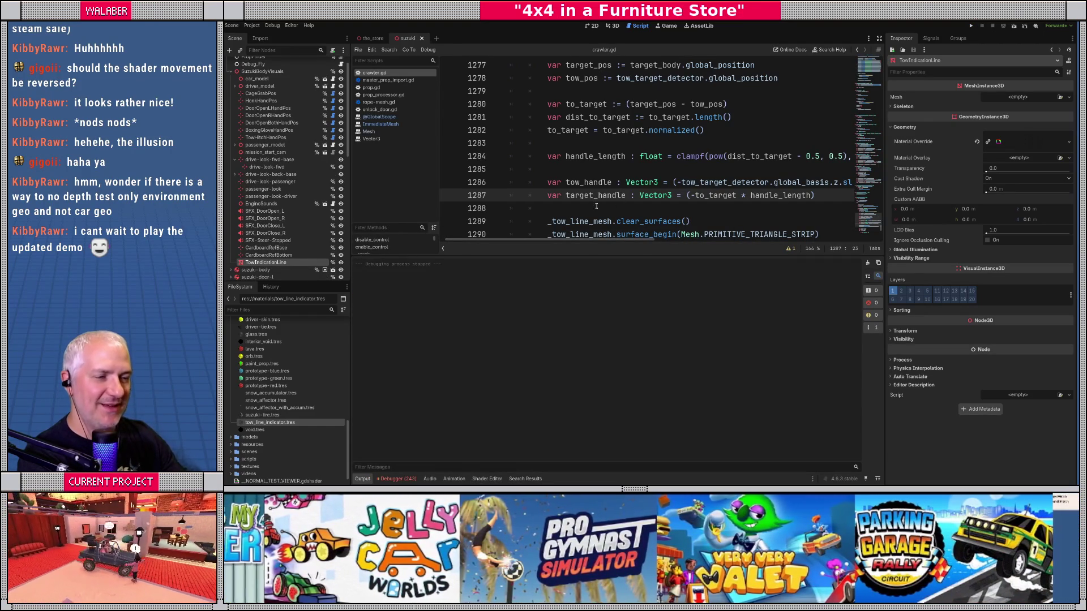
{"action": "key", "text": "F5"}
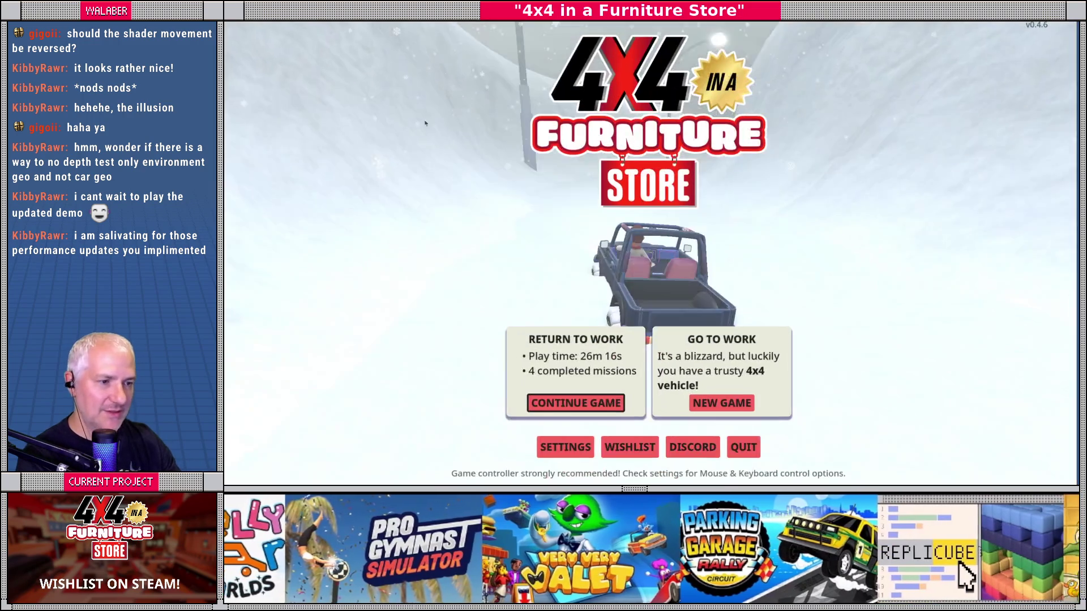
{"action": "key", "text": "Return"}
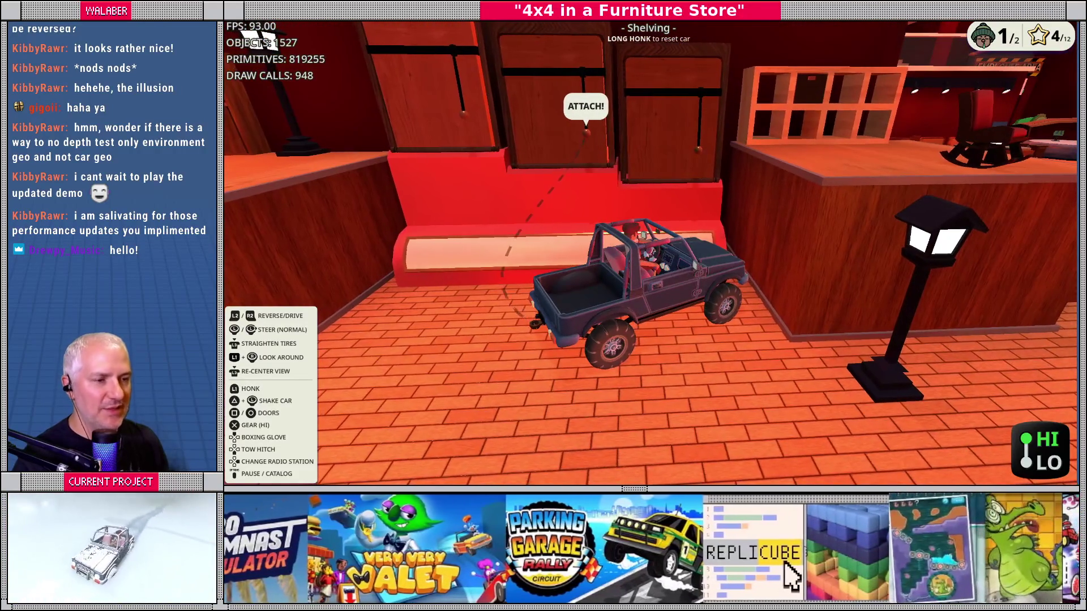
{"action": "key", "text": "F8"}
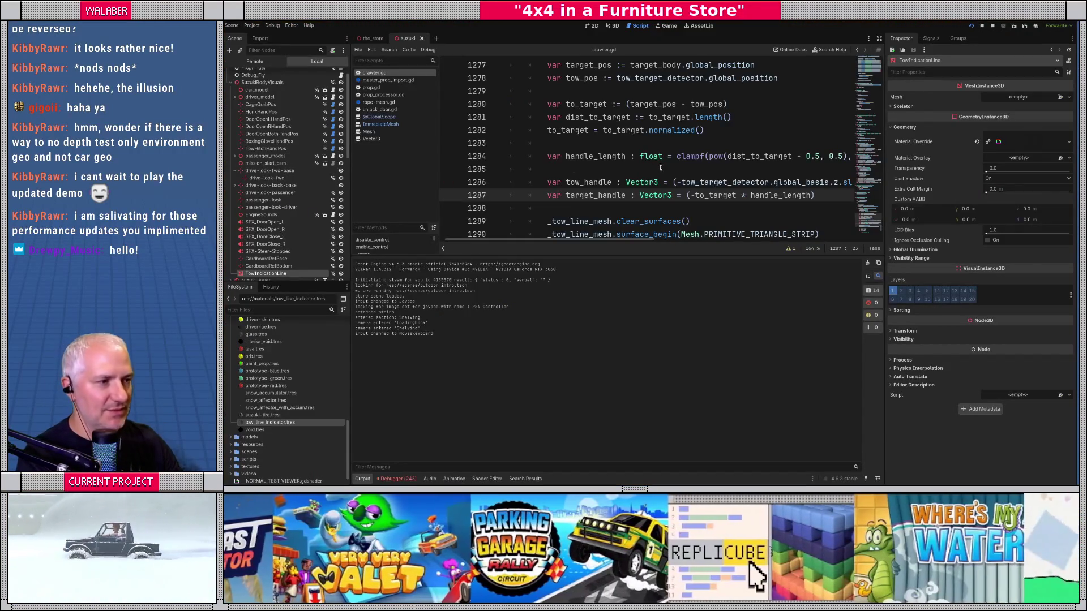
Change the world_norm offset on crawler.gd line 1315 from 0.03 to 0.02 and run the game
{"action": "left_click", "coordinate": [879, 38]}
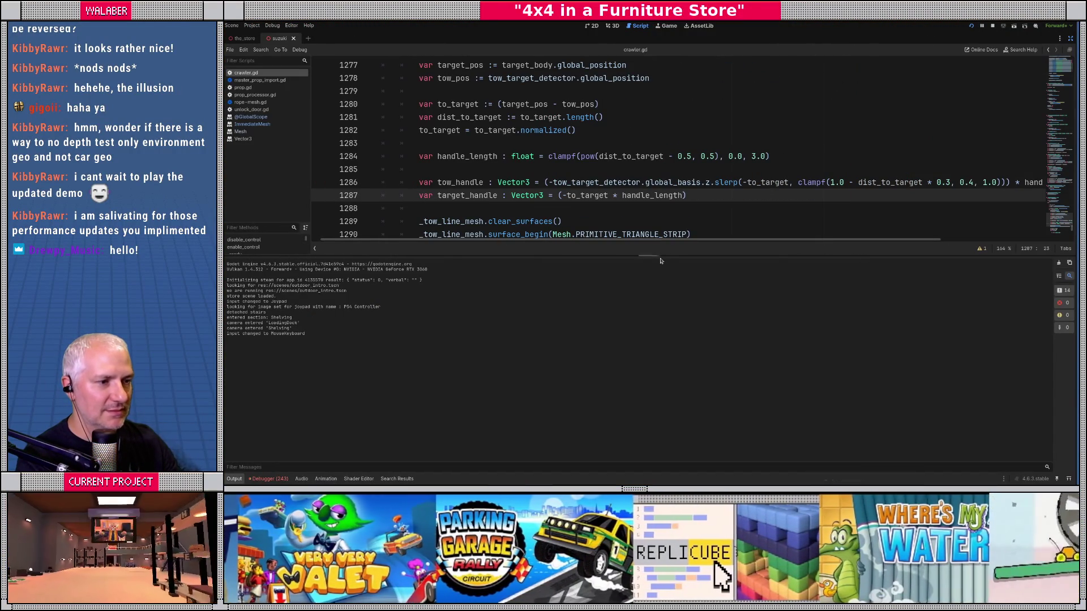
{"action": "left_click_drag", "start_coordinate": [656, 255], "coordinate": [656, 394]}
{"action": "scroll", "coordinate": [690, 230], "scroll_direction": "down", "scroll_amount": 1}
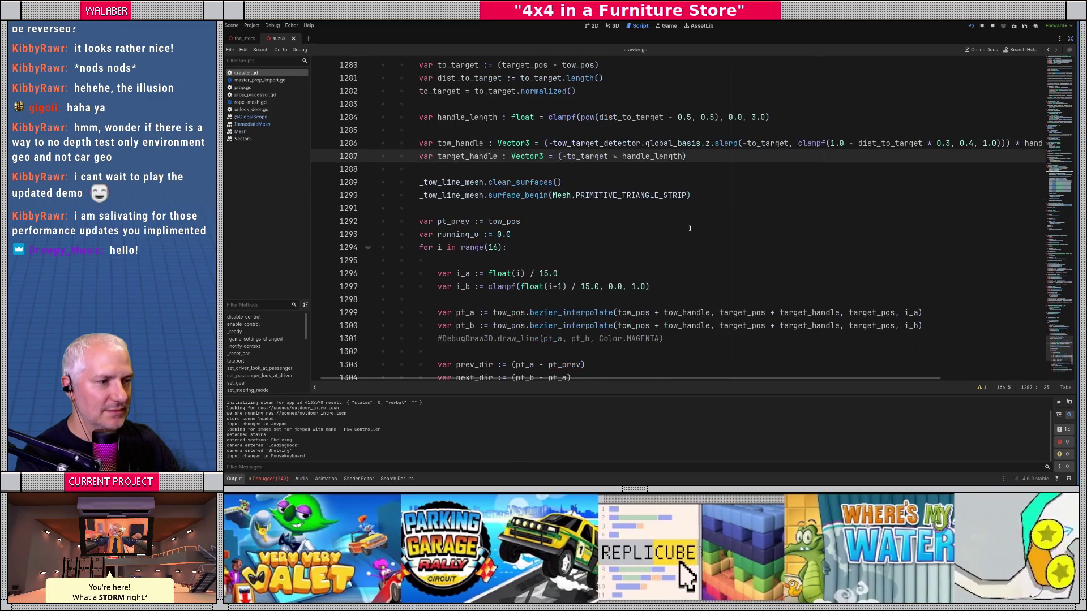
{"action": "scroll", "coordinate": [657, 219], "scroll_direction": "up", "scroll_amount": 2}
{"action": "scroll", "coordinate": [645, 232], "scroll_direction": "down", "scroll_amount": 9}
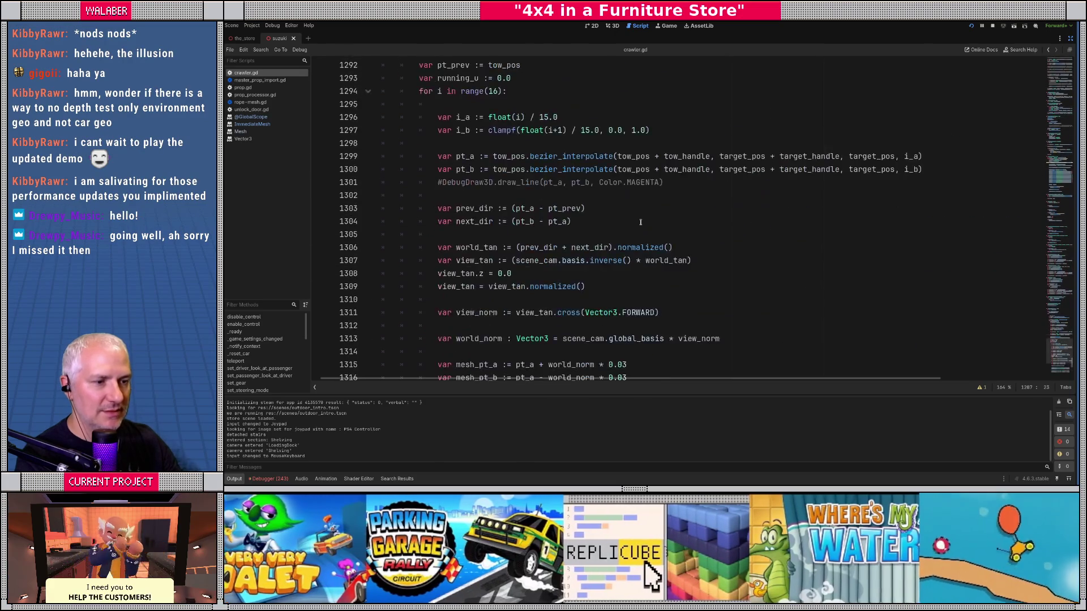
{"action": "left_click", "coordinate": [628, 247]}
{"action": "key", "text": "BackSpace"}
{"action": "type", "text": "2"}
{"action": "key", "text": "Down"}
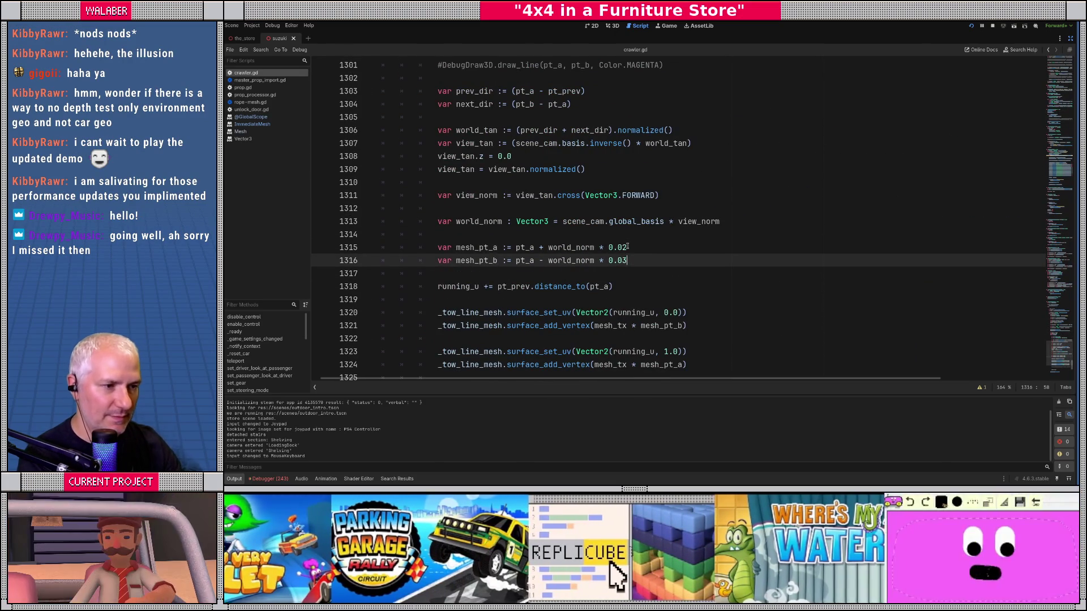
{"action": "key", "text": "F5"}
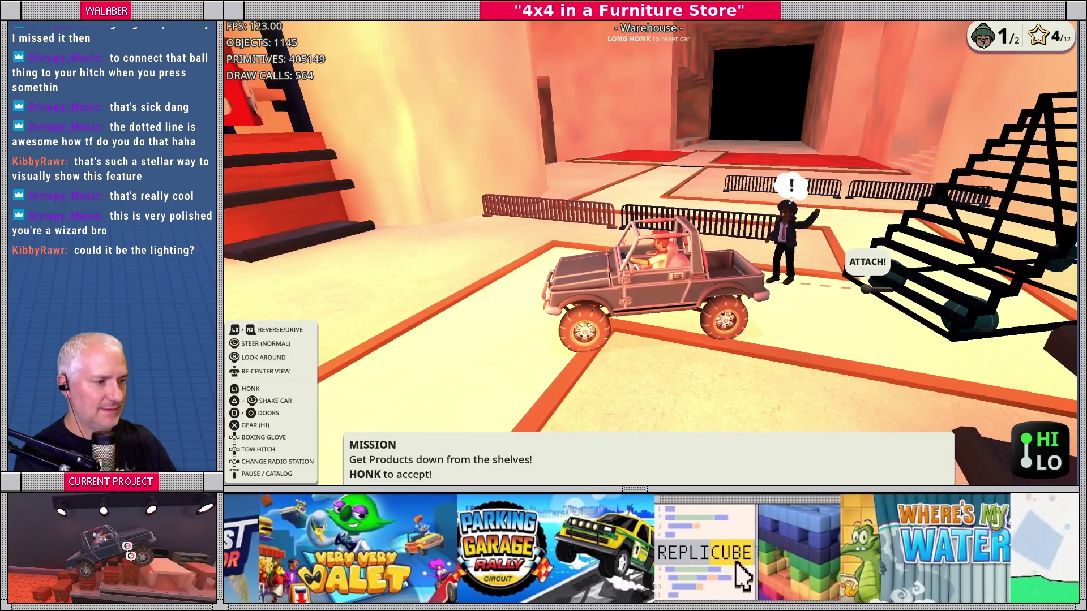
Switch between the editor and the running game to compare the dashed line
{"action": "key", "text": "F8"}
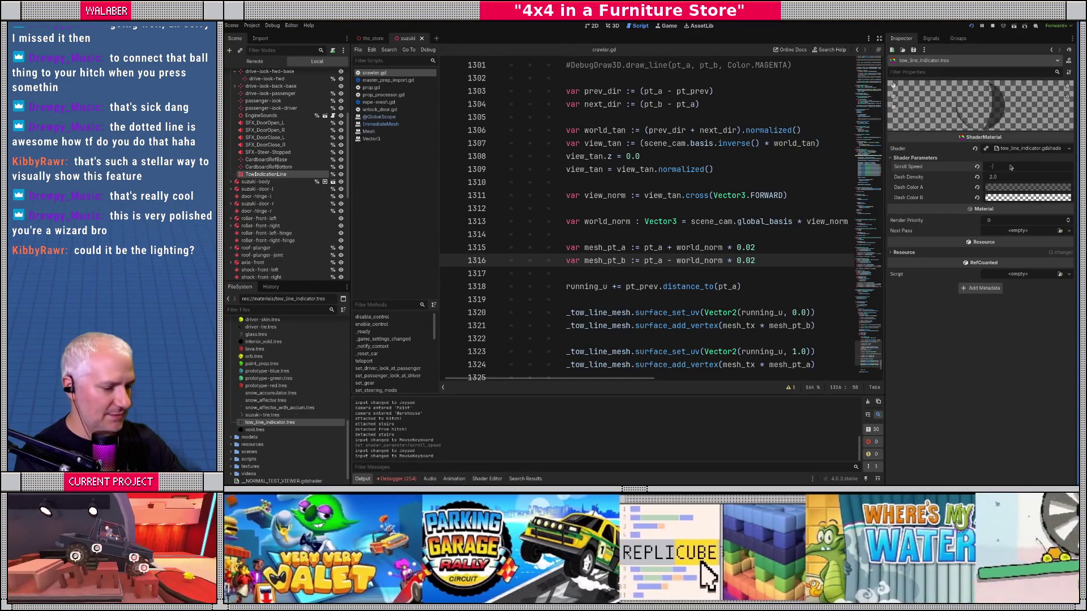
{"action": "key", "text": "F5"}
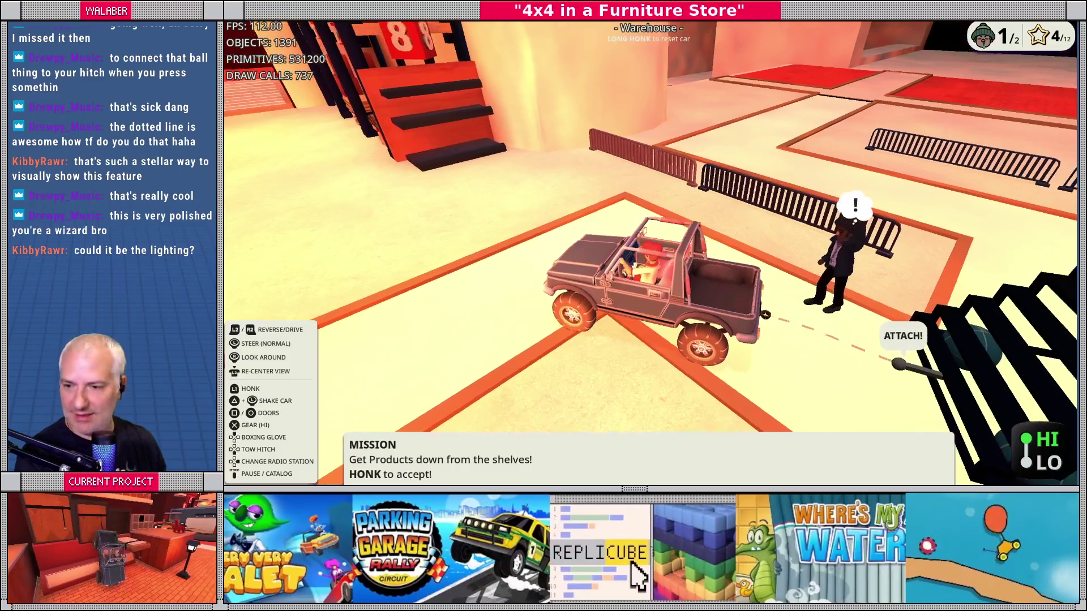
{"action": "key", "text": "F8"}
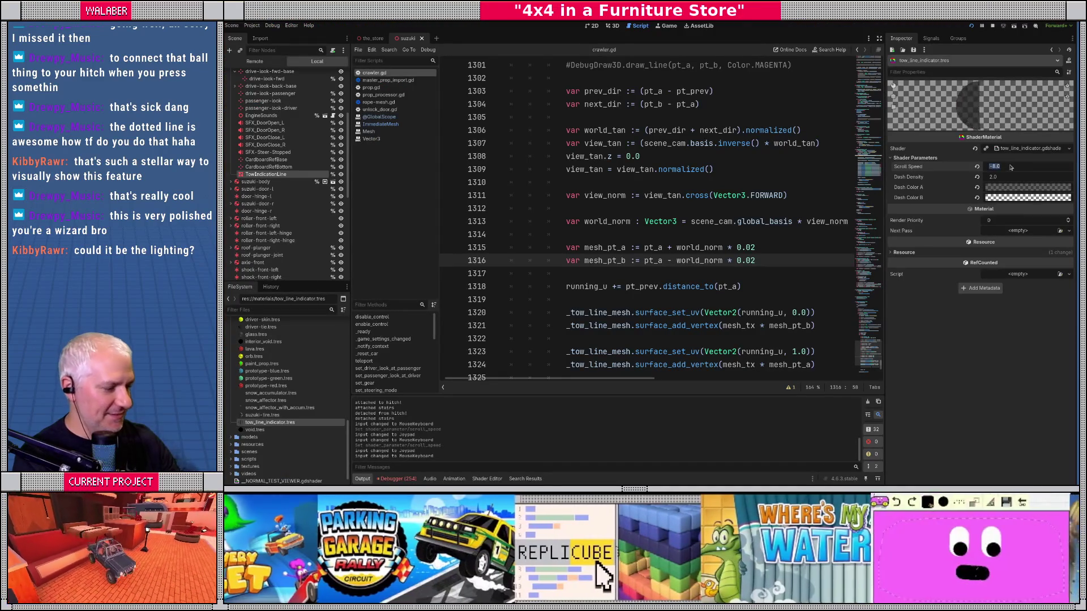
{"action": "key", "text": "F5"}
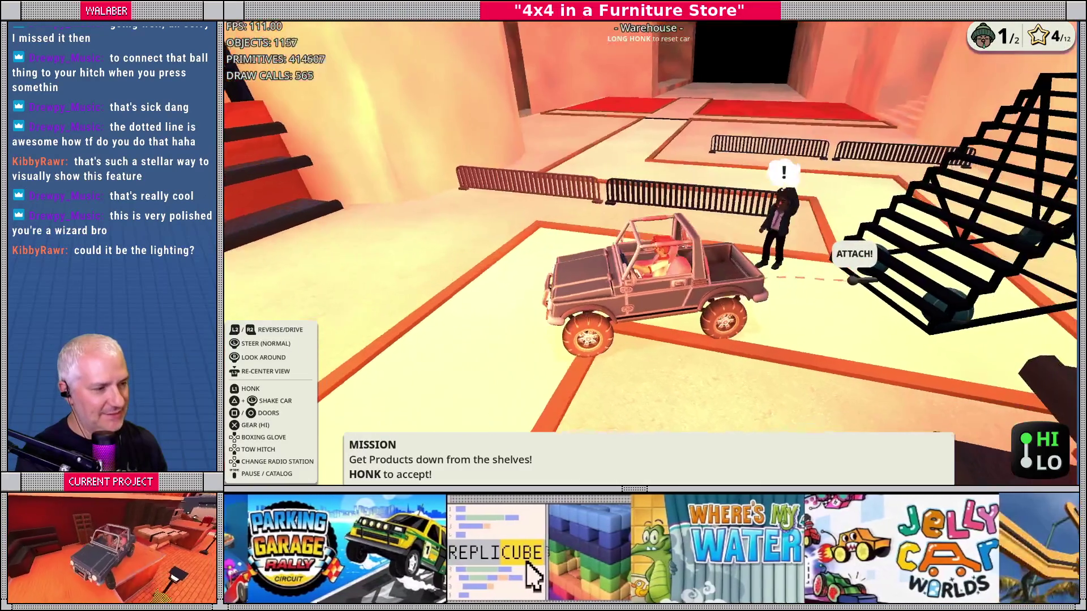
Set the tow line material's Scroll Speed to -3.0, check it in-game, then stop the game
{"action": "key", "text": "F8"}
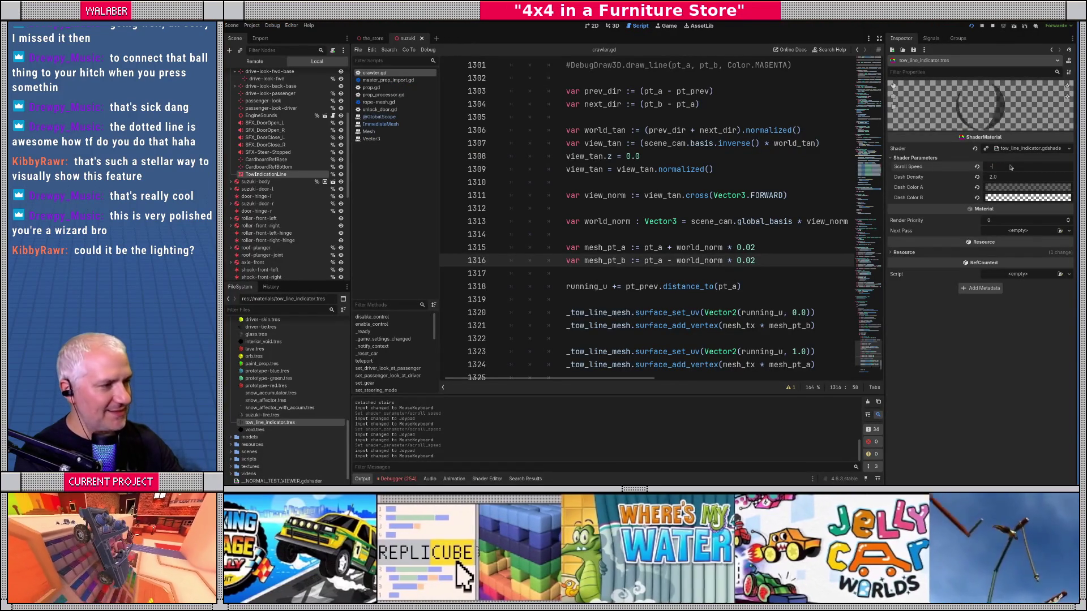
{"action": "type", "text": "3"}
{"action": "key", "text": "Return"}
{"action": "key", "text": "alt+Tab"}
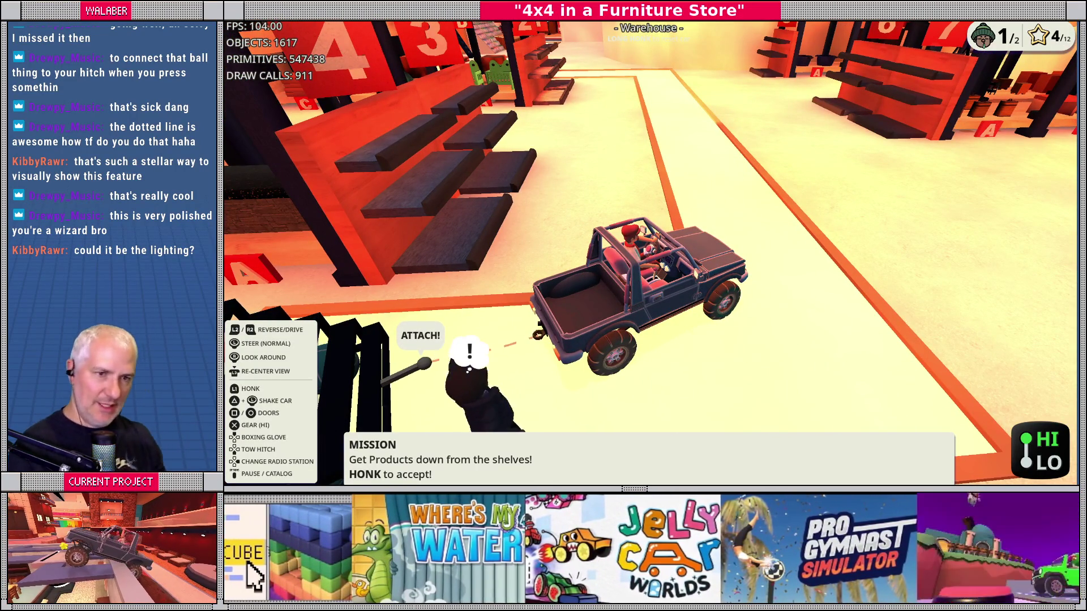
{"action": "key", "text": "alt+Tab"}
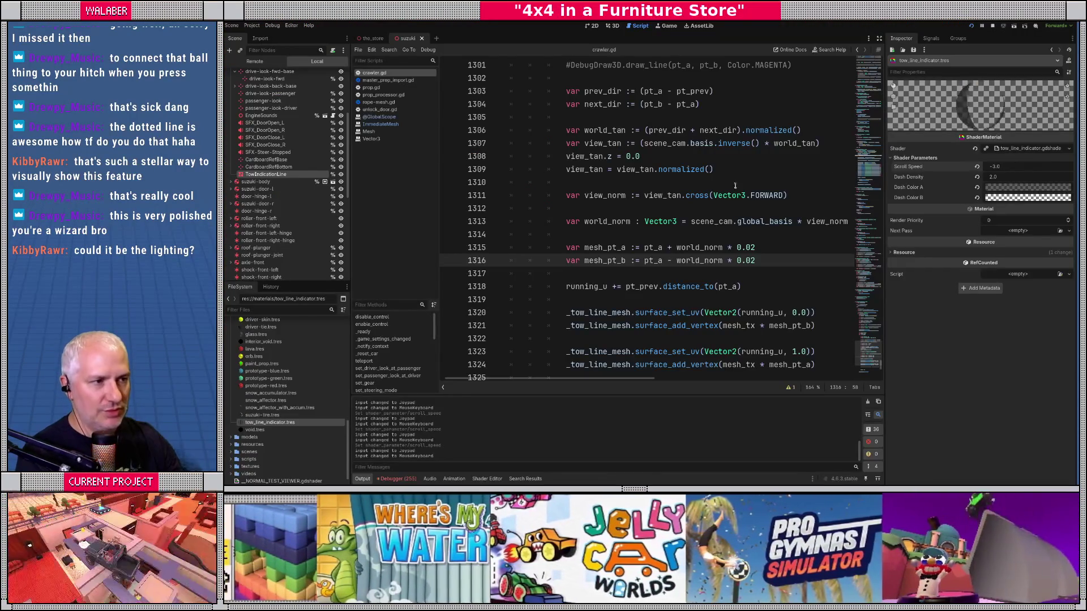
{"action": "key", "text": "F8"}
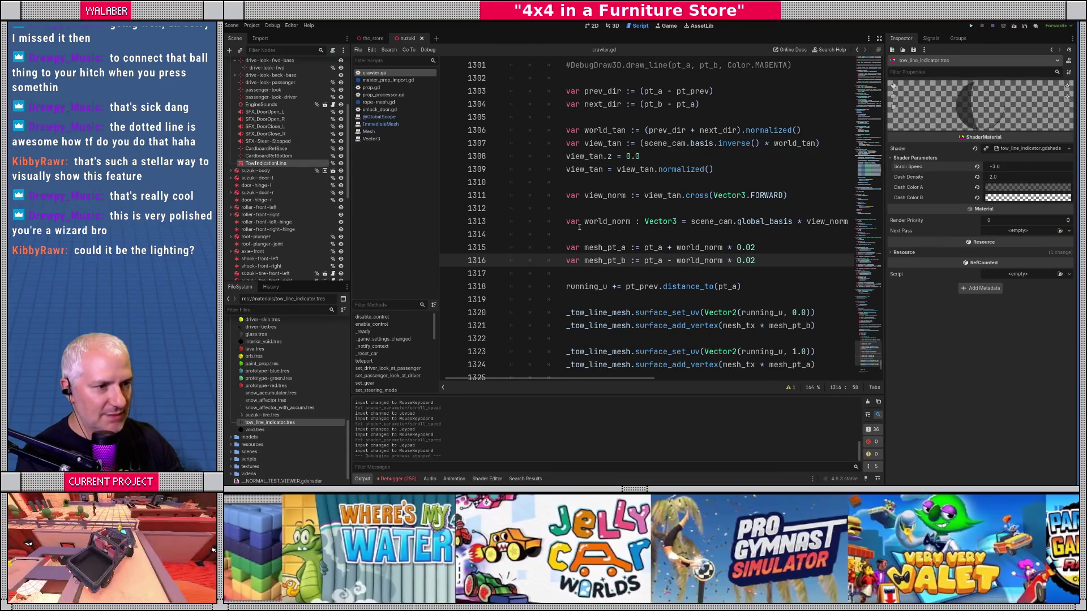